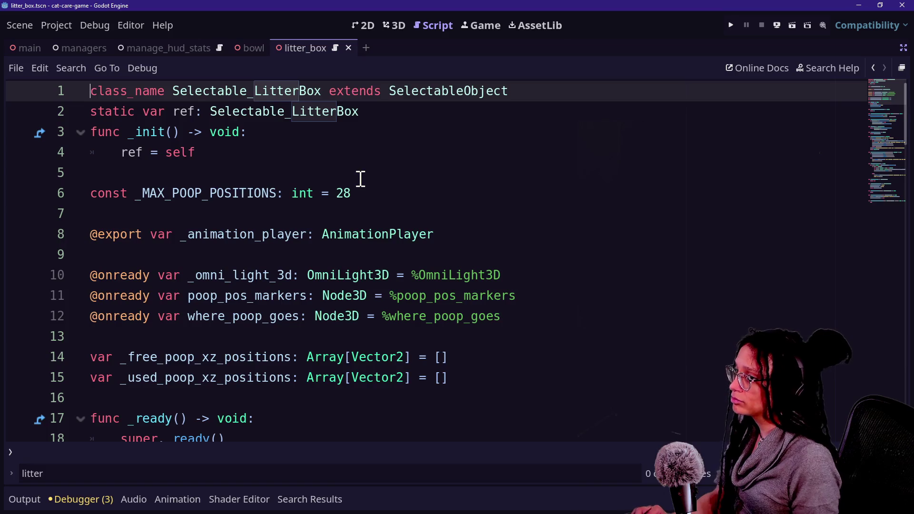
Open the SelectableObject script and scroll up to its implementation notes at the top
left_click(476, 97, "ctrl")
scroll(472, 232, "up", 15)
scroll(472, 231, "up", 5)
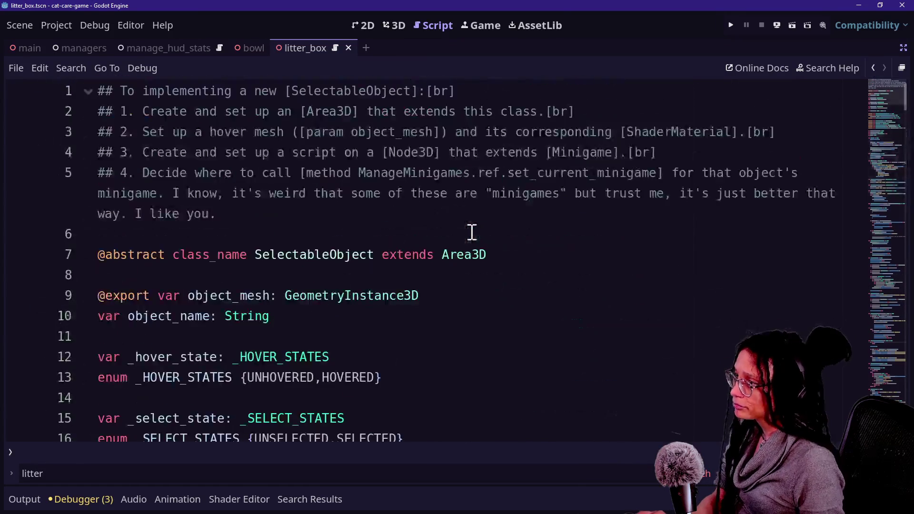
left_click(421, 204)
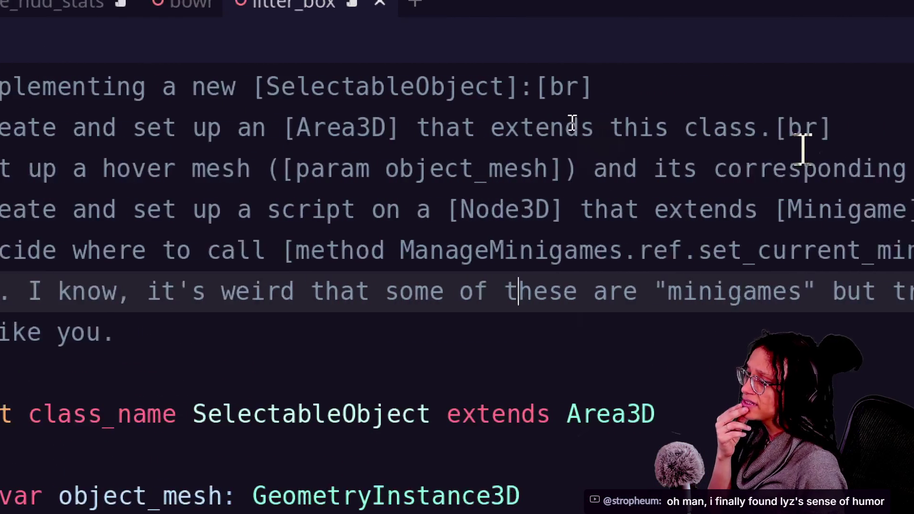
left_click(794, 157)
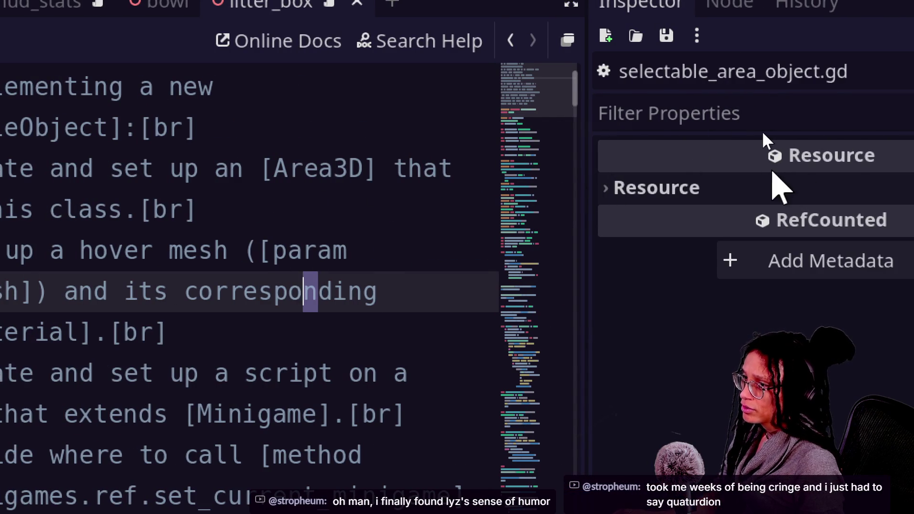
Widen the script editor so the SelectableObject implementation notes wrap less
left_click_drag(588, 185, 822, 193)
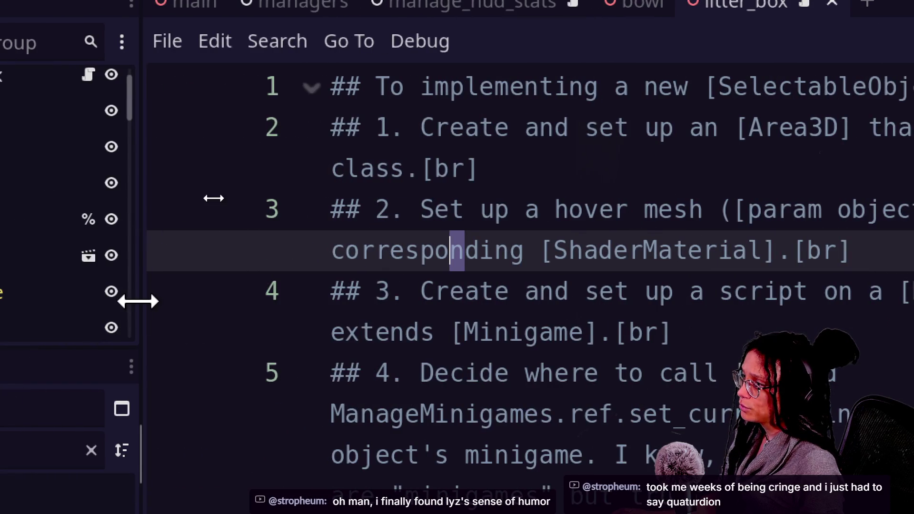
left_click_drag(137, 300, 112, 300)
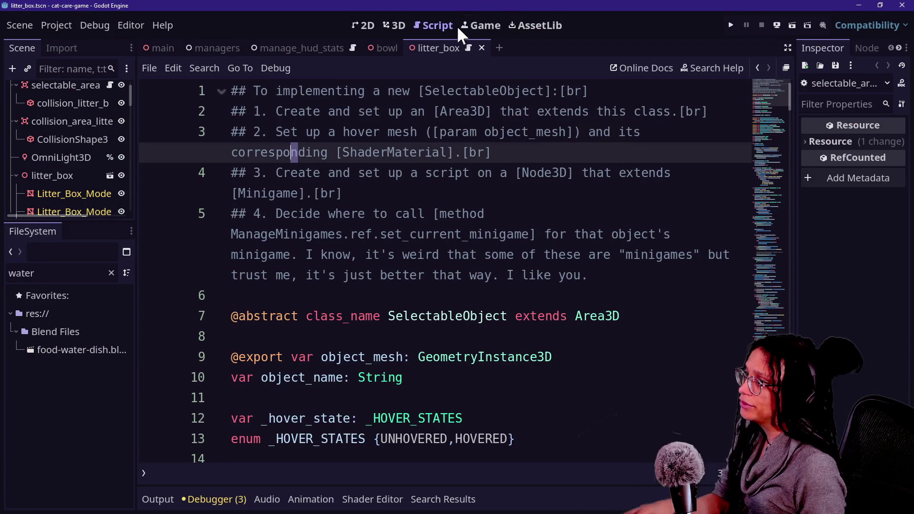
left_click(409, 199)
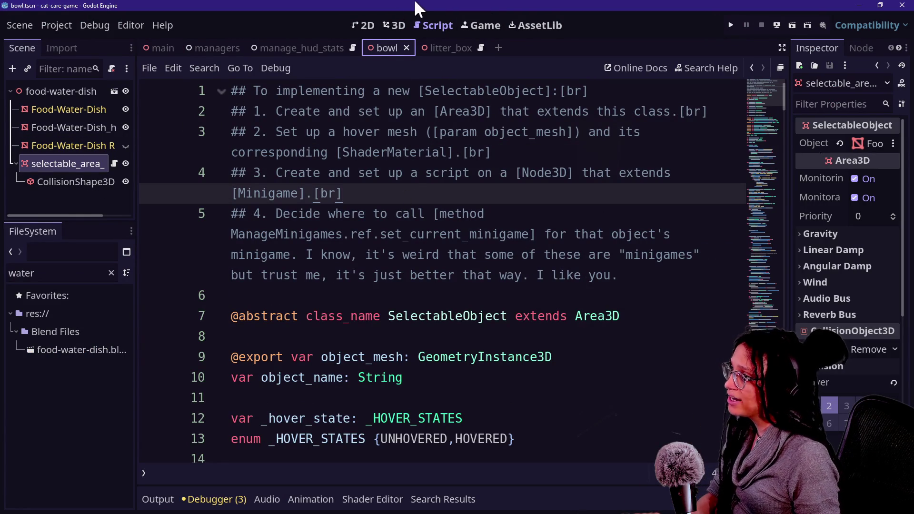
Put the caret on the Node3D script note, then switch to the browser's stream chat
left_click(350, 178)
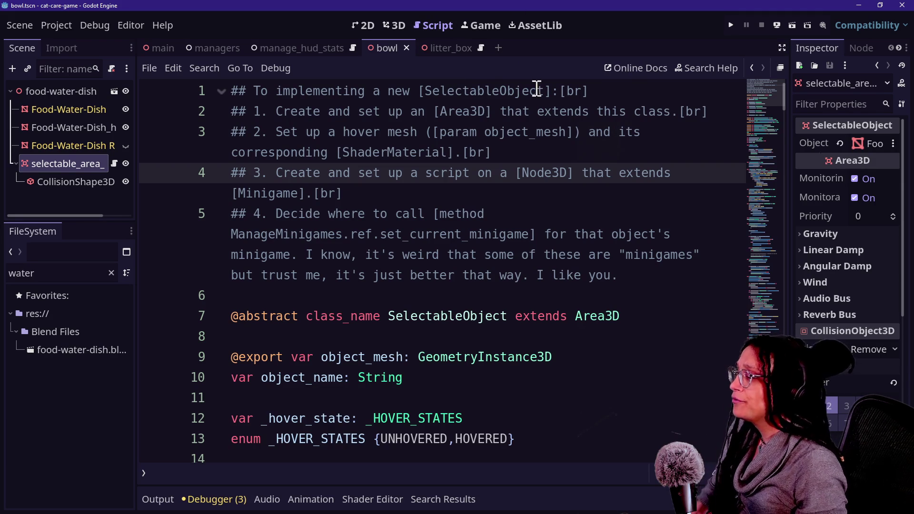
key("alt+Tab")
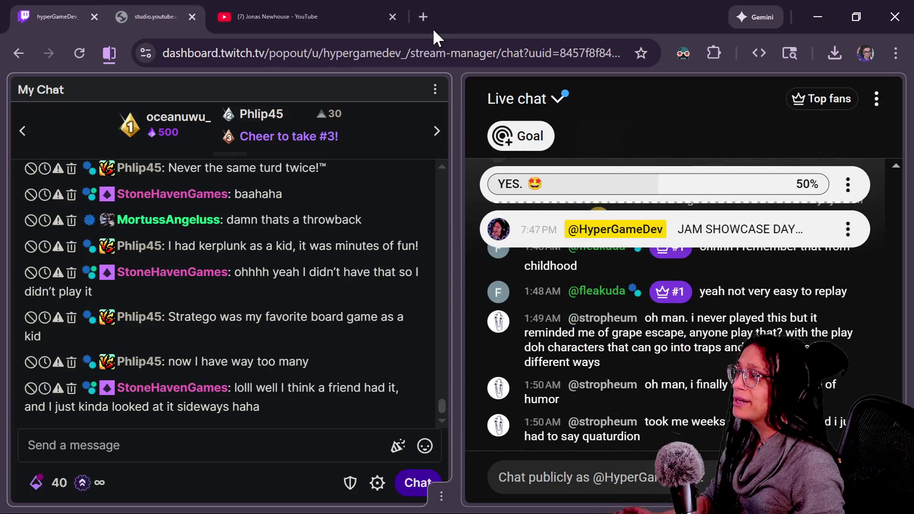
In the Canva cat game page, try moving the pink food bowl, then undo it
key("alt+Tab")
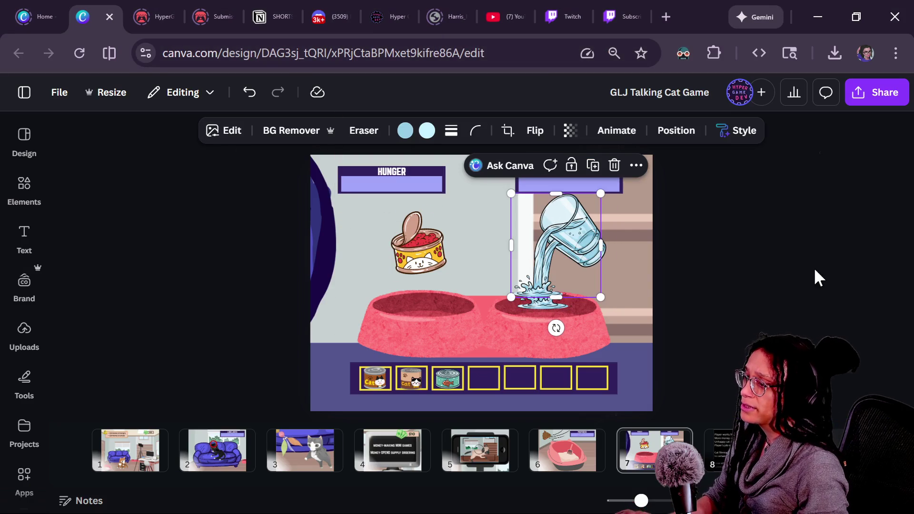
key("Escape")
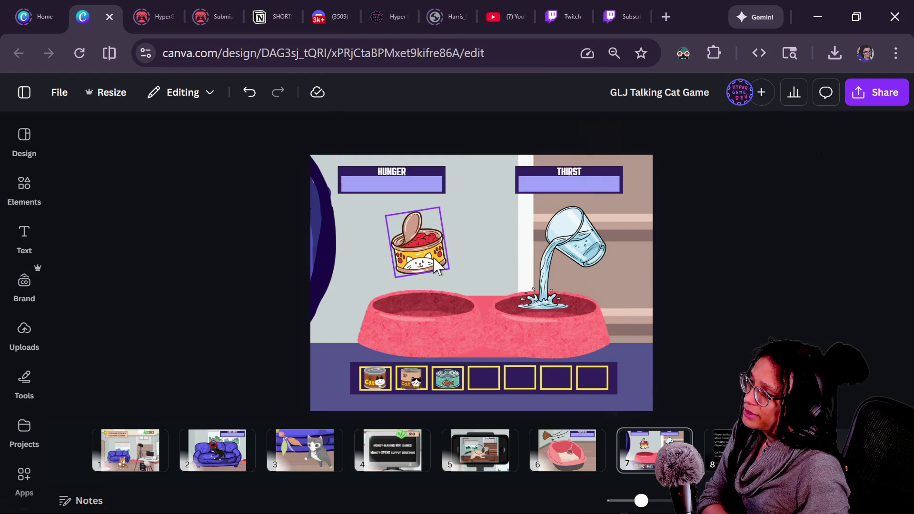
left_click(414, 328)
mouse_move(388, 322)
left_mouse_down()
mouse_move(383, 285)
mouse_move(381, 308)
left_mouse_up()
mouse_move(415, 253)
left_mouse_down()
mouse_move(417, 272)
mouse_move(434, 277)
left_mouse_up()
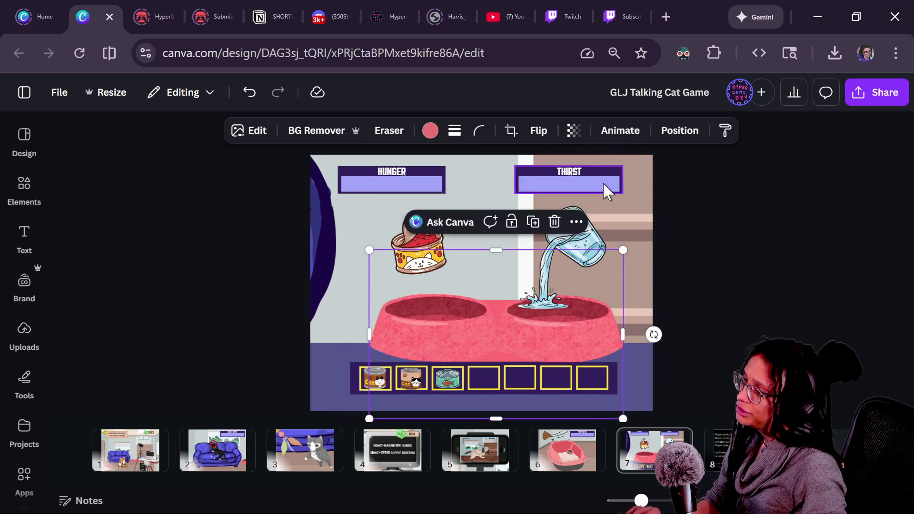
key("ctrl+z")
Try moving the water glass and cat food can together, then undo and deselect them
left_click(576, 238)
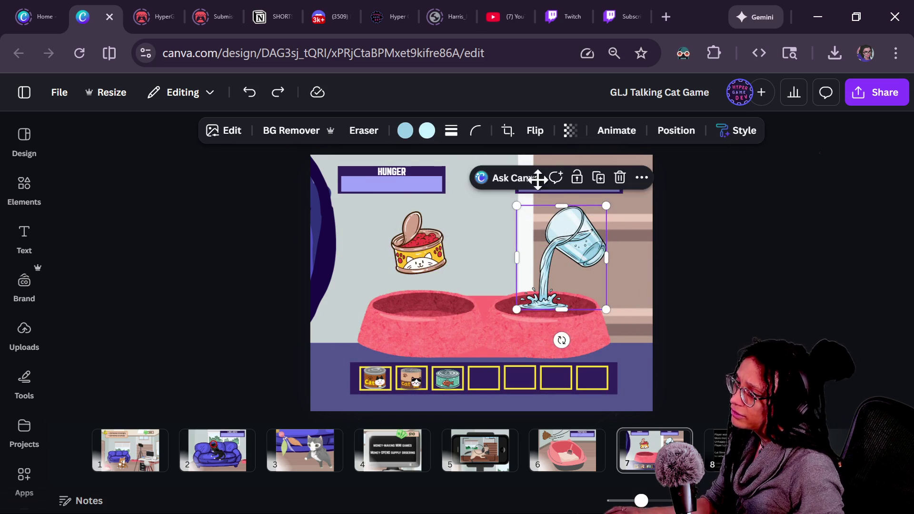
left_click(446, 263, "shift")
mouse_move(460, 244)
left_mouse_down()
mouse_move(447, 208)
mouse_move(411, 270)
left_mouse_up()
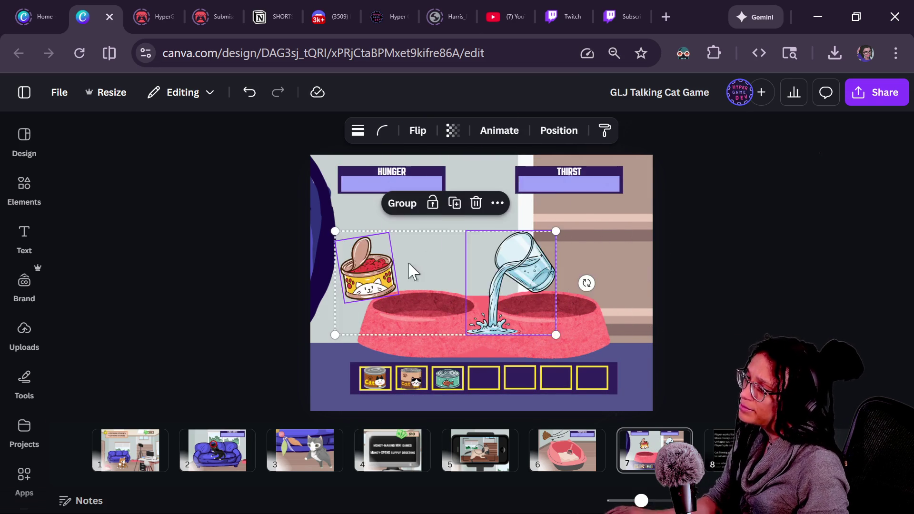
key("ctrl+z")
left_click(715, 303)
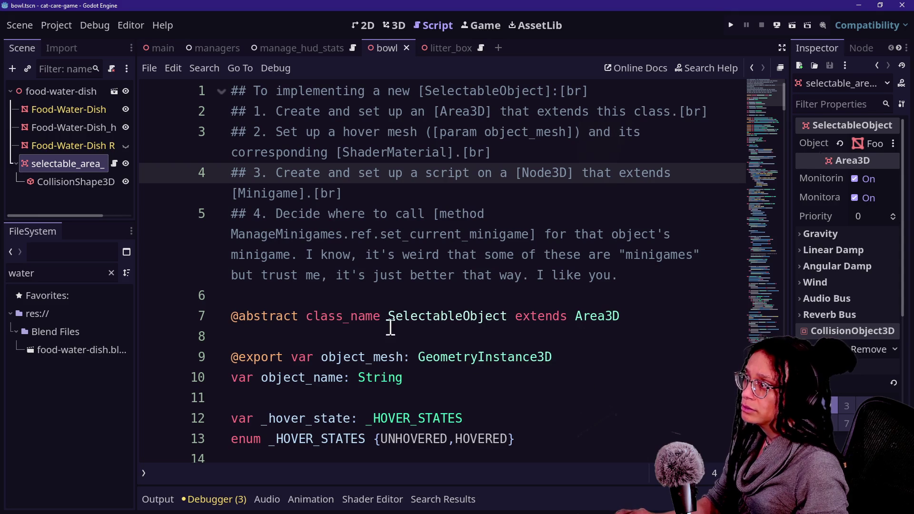
Attach a new script res://Scripts/minigame_bowl.gd to the food-water-dish root node
left_click(63, 92)
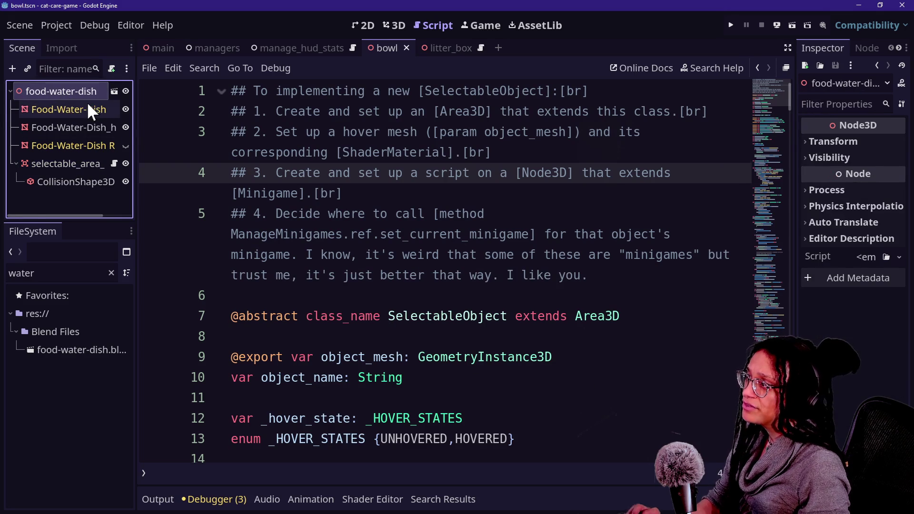
left_click_drag(137, 112, 211, 119)
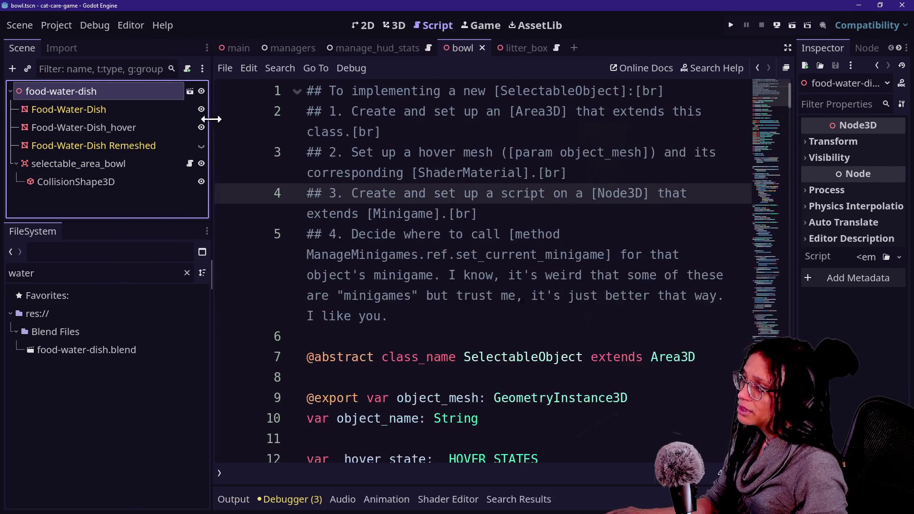
right_click(90, 92)
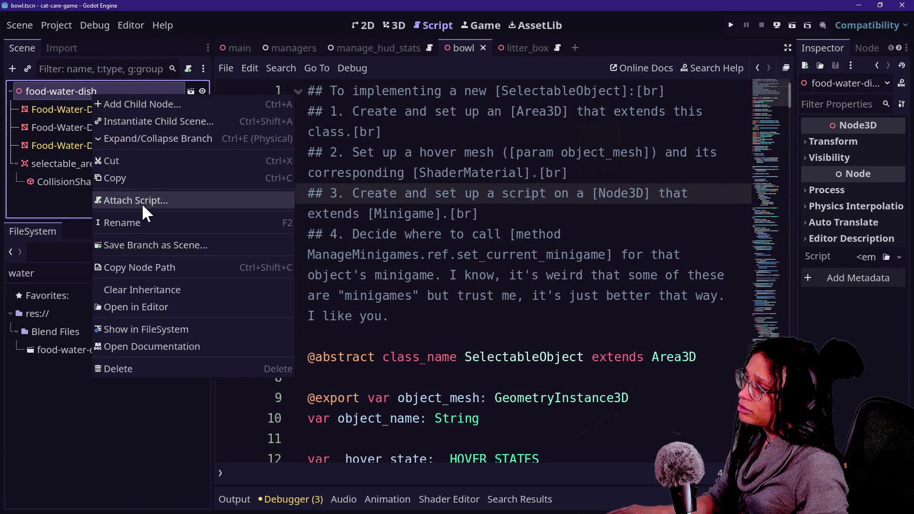
left_click(141, 202)
key("Left")
key("Left")
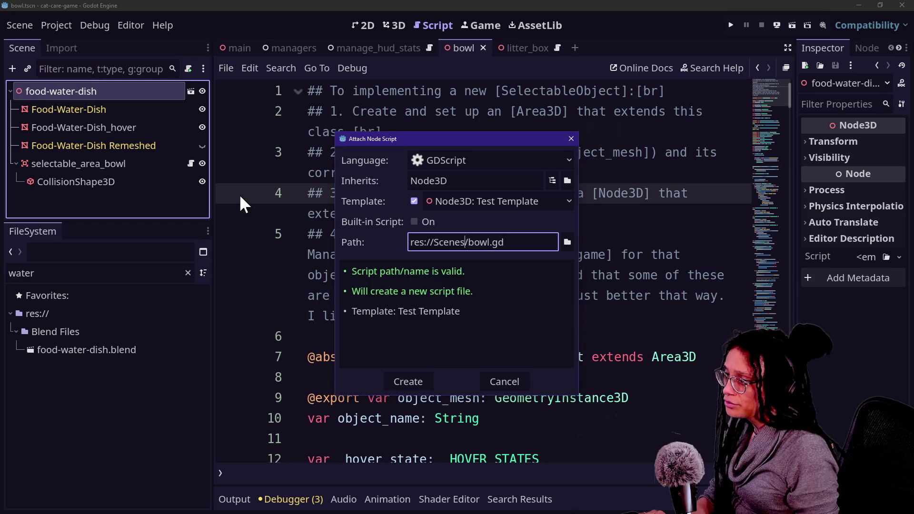
key("BackSpace")
key("BackSpace")
type("ripts")
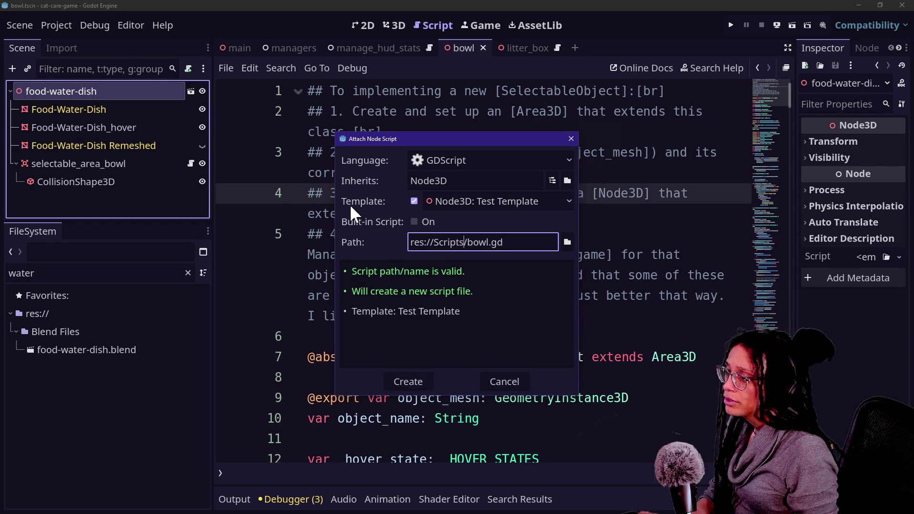
key("Left")
type("m")
type("_")
key("Return")
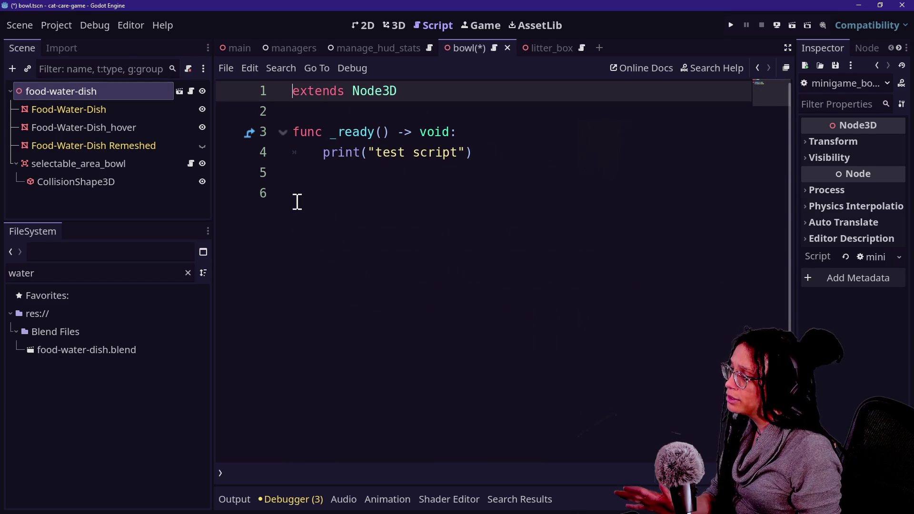
Quick-open the minigame_phone_in_hand script through a 'minigame' file search
key("shift+alt+o")
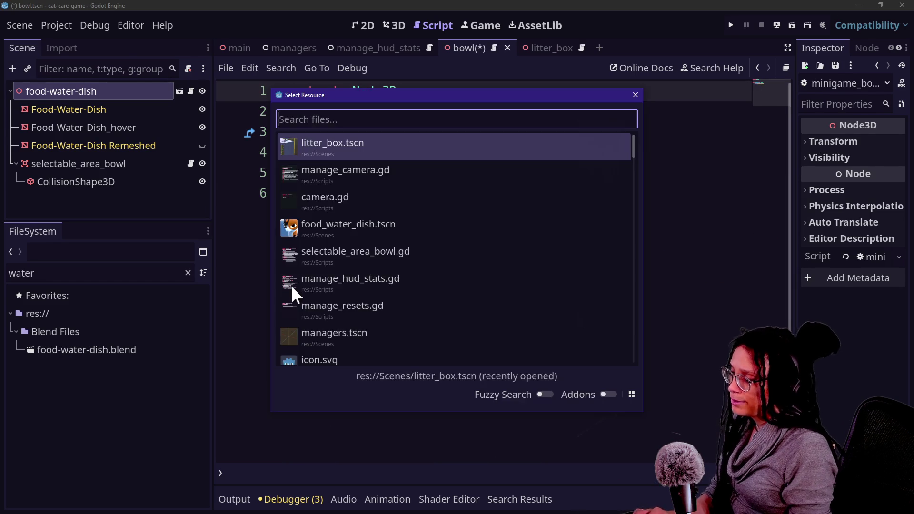
type("minigame")
key("Down")
key("Down")
key("Down")
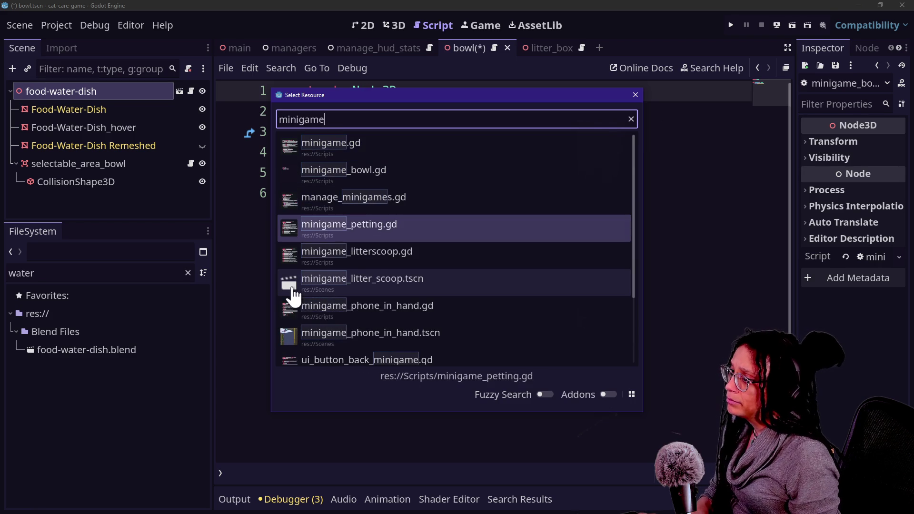
key("Down")
key("Down")
key("Down")
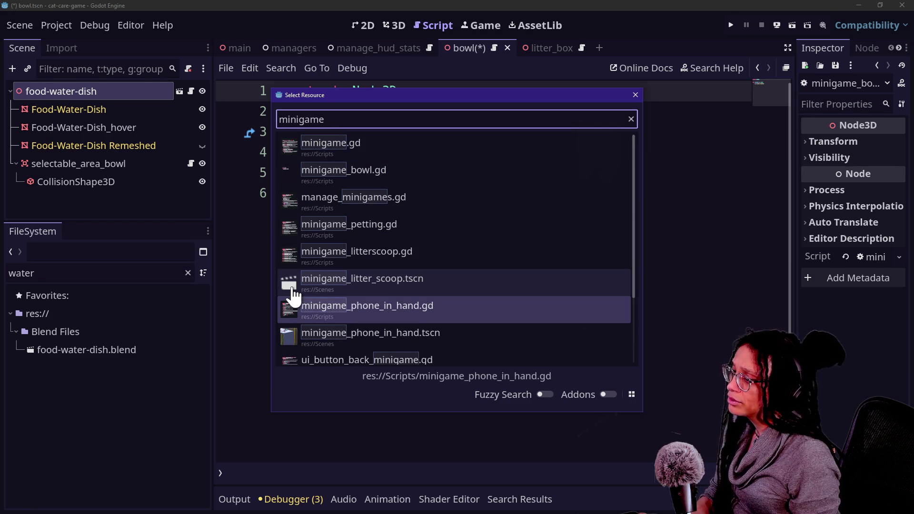
key("Return")
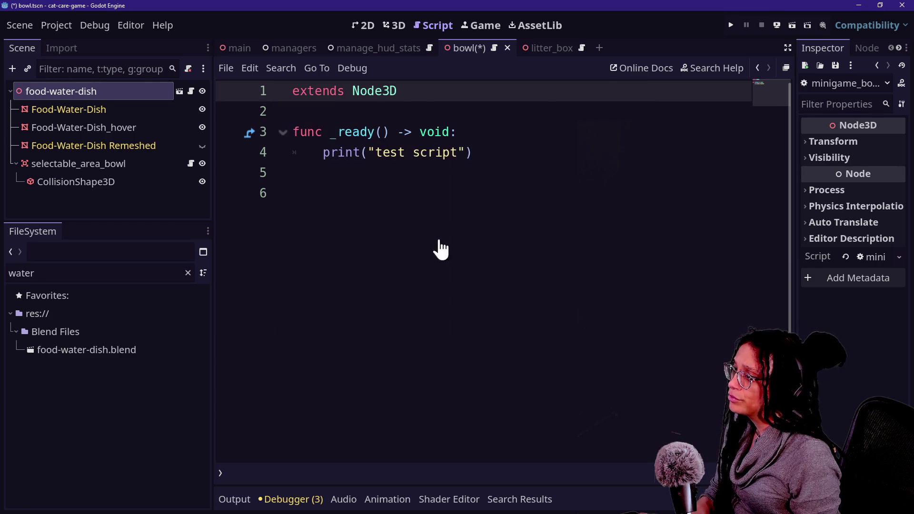
left_click(468, 275)
Copy the entire Minigame_Phone_InHand script text, leaving that file unchanged
scroll(471, 279, "down", 5)
scroll(471, 279, "up", 5)
key("ctrl+a")
key("ctrl+x")
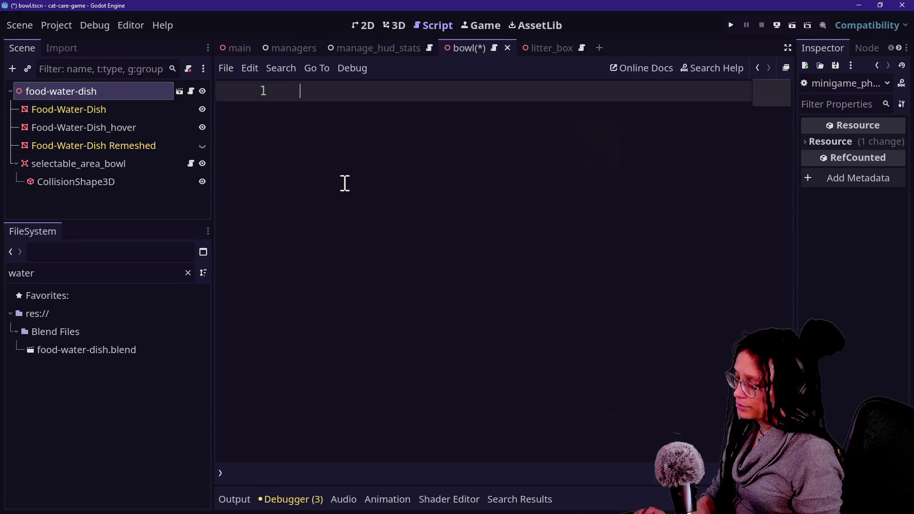
key("ctrl+z")
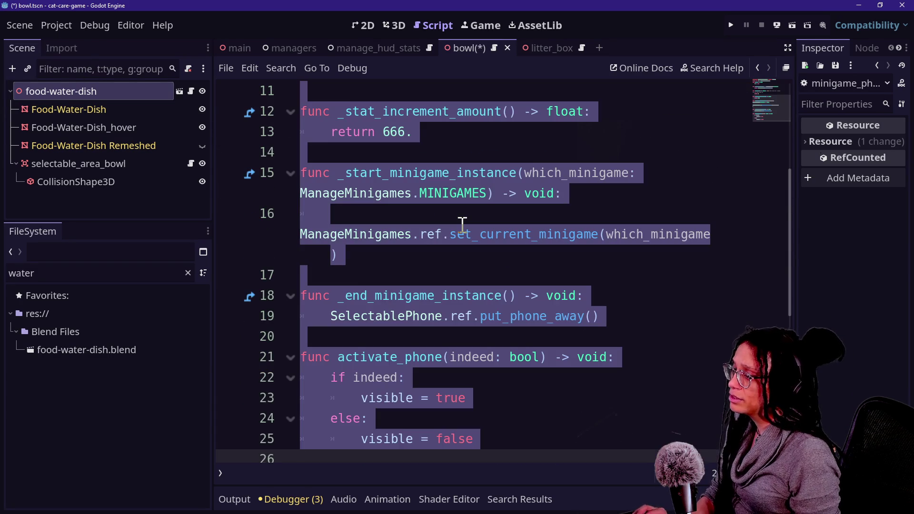
Quick-open minigame_bowl.gd by searching 'minigame'
key("shift+alt+o")
key("Down")
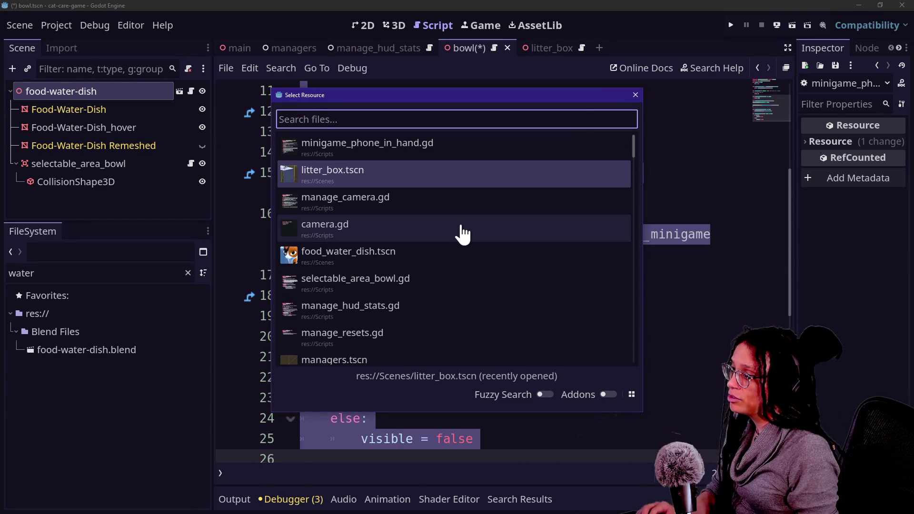
type("mib")
key("BackSpace")
key("BackSpace")
key("BackSpace")
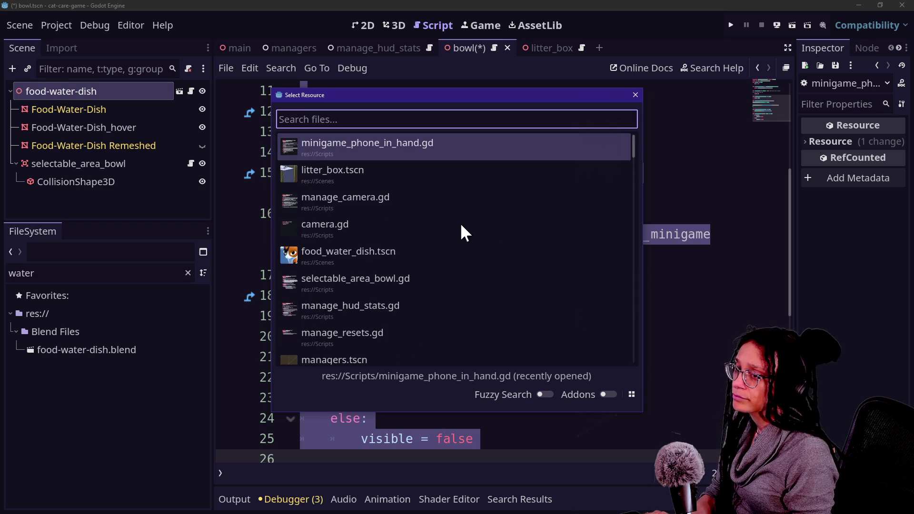
type("minigame")
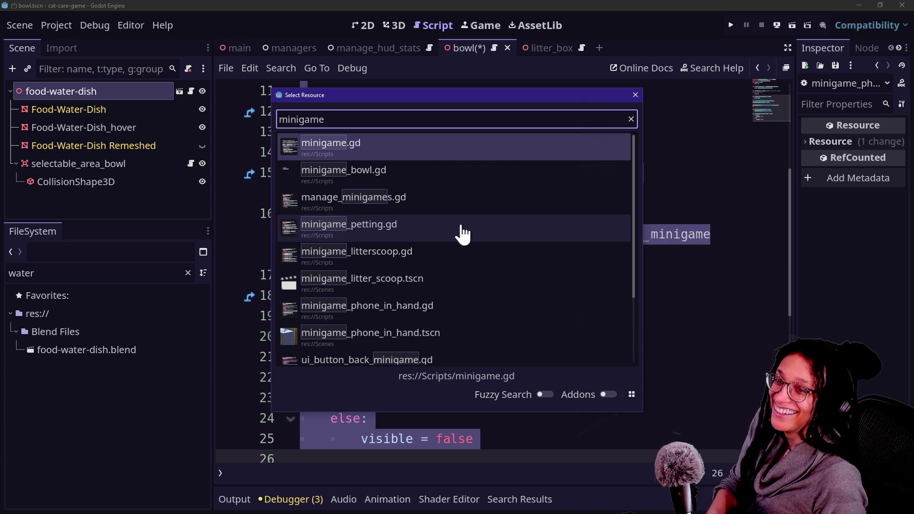
key("Down")
key("Down")
key("Up")
key("Return")
Replace the bowl script's template code with the pasted phone-in-hand minigame code
left_click(455, 214)
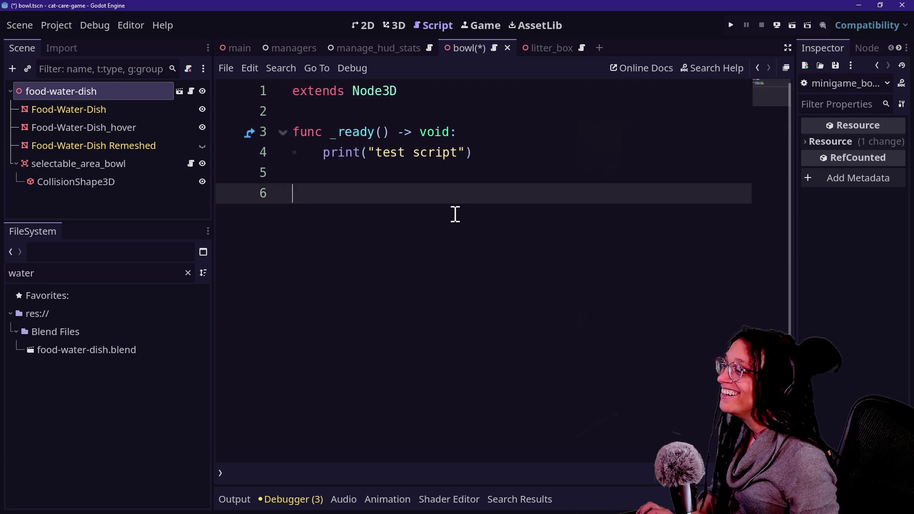
key("ctrl+a")
key("ctrl+v")
key("ctrl+equal")
key("ctrl+equal")
key("ctrl+equal")
scroll(474, 199, "up", 5)
key("ctrl+minus")
key("ctrl+minus")
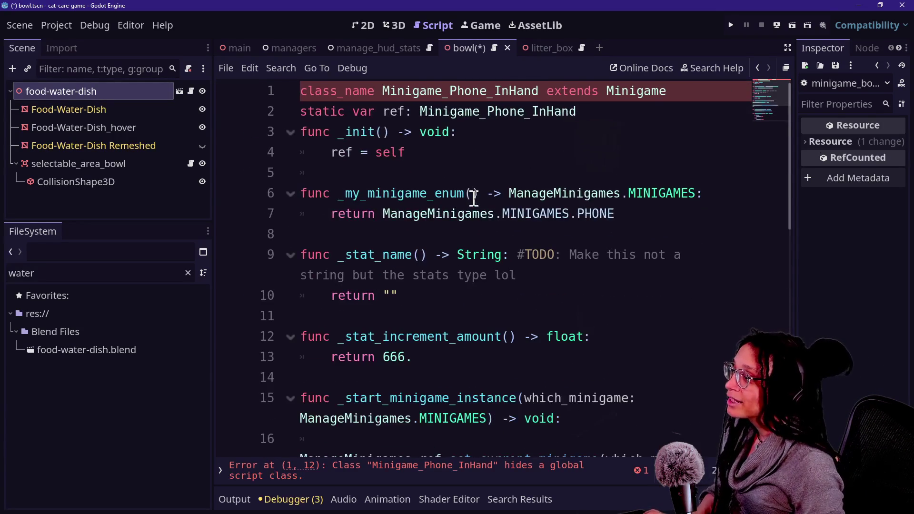
Rename Phone_InHand to Bowl on lines 1–2, giving class Minigame_Bowl, and save
left_click(481, 165)
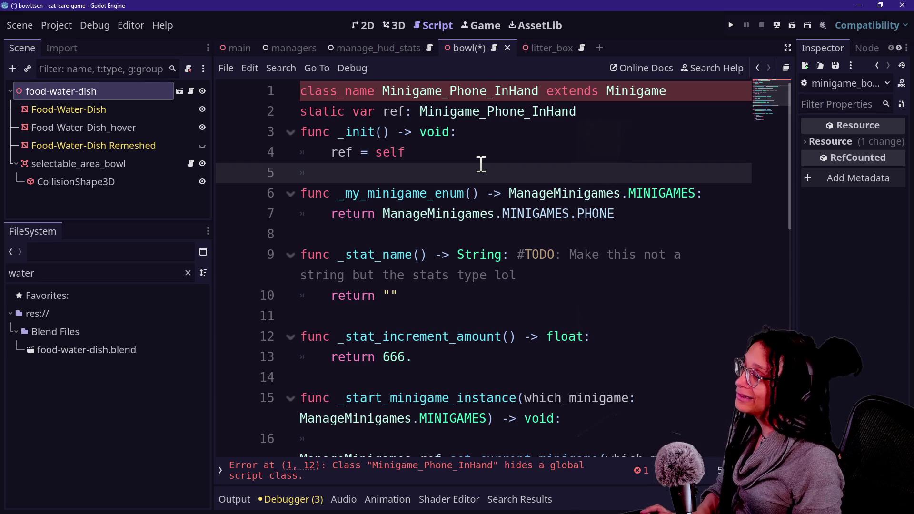
key("ctrl+shift+F11")
left_click_drag(480, 164, 436, 138)
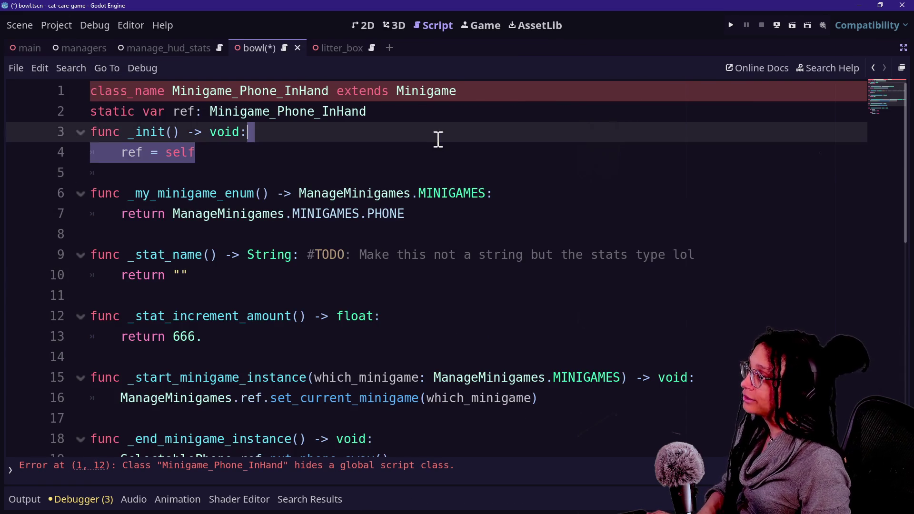
left_click(299, 117)
left_click_drag(240, 91, 327, 92)
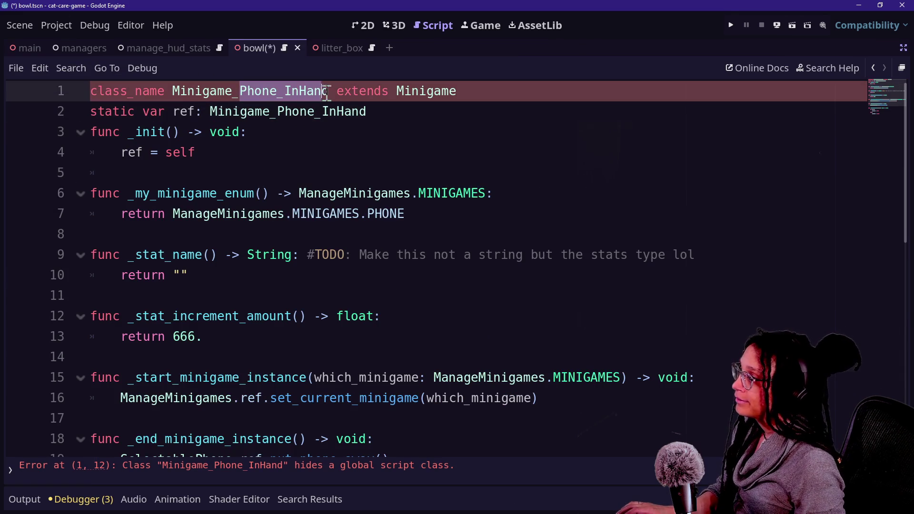
key("ctrl+d")
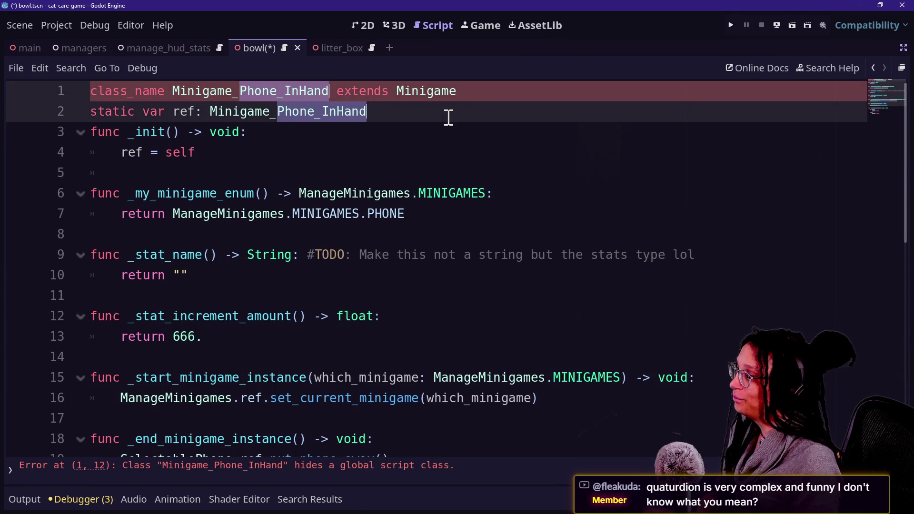
type("Bowl")
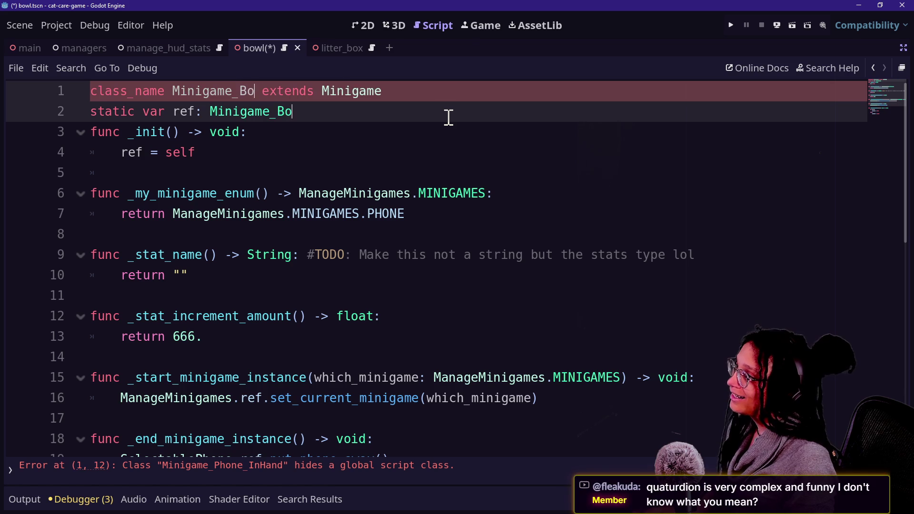
left_click(236, 151)
key("ctrl+s")
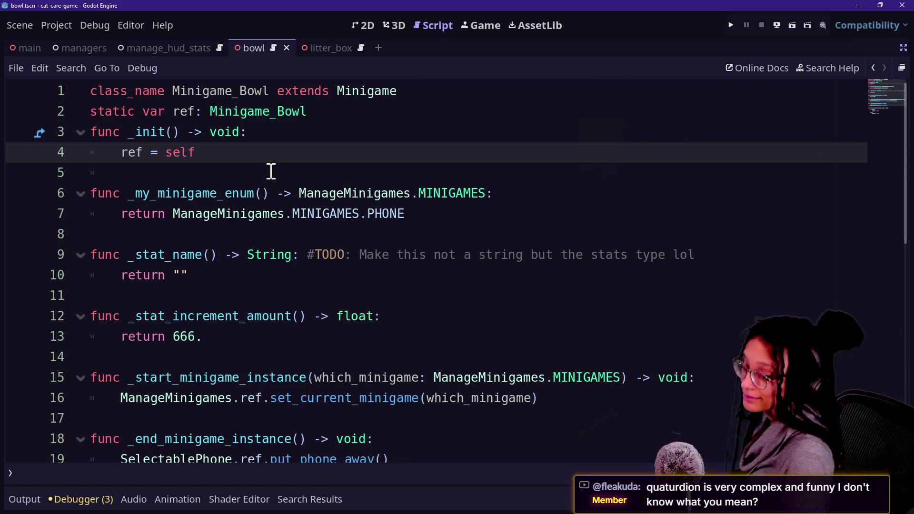
Change the returned minigame enum value from PHONE to BOWL
key("Down")
key("Down")
key("Down")
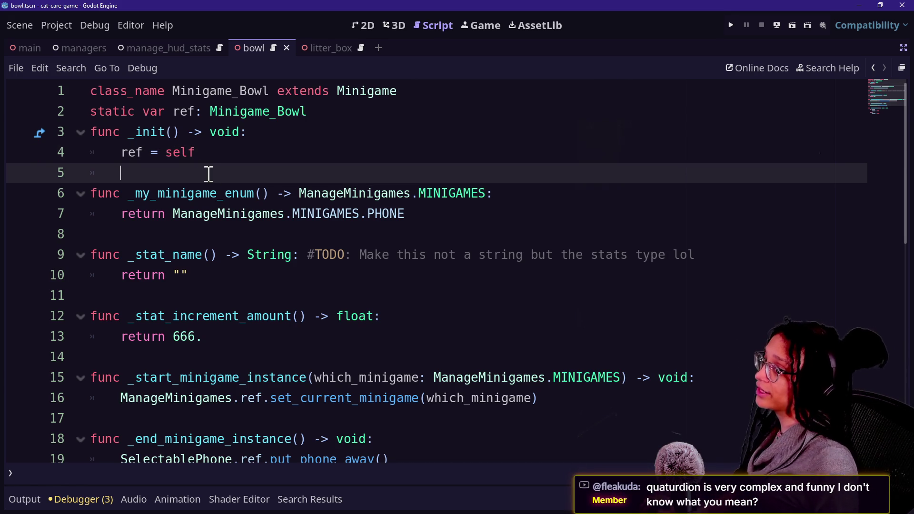
key("Up")
key("Up")
key("Up")
key("Down")
key("Down")
key("Down")
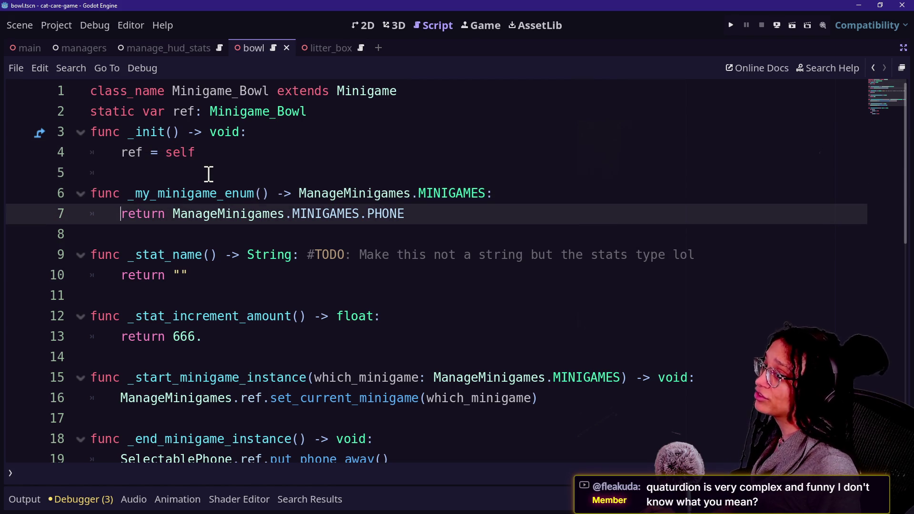
key("Up")
key("Up")
key("Up")
key("Down")
key("Down")
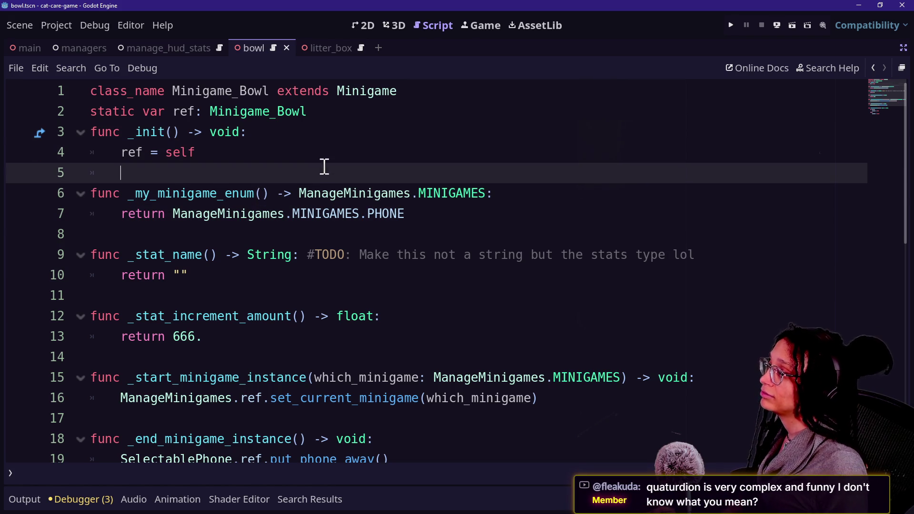
key("ctrl+s")
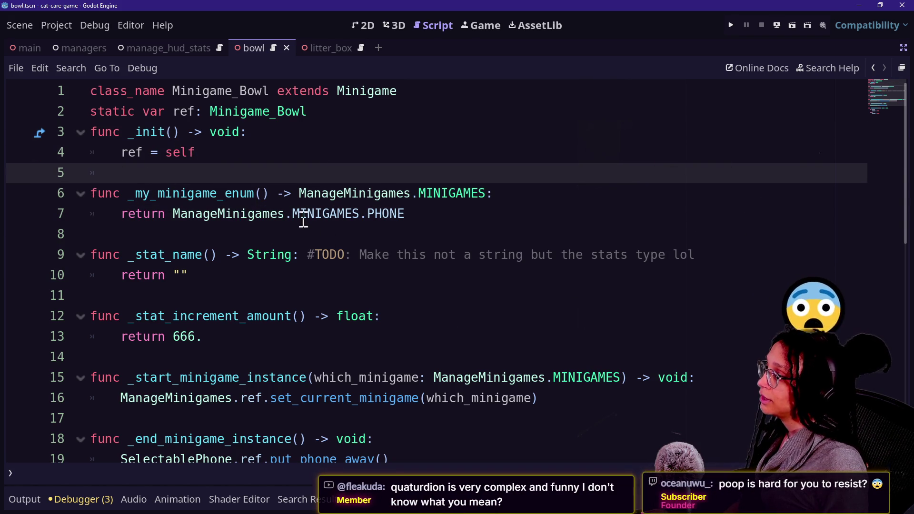
left_click(436, 213)
key("BackSpace")
key("BackSpace")
key("BackSpace")
key("BackSpace")
key("BackSpace")
type(".BOW")
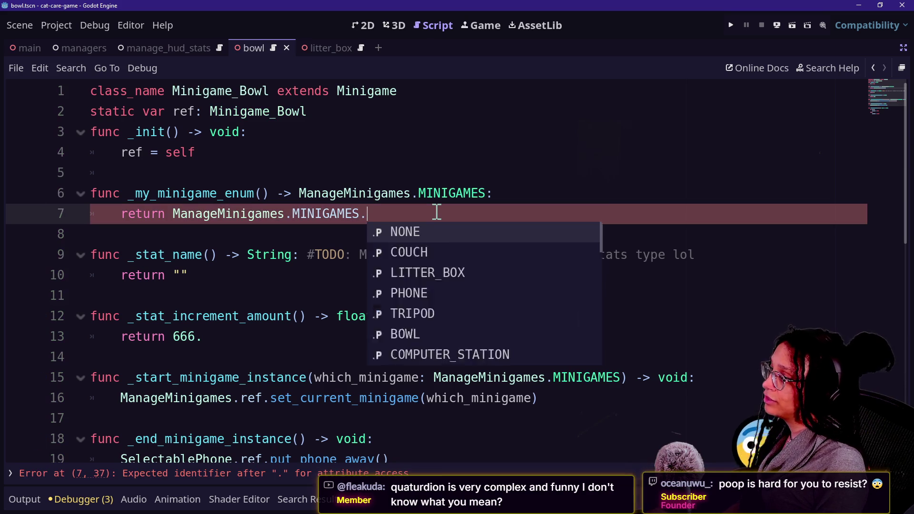
key("Return")
key("Down")
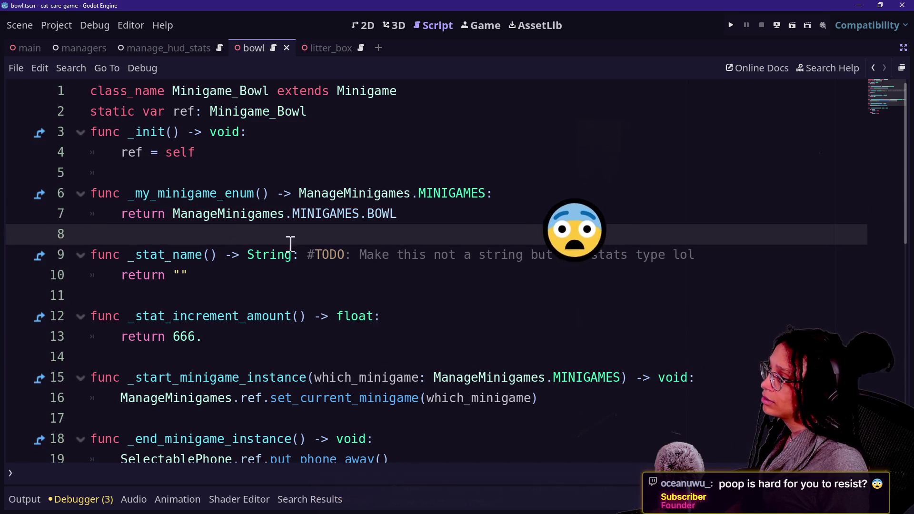
Review the bowl script's remaining return lines 8–12, including the empty stat-name string
left_click(146, 275)
left_click(179, 274)
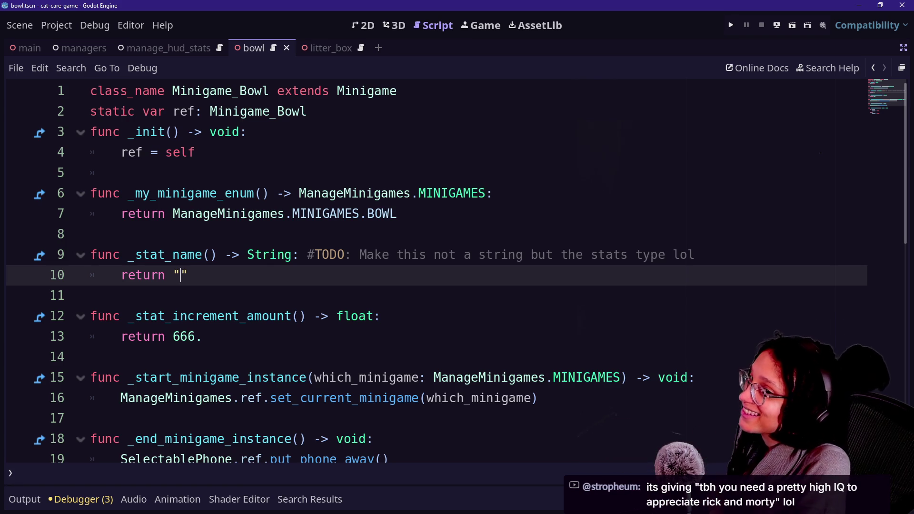
left_click(555, 315)
left_click(591, 265)
left_click(603, 274)
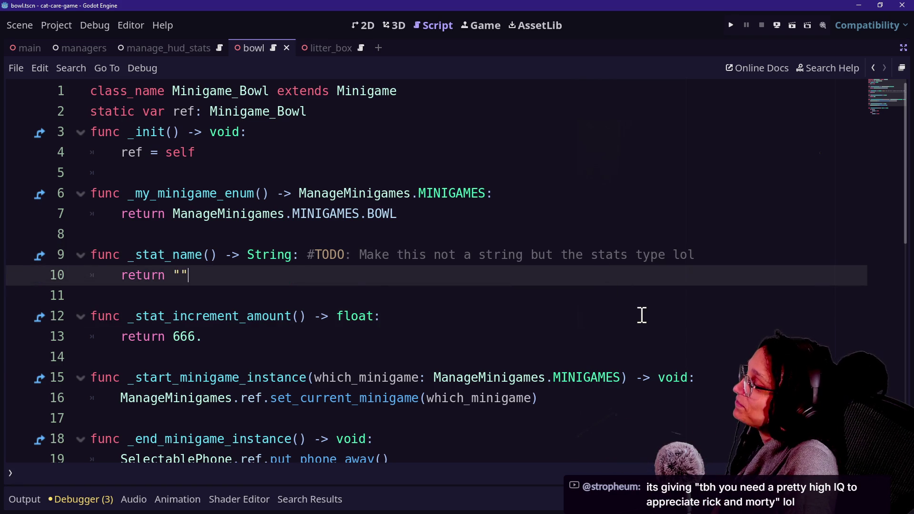
left_click(643, 316)
key("Up")
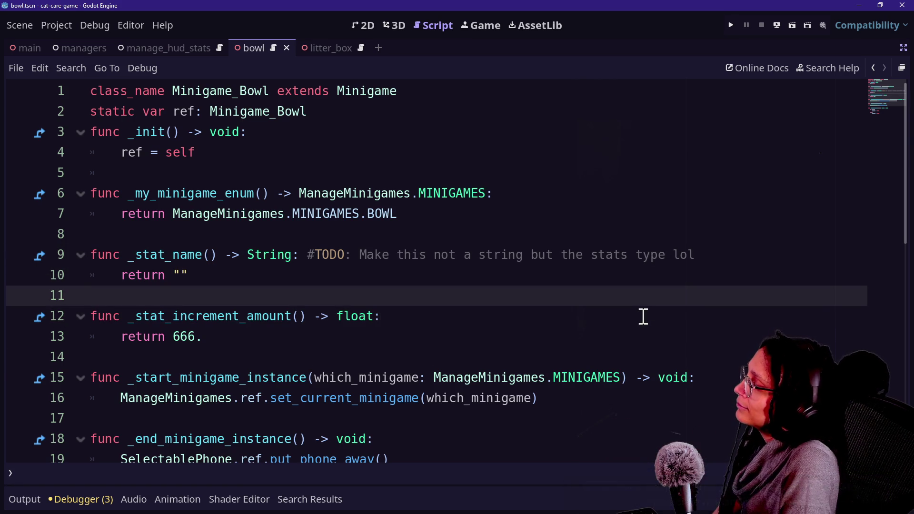
left_click(390, 240)
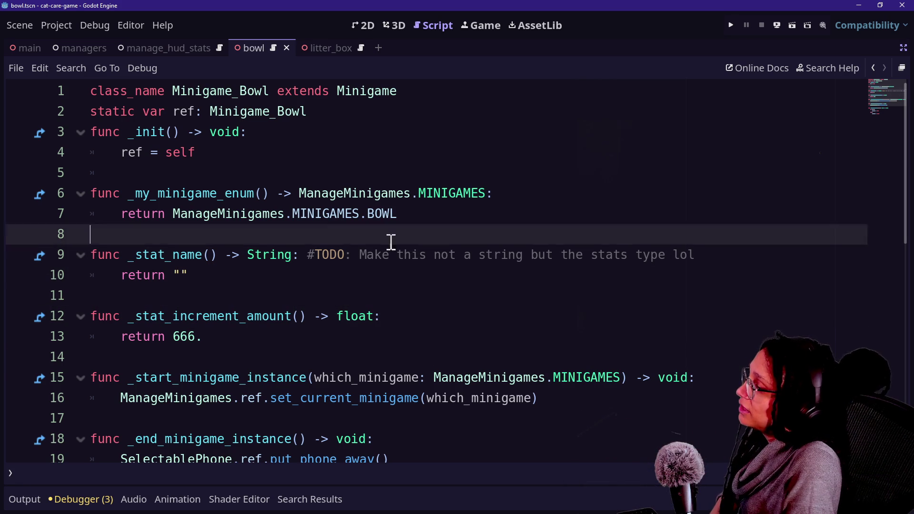
left_click(423, 253)
Ctrl-click Minigame on line 1 to jump to the Minigame base-class script
key("shift+alt+o")
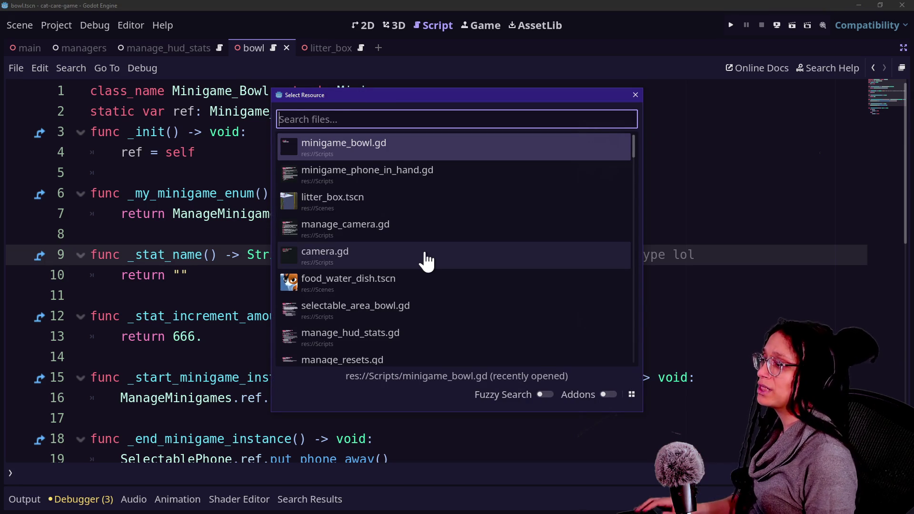
key("Escape")
left_click(211, 275)
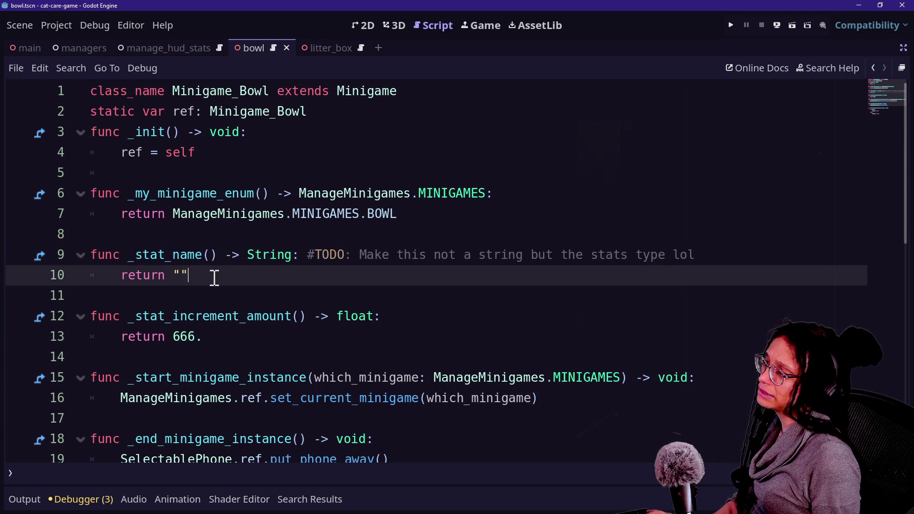
left_click(350, 96)
left_click(350, 102, "ctrl")
scroll(357, 180, "down", 1)
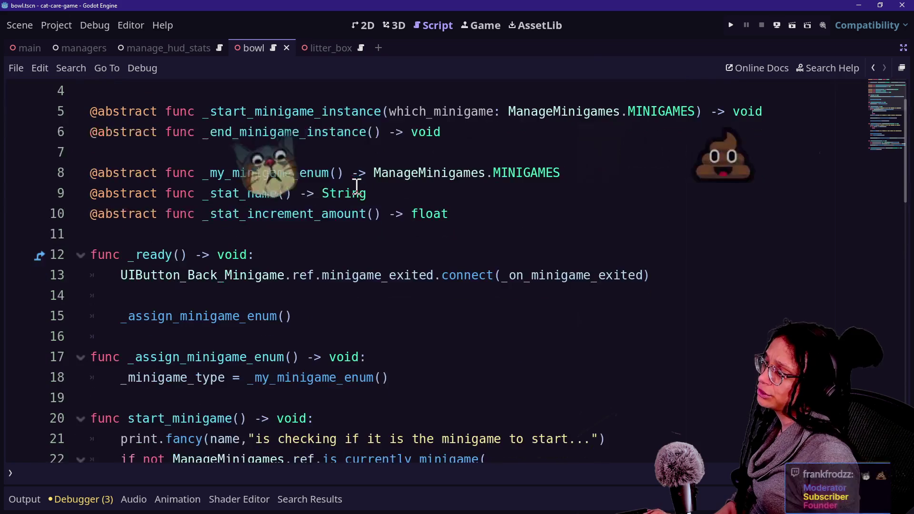
left_click(266, 198)
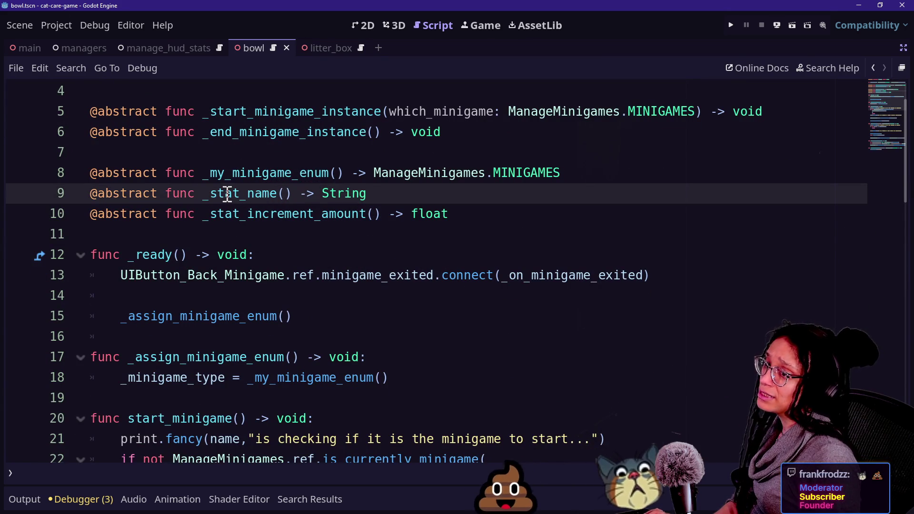
left_click_drag(201, 193, 292, 194)
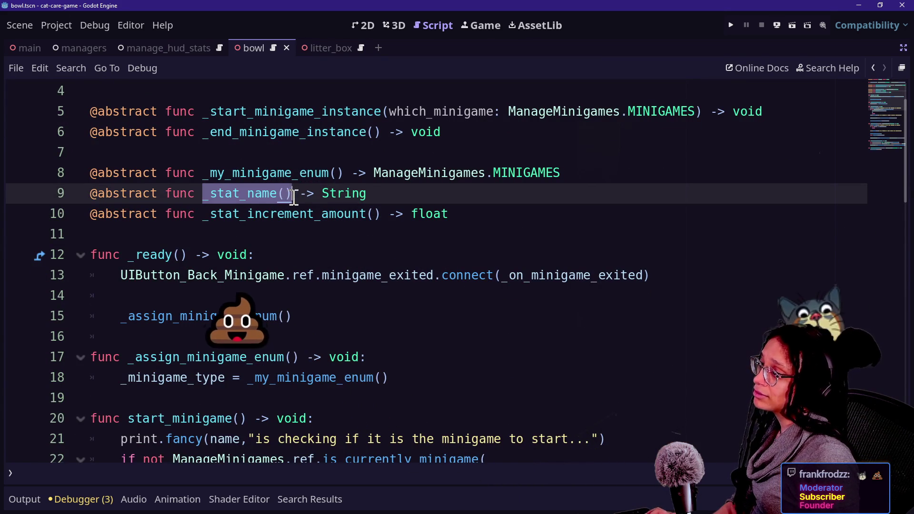
key("ctrl+d")
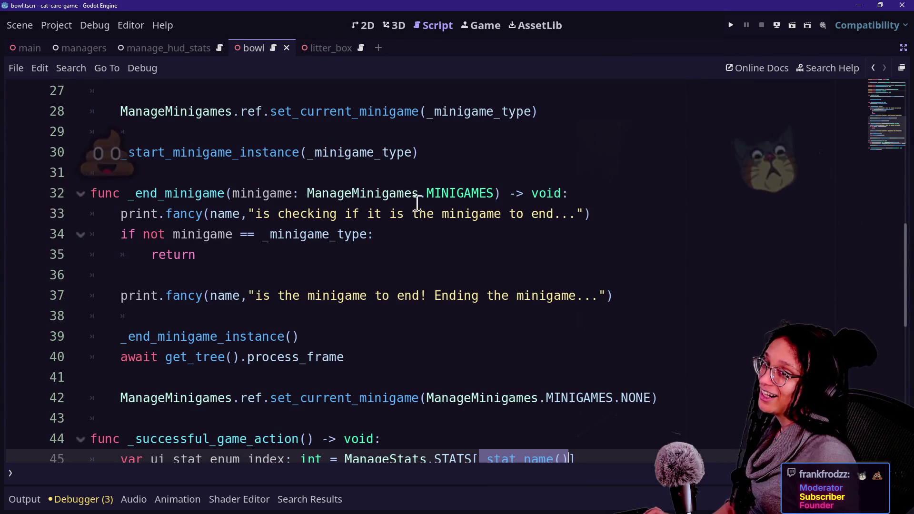
scroll(245, 360, "down", 2)
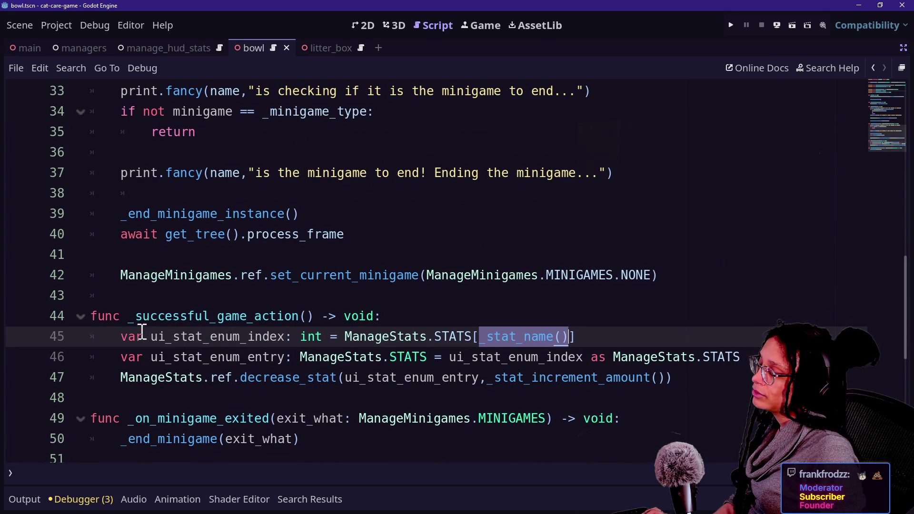
scroll(142, 326, "down", 1)
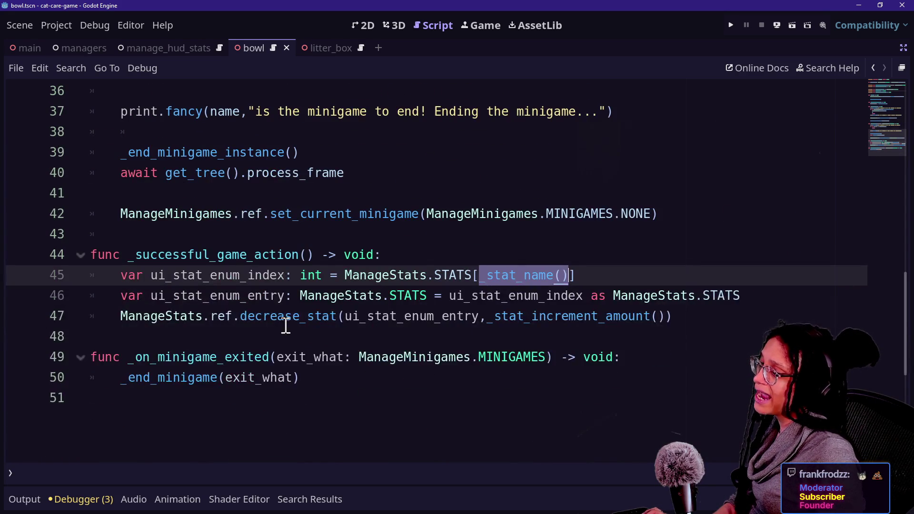
mouse_move(285, 326)
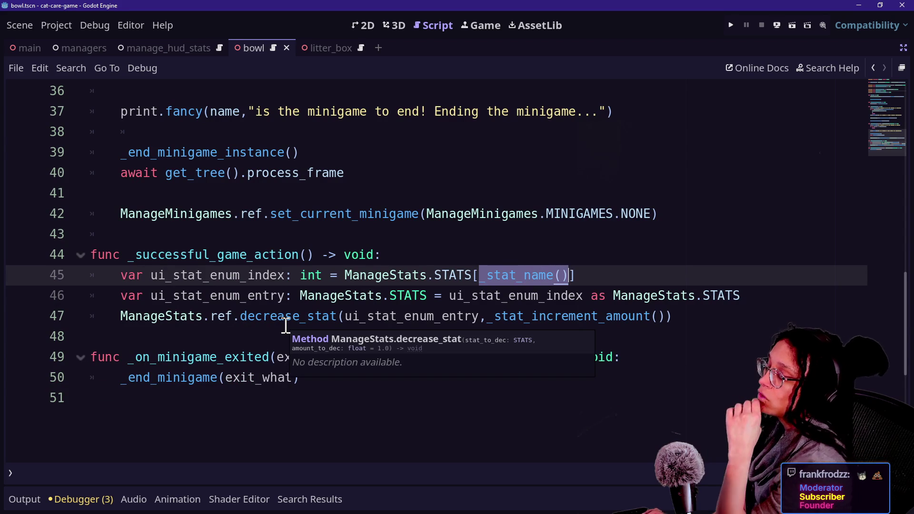
left_click(286, 326)
left_click(322, 298)
left_click(418, 325)
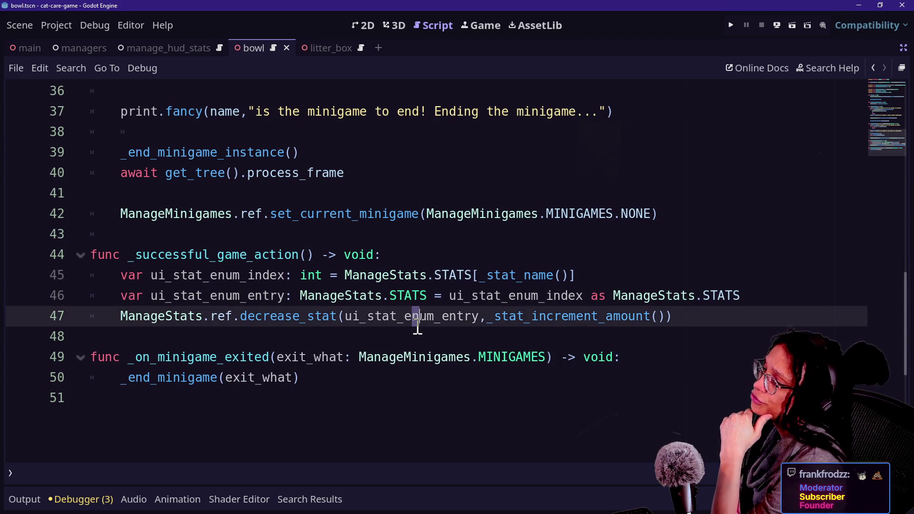
left_click(496, 333)
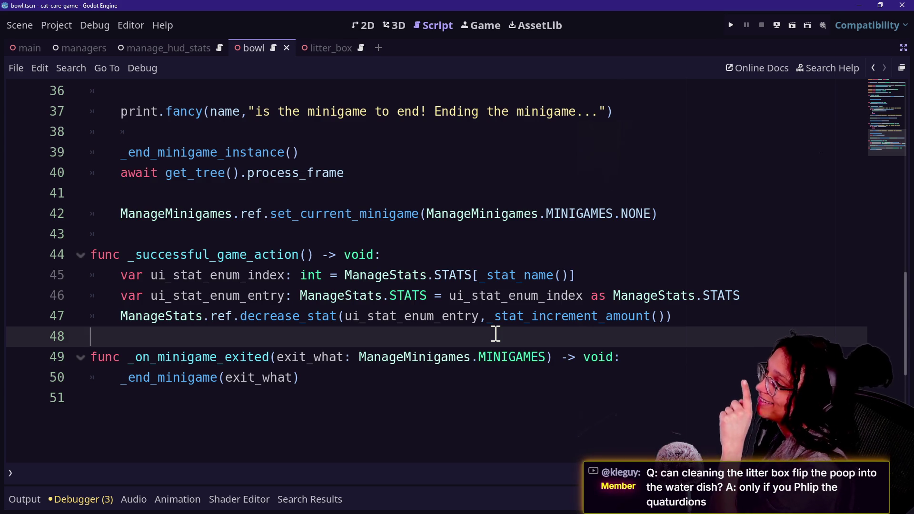
left_click_drag(241, 316, 390, 316)
left_click(437, 310)
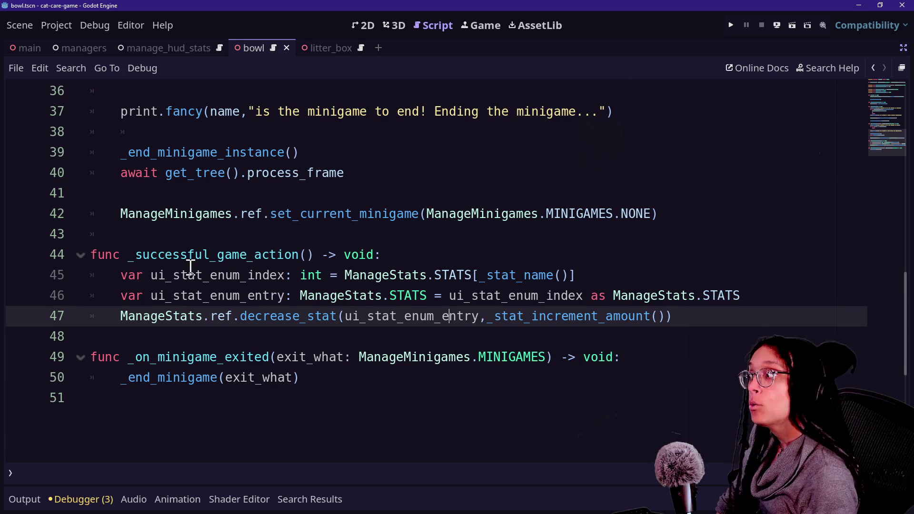
left_click_drag(191, 265, 428, 316)
left_click(465, 316)
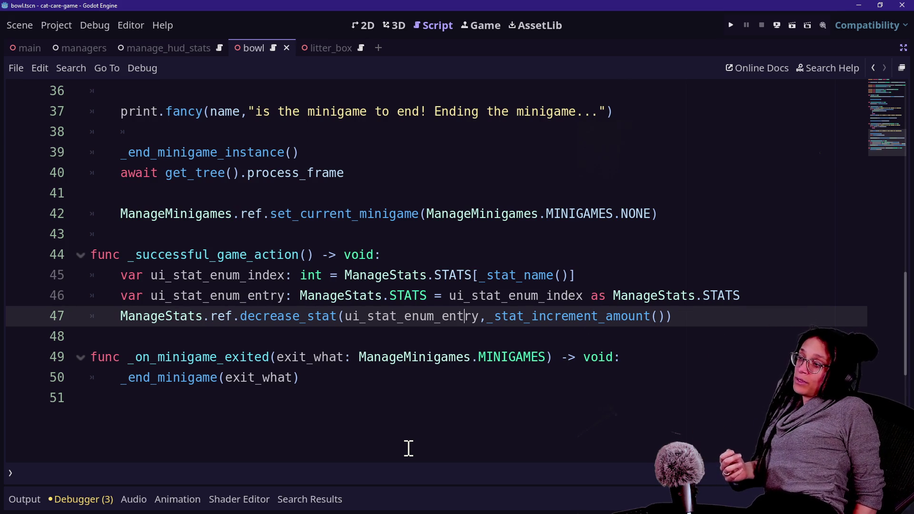
left_click(415, 433)
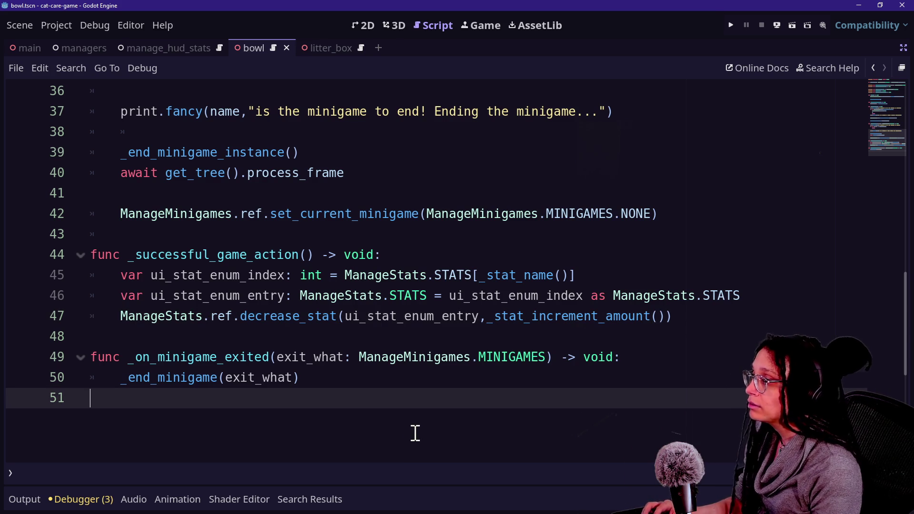
Quick-open minigame_computer_station.gd via a 'minigame' file search
key("shift+alt+o")
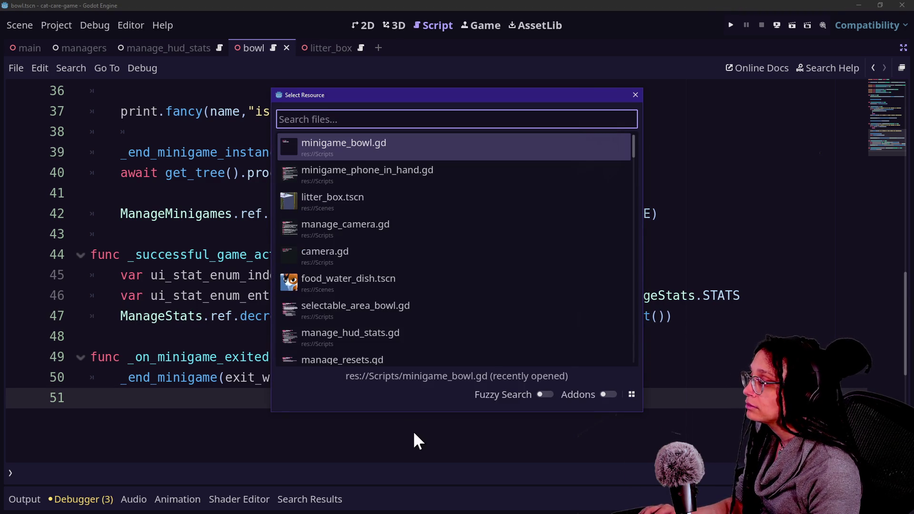
type("computer")
key("ctrl+a")
type("minig")
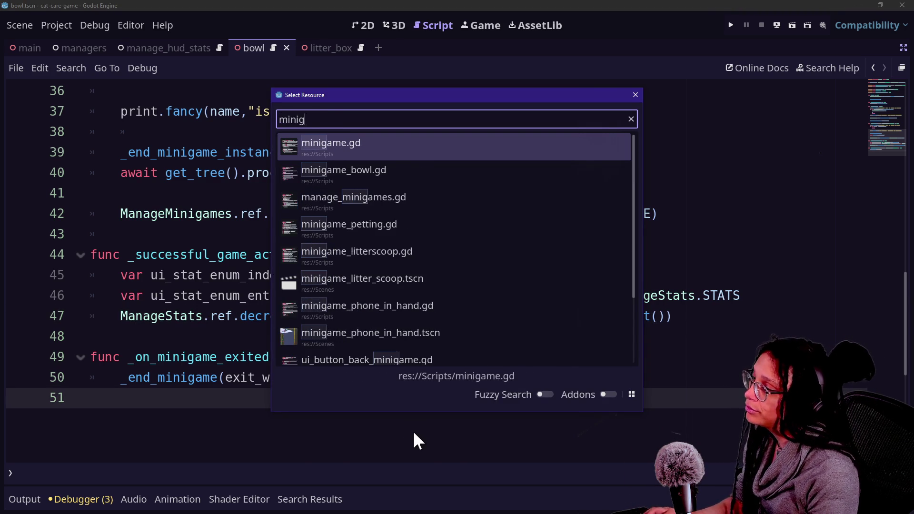
type("ame")
key("Down")
key("Down")
key("Down")
key("Down")
key("Up")
key("Up")
key("Return")
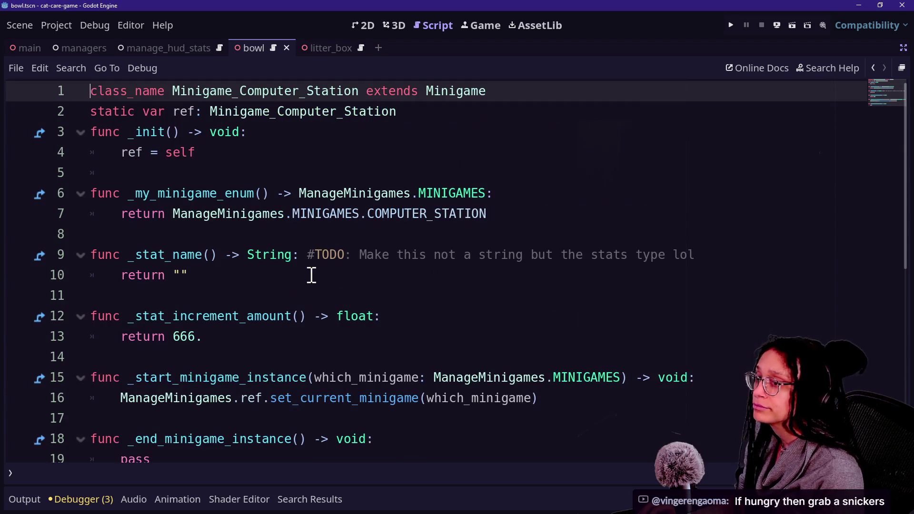
Inspect the computer station script's stat-name and start-instance functions and float documentation
left_click(311, 275)
left_click(204, 200)
left_click_drag(204, 199, 96, 132)
left_click_drag(376, 295, 348, 224)
left_click(298, 176)
left_click(307, 242)
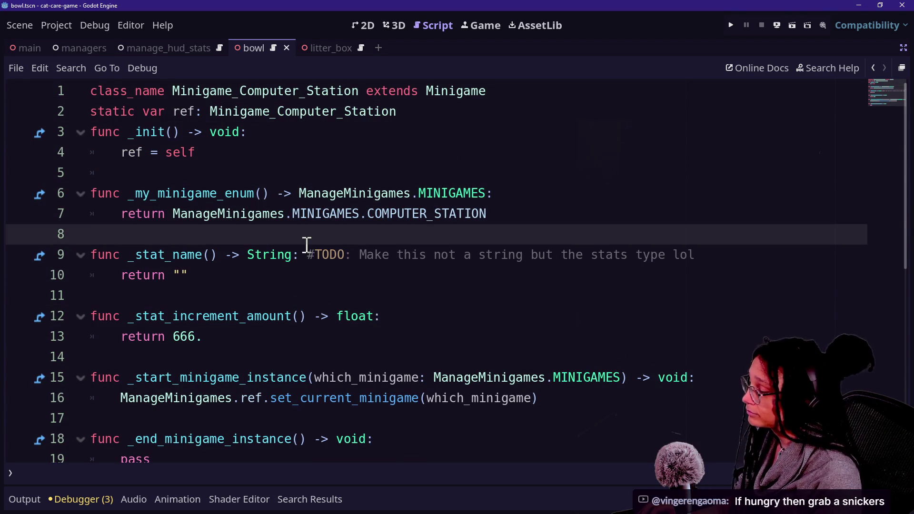
scroll(312, 241, "down", 2)
left_click(333, 283)
key("Up")
key("Up")
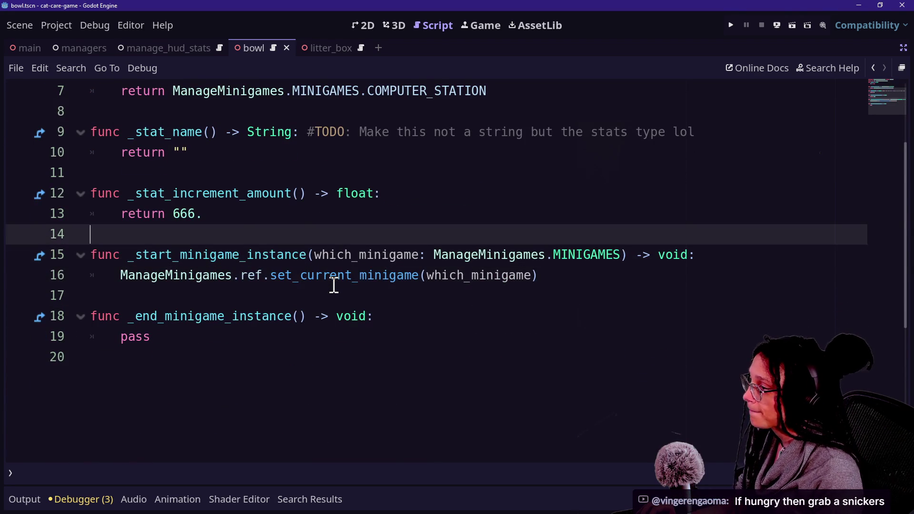
key("Up")
key("Up")
key("Up")
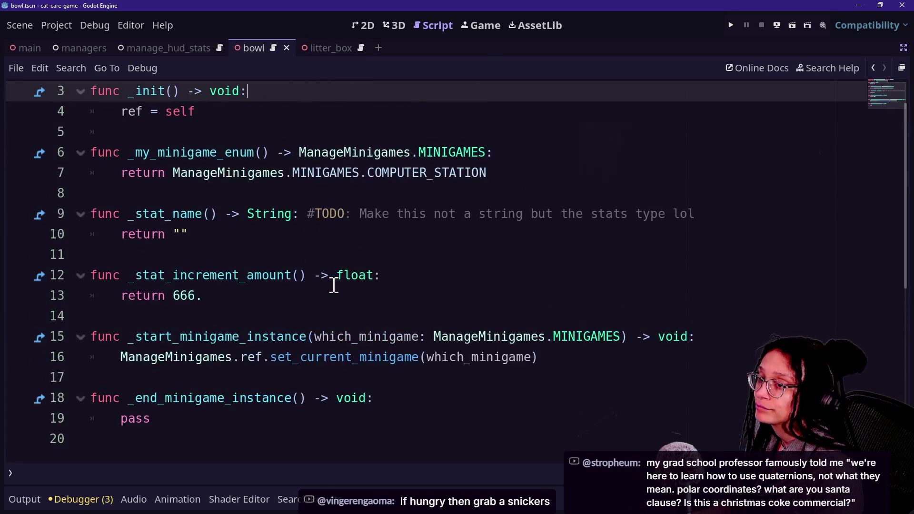
mouse_move(333, 284)
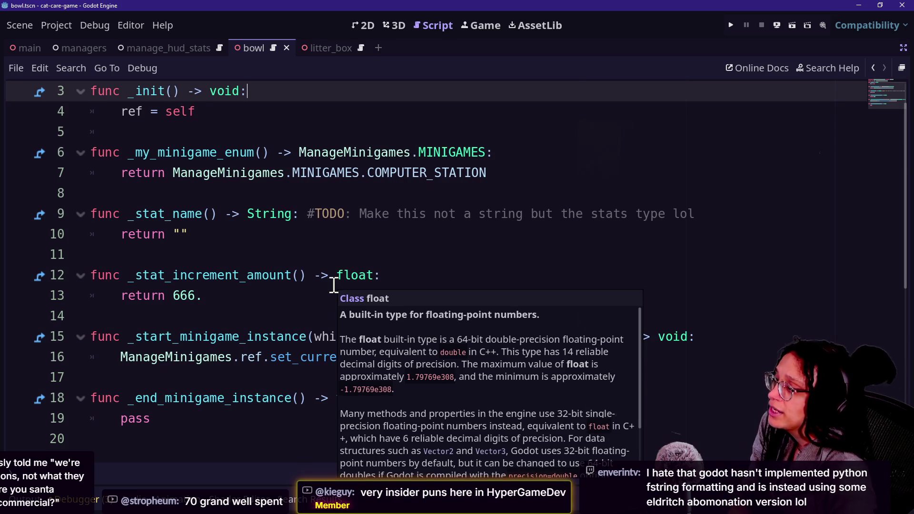
left_click(427, 245)
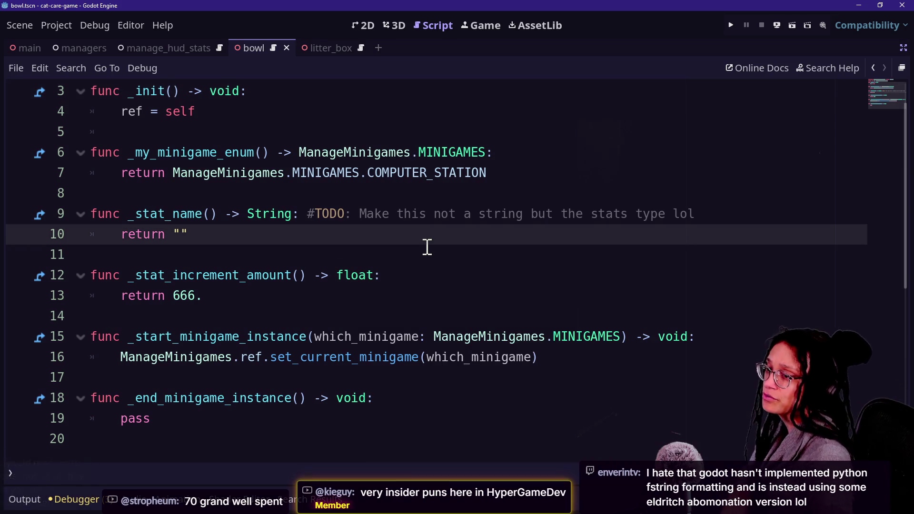
key("Down")
key("Down")
key("Down")
key("Down")
key("Down")
key("Down")
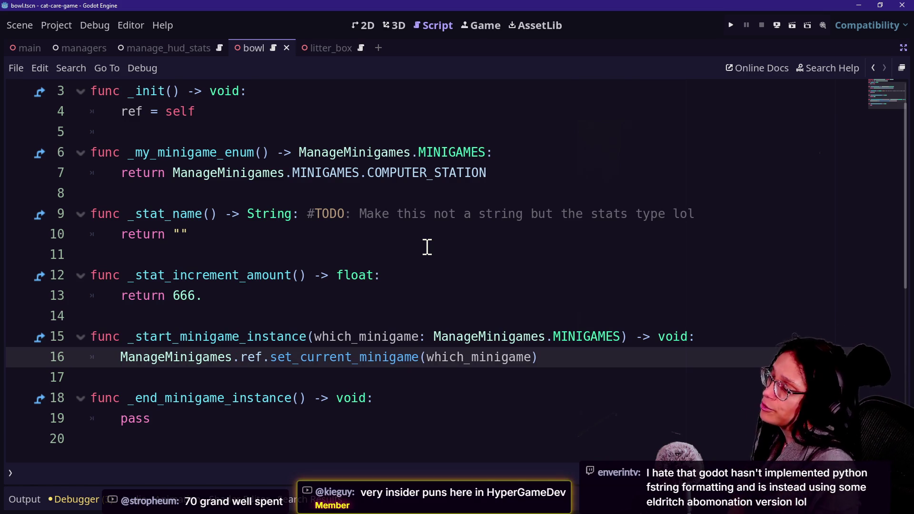
left_click(426, 247)
left_click(420, 243)
left_click(415, 246)
key("Down")
key("Up")
key("Up")
key("Up")
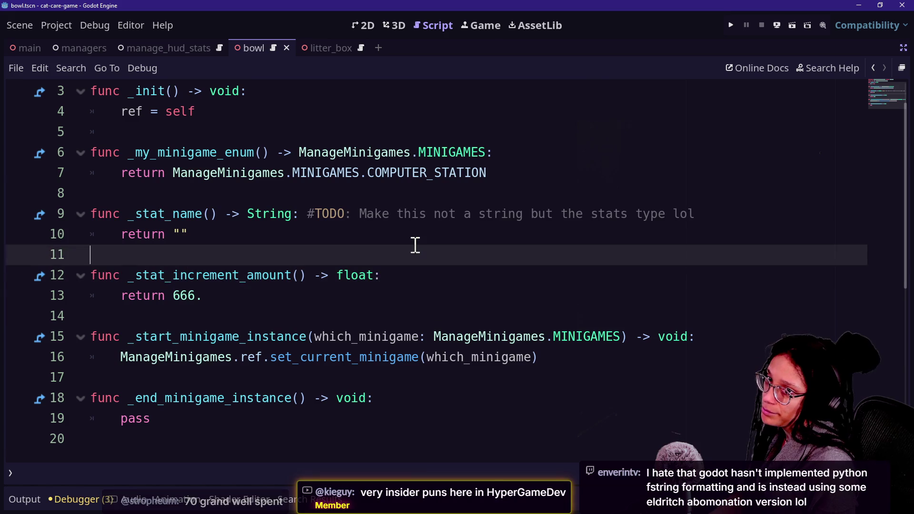
key("Down")
key("Up")
key("Up")
key("Up")
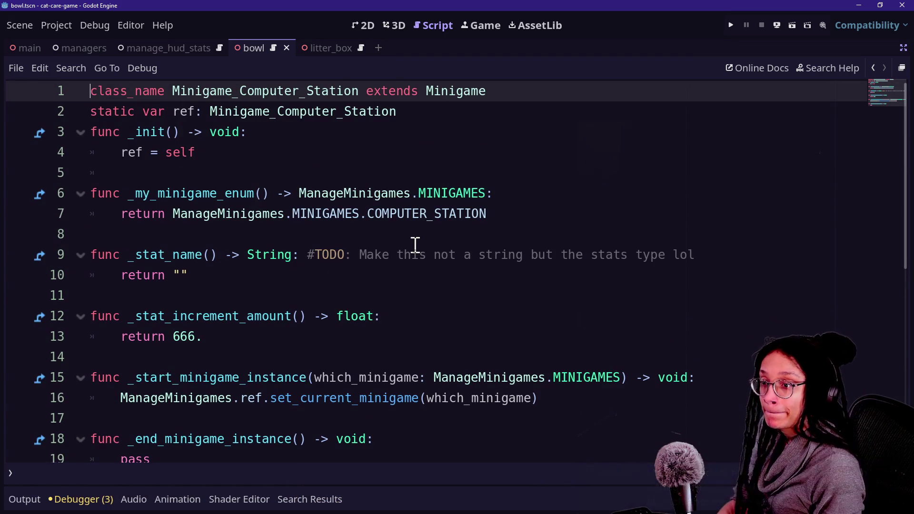
key("Down")
key("Down")
key("Down")
key("Down")
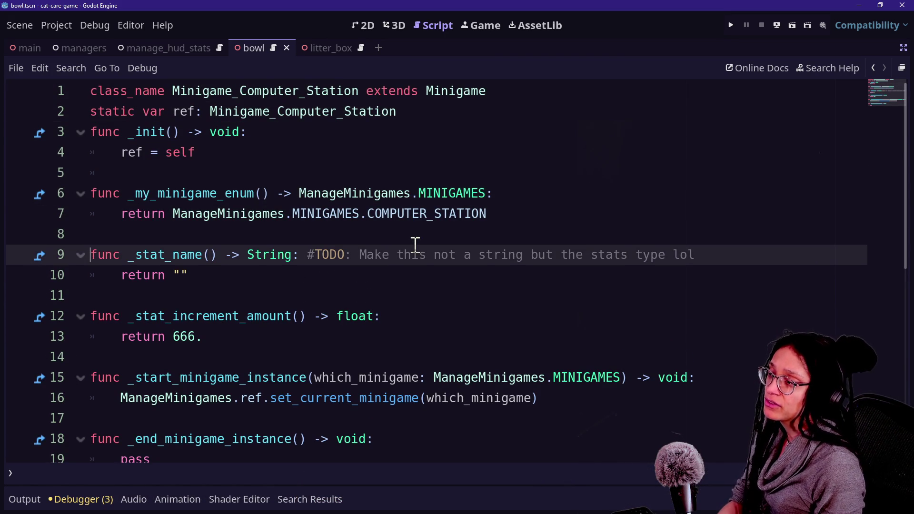
key("Down")
key("Down")
key("Up")
key("Up")
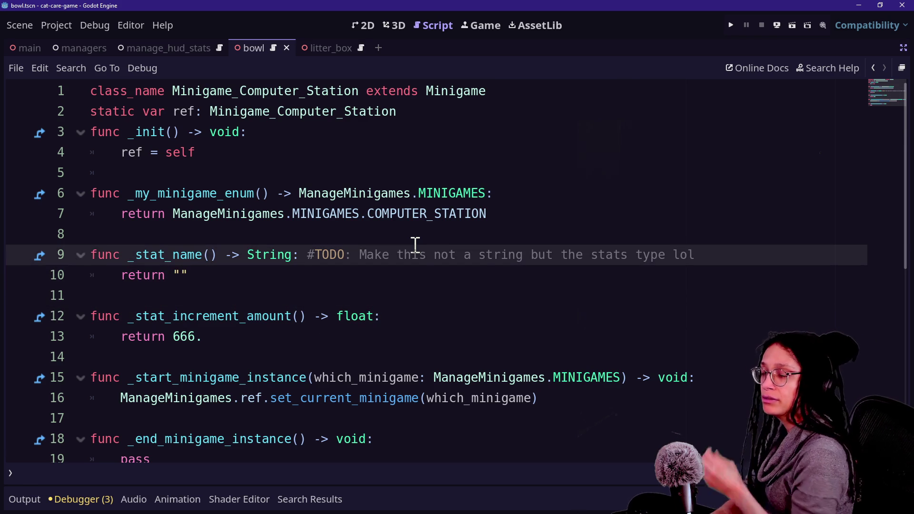
key("Down")
key("Down")
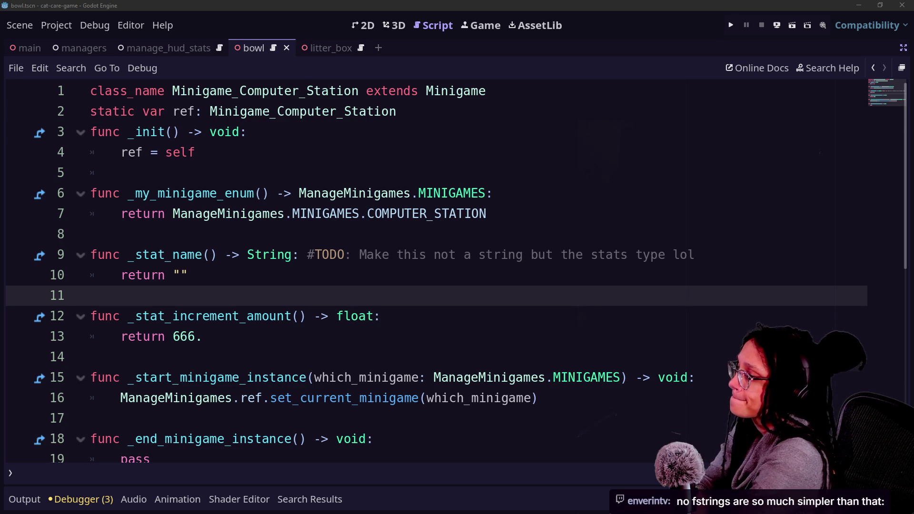
left_click(581, 210)
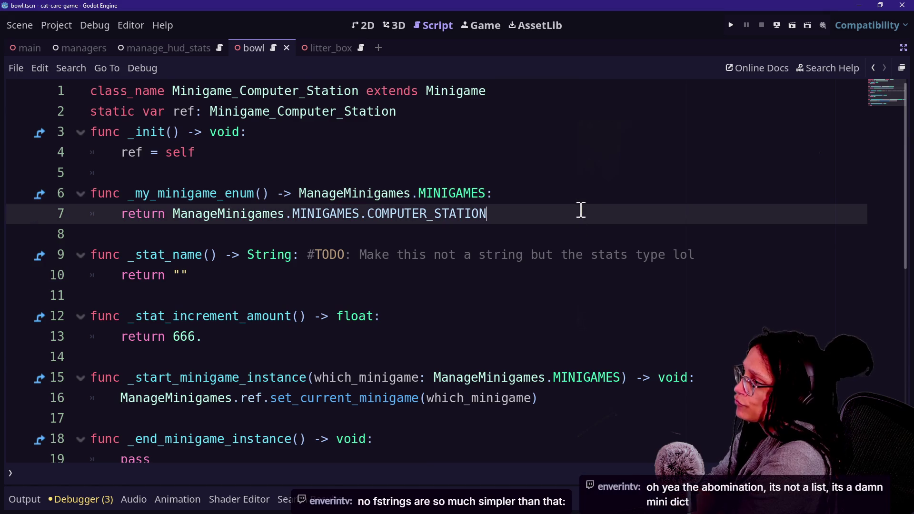
scroll(612, 222, "down", 1)
scroll(613, 221, "down", 2)
left_click(618, 253)
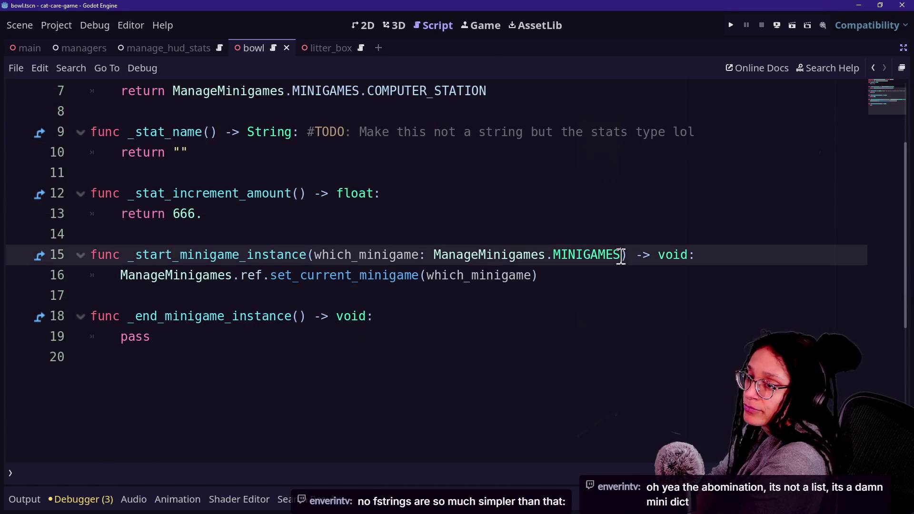
left_click_drag(579, 385, 631, 279)
left_click(637, 202)
mouse_move(634, 199)
left_mouse_down()
mouse_move(626, 300)
mouse_move(649, 251)
mouse_move(641, 240)
left_mouse_up()
left_click(618, 321)
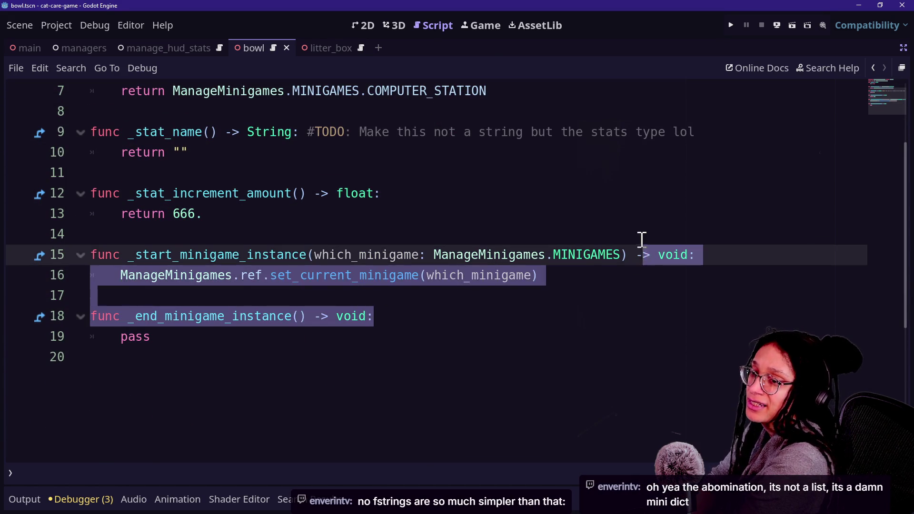
left_click(632, 243)
key("Up")
key("Down")
key("Down")
key("Down")
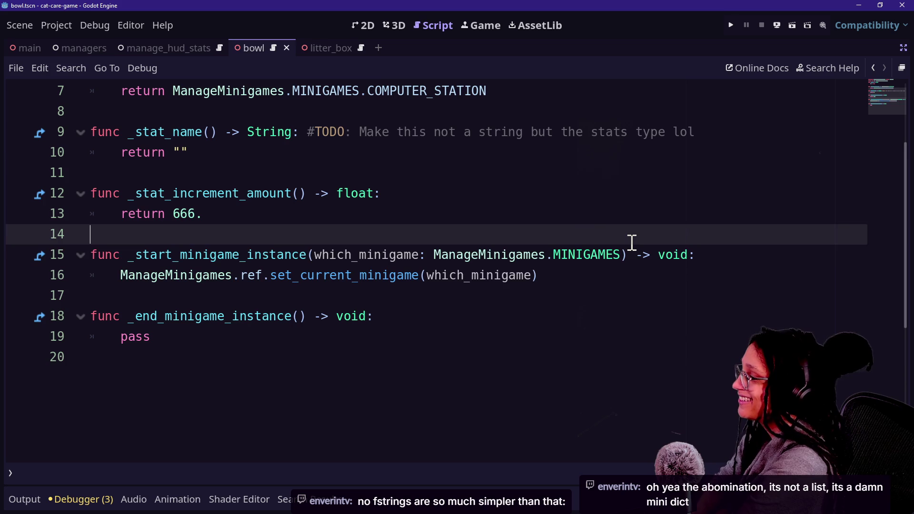
key("Up")
key("Down")
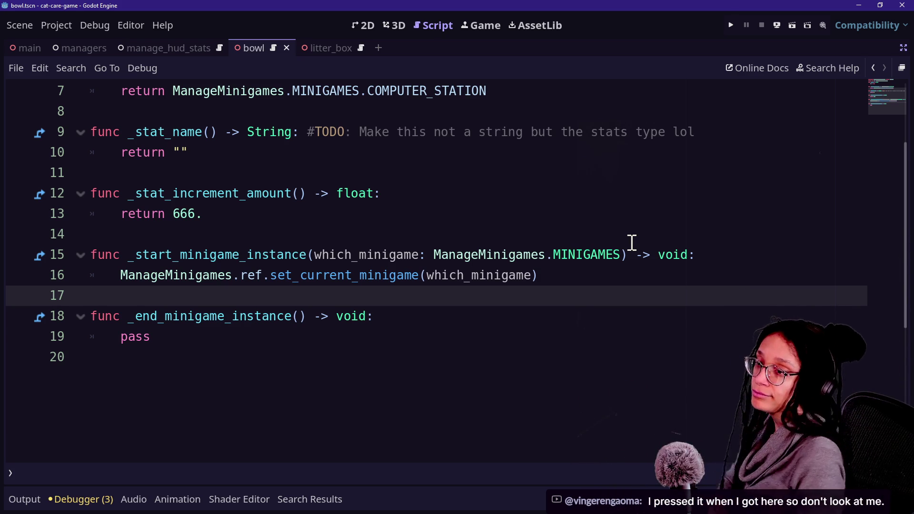
left_click(632, 243)
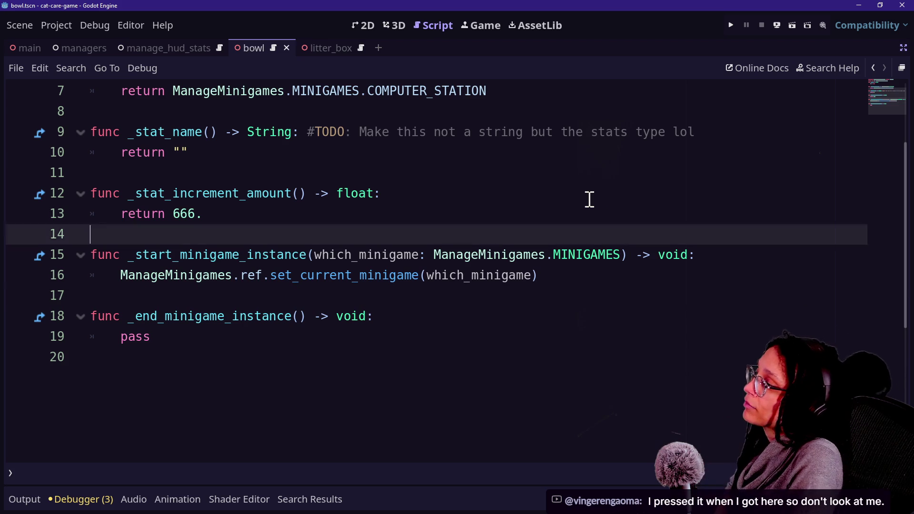
left_click(587, 199)
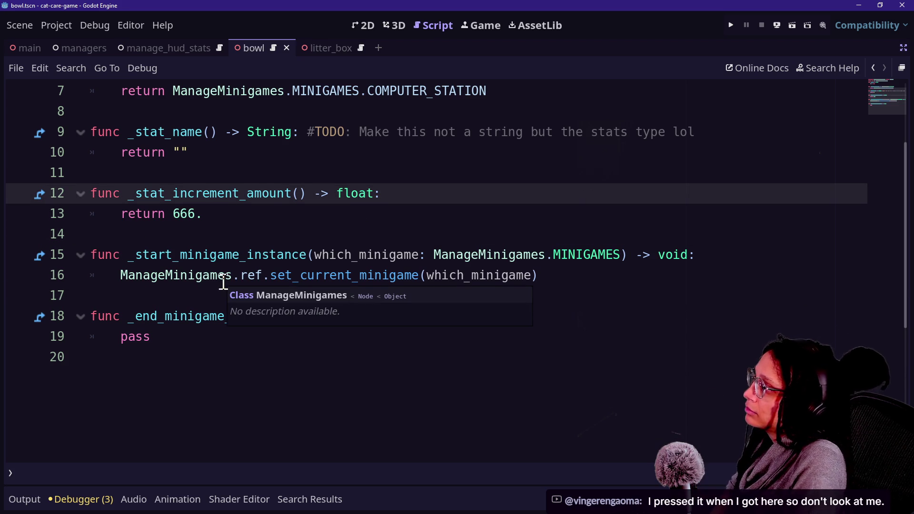
scroll(222, 286, "up", 3)
scroll(219, 295, "down", 2)
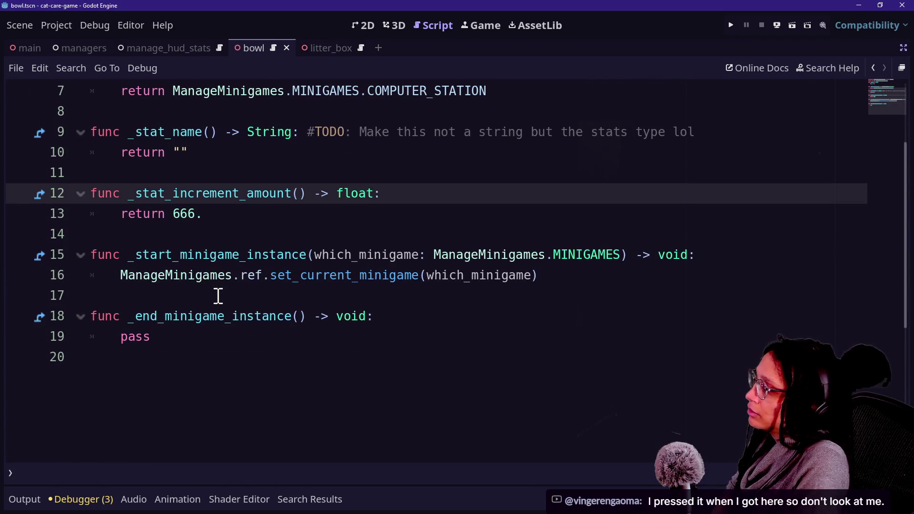
mouse_move(356, 279)
scroll(355, 279, "up", 1)
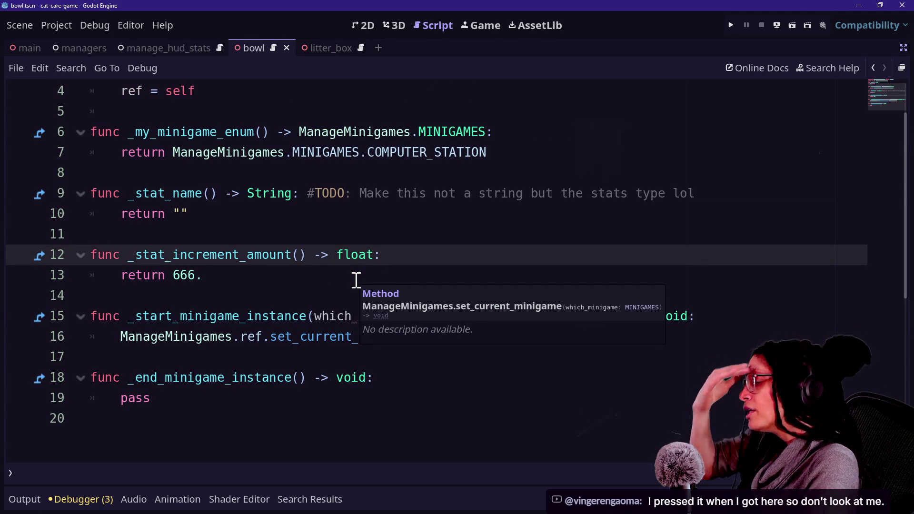
Jump to set_current_minigame in ManageMinigames and browse that script
left_click(286, 337, "ctrl")
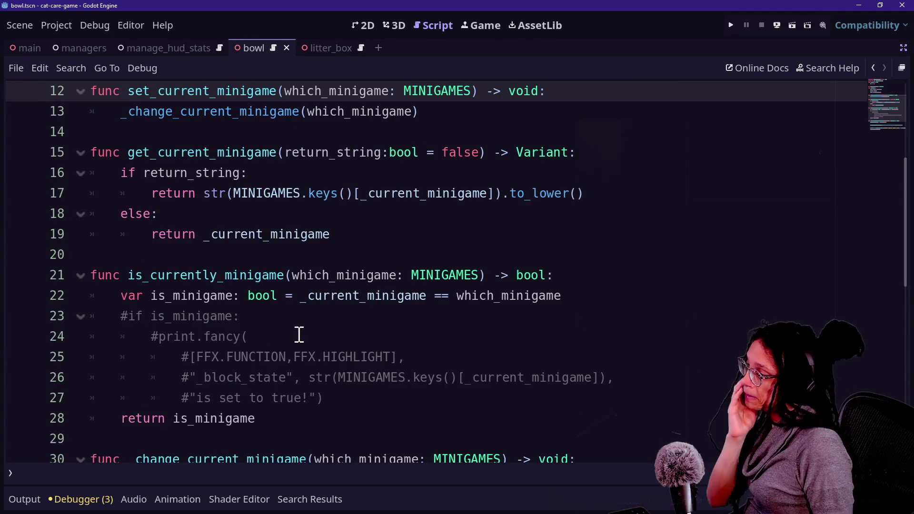
scroll(297, 335, "down", 5)
scroll(299, 333, "up", 2)
scroll(300, 333, "up", 5)
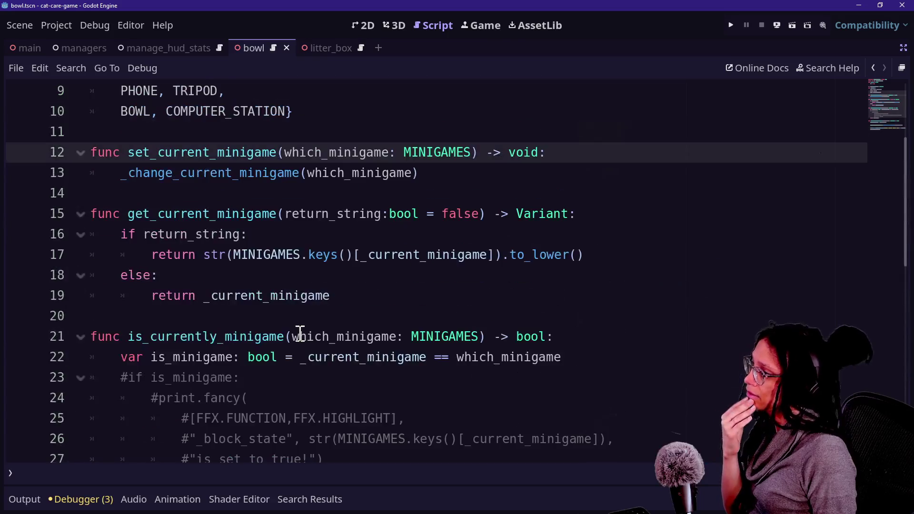
scroll(300, 333, "up", 2)
scroll(300, 333, "down", 3)
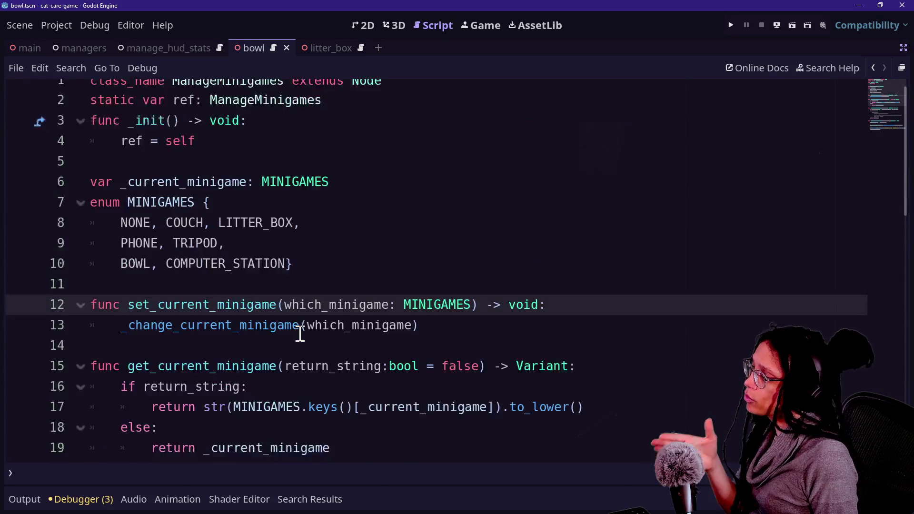
scroll(301, 333, "up", 3)
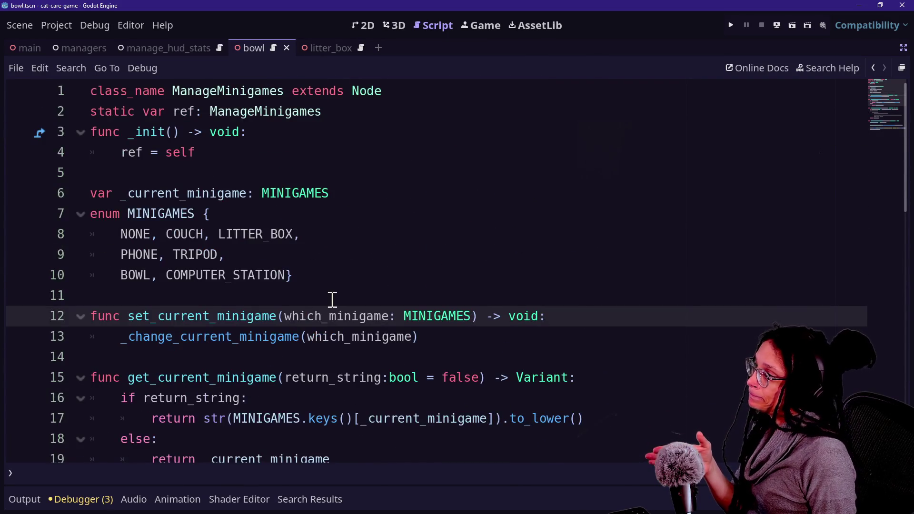
scroll(333, 300, "down", 4)
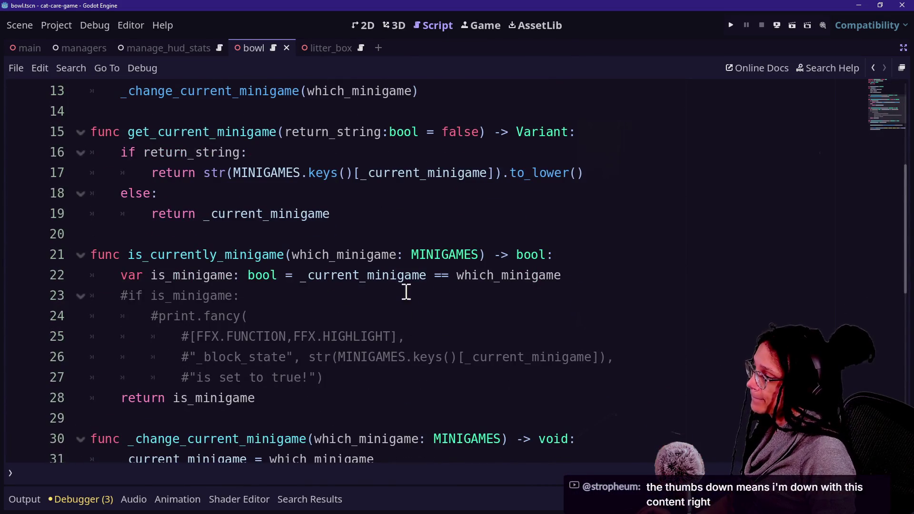
left_click(873, 68)
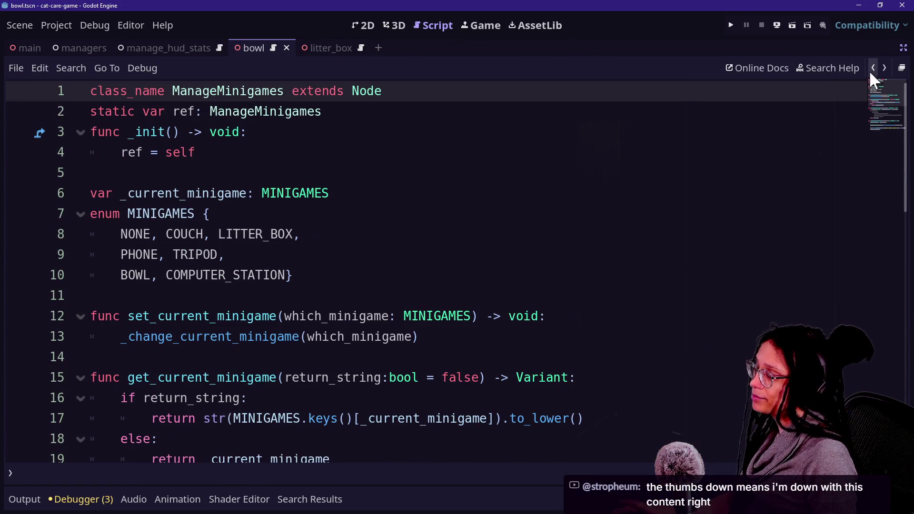
left_click(657, 197)
Quick-open minigame.gd and scroll to the _end_minigame_instance call in _end_minigame
key("shift+alt+o")
type("end_Mi")
key("BackSpace")
key("BackSpace")
key("BackSpace")
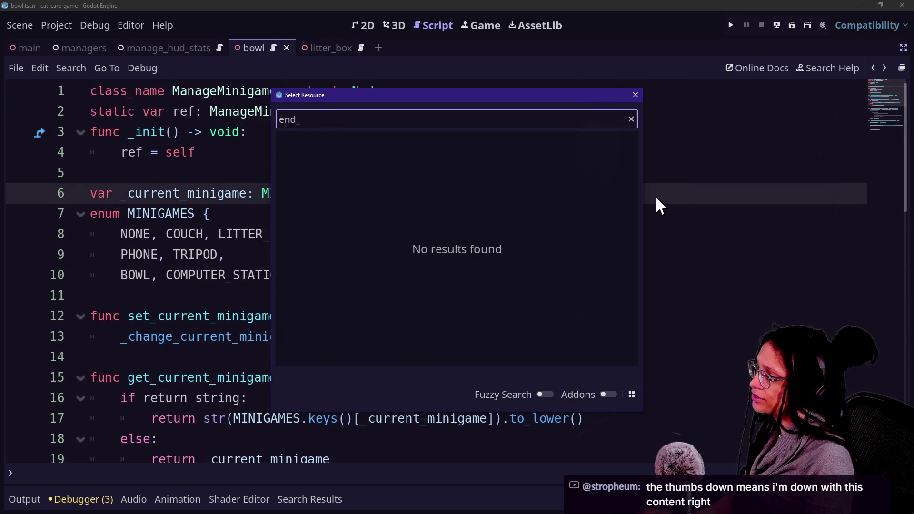
type("minigame")
key("Return")
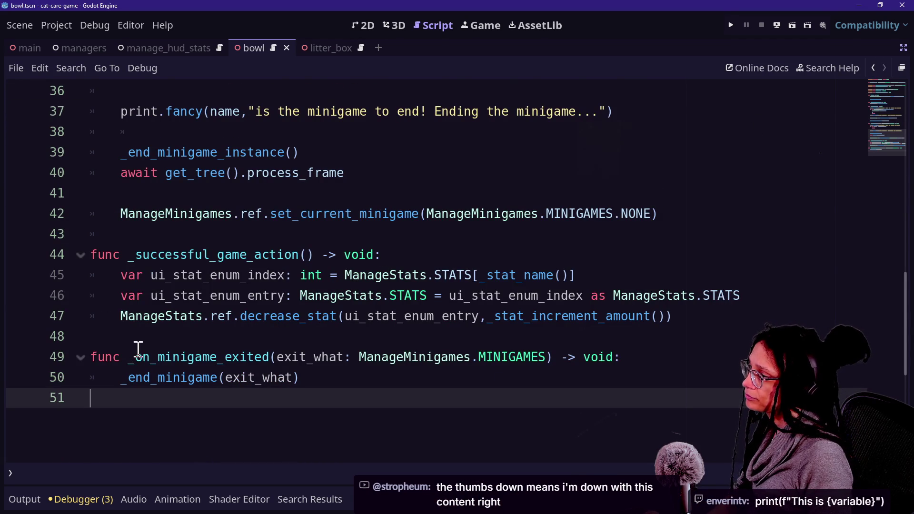
scroll(153, 370, "down", 4)
scroll(153, 369, "up", 12)
scroll(154, 369, "down", 5)
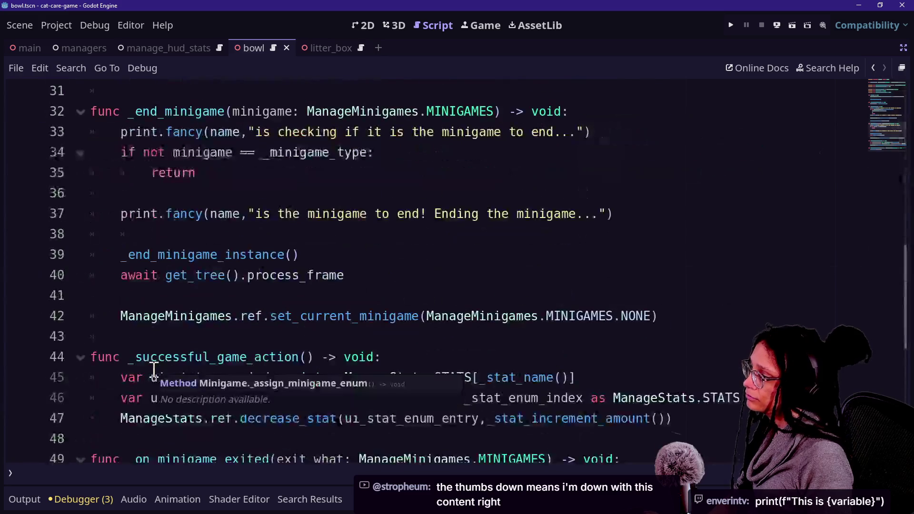
left_click(214, 257)
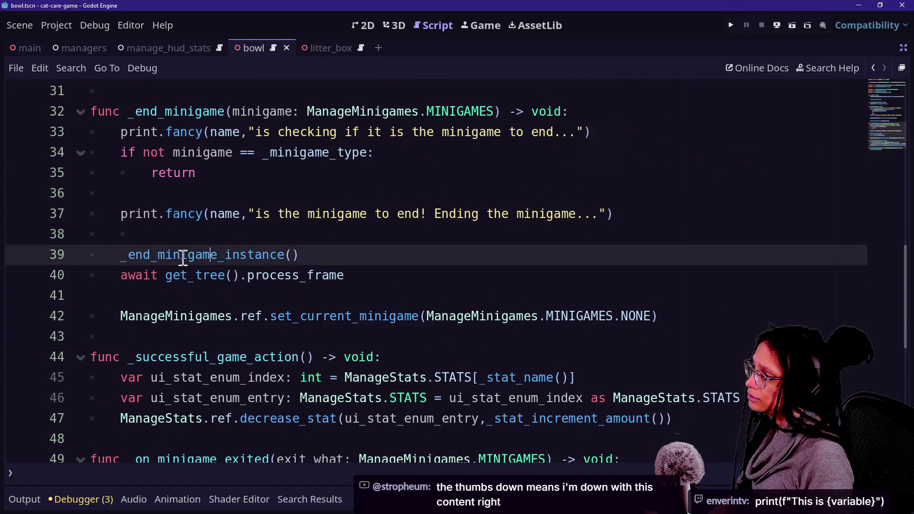
Find ui_button_back_minigame.gd through Quick Open by searching 'ui_butt', and open it
left_click(138, 215)
key("Down")
key("Down")
key("Up")
key("Up")
key("shift+alt+o")
type("back")
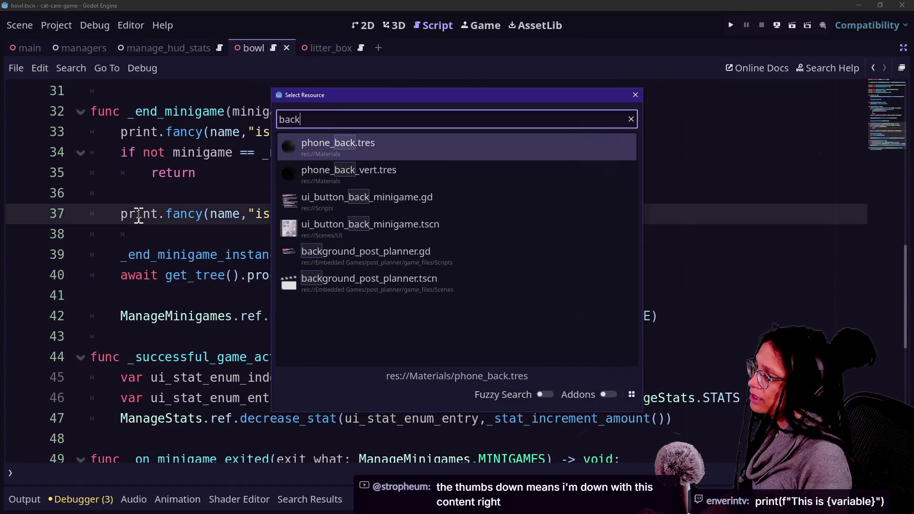
key("BackSpace")
key("BackSpace")
key("BackSpace")
type("ui_butt")
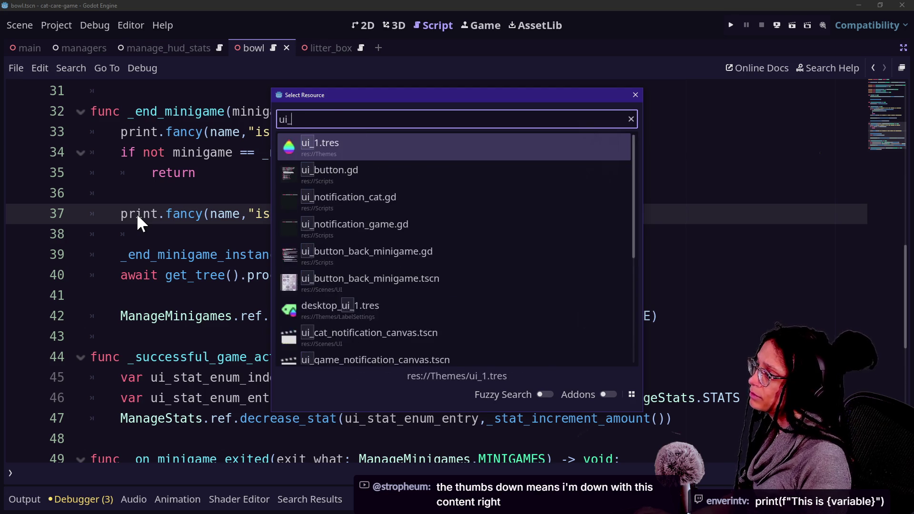
key("Down")
key("Return")
Scroll through the UIButton_Back_Minigame script to review its code
left_click_drag(208, 234, 241, 254)
scroll(212, 246, "down", 3)
scroll(213, 246, "up", 3)
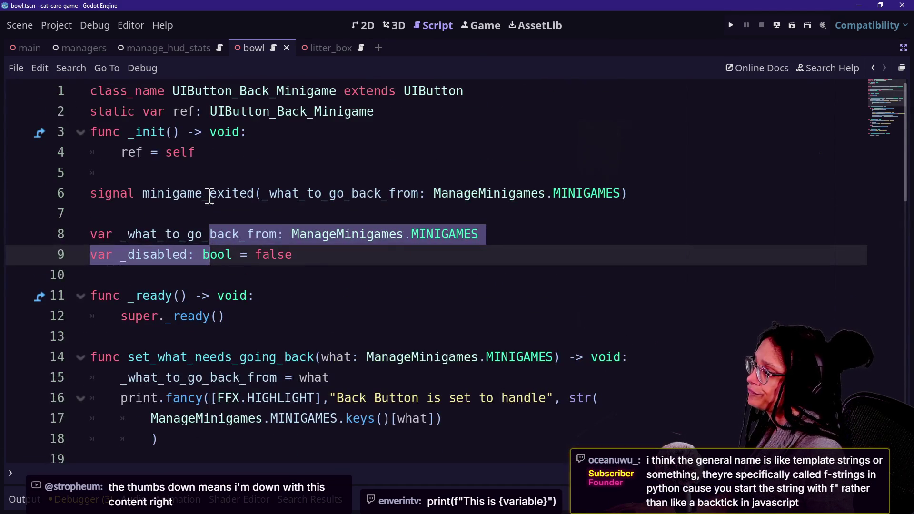
left_click(377, 231)
scroll(377, 230, "down", 4)
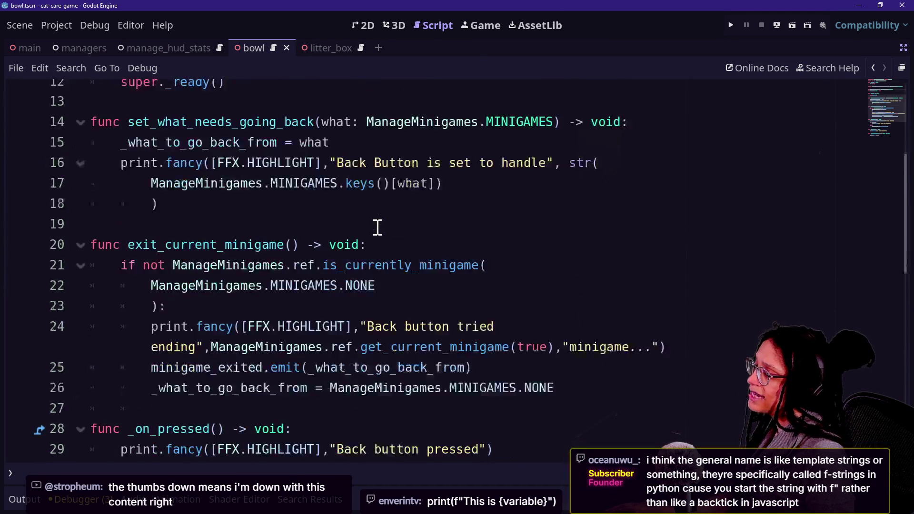
scroll(378, 227, "down", 3)
scroll(335, 254, "down", 2)
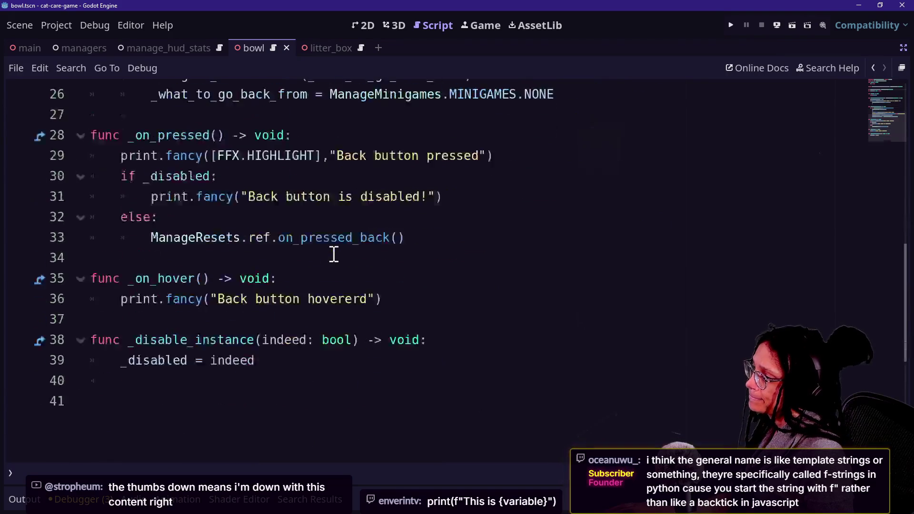
scroll(334, 255, "up", 3)
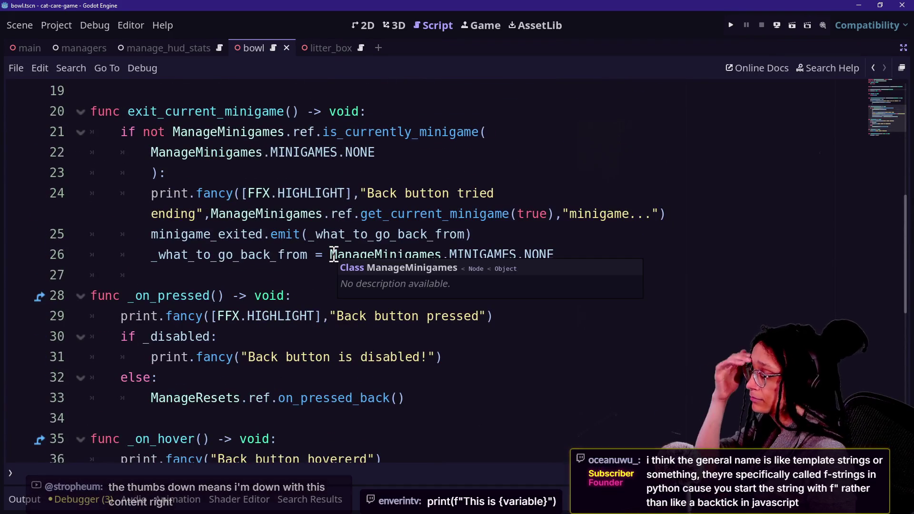
scroll(304, 333, "down", 3)
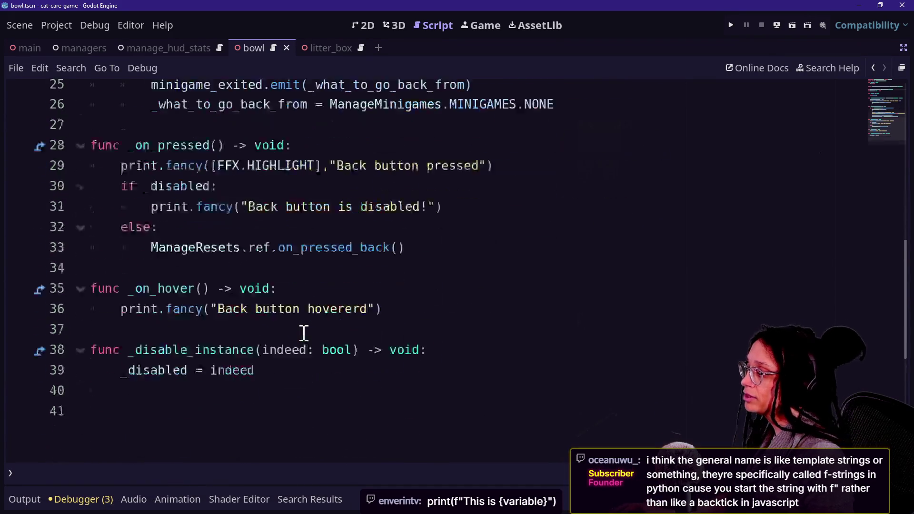
scroll(304, 333, "up", 4)
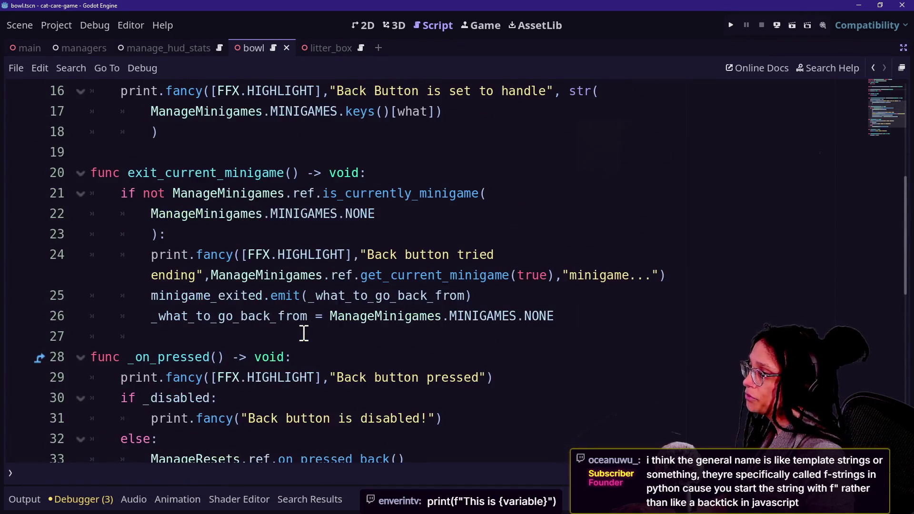
scroll(304, 333, "up", 3)
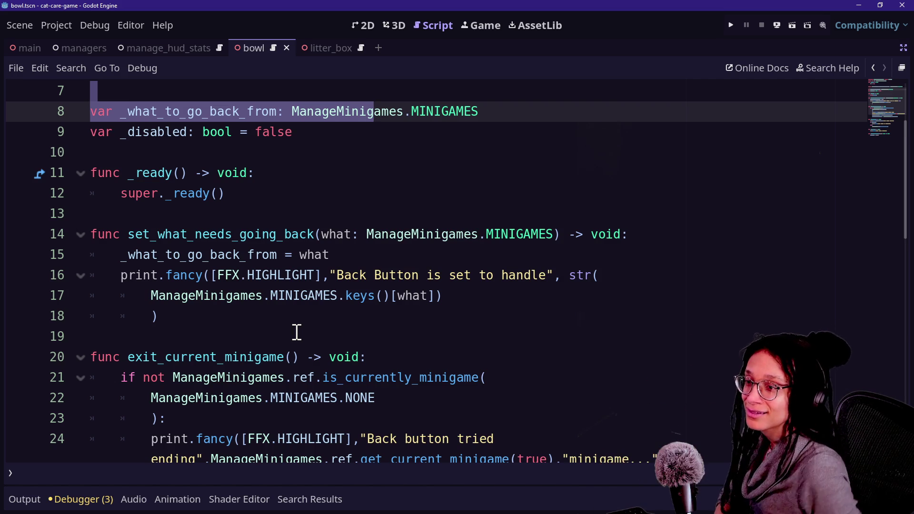
Review lines 14–19 of the back button script, then switch to the browser's Twitch and YouTube chats
left_click(756, 335)
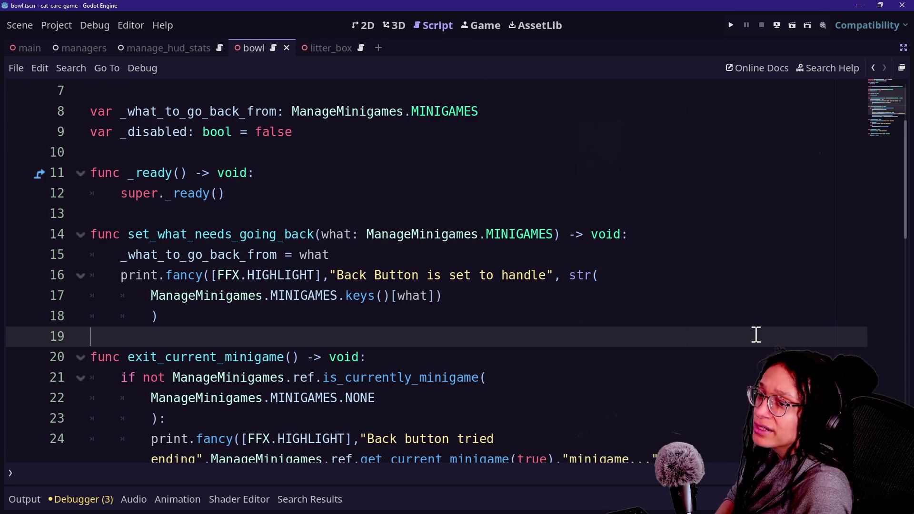
key("Up")
key("Up")
key("Up")
key("Down")
key("Down")
key("Down")
key("Down")
key("Up")
key("Up")
key("Up")
key("Down")
key("Down")
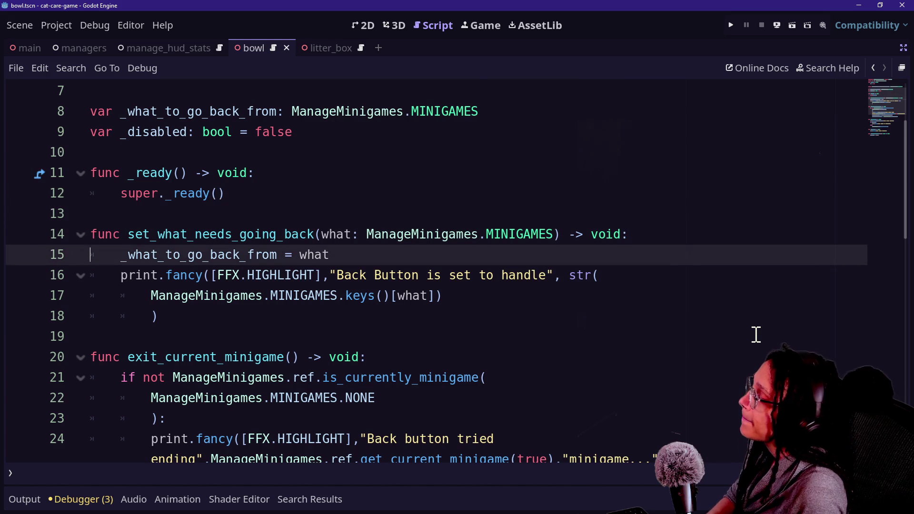
key("Down")
key("Down")
key("Up")
key("Up")
key("Up")
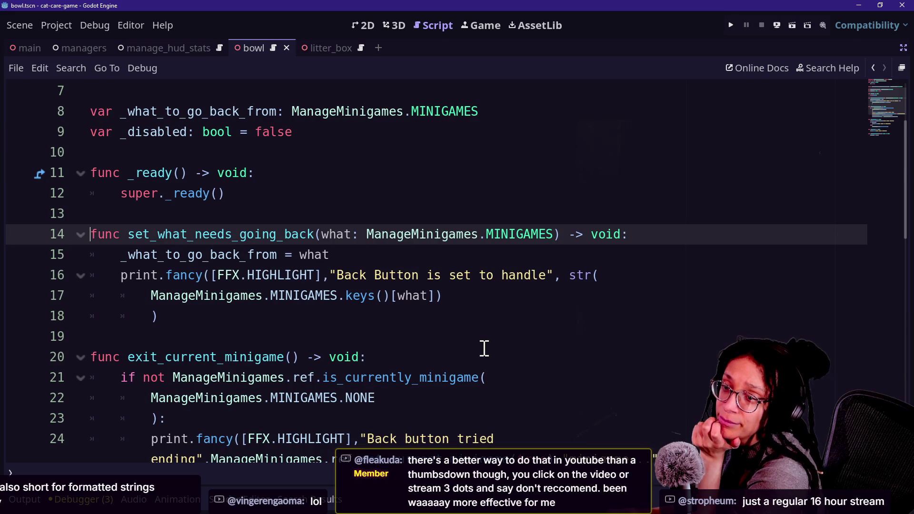
key("alt+Tab")
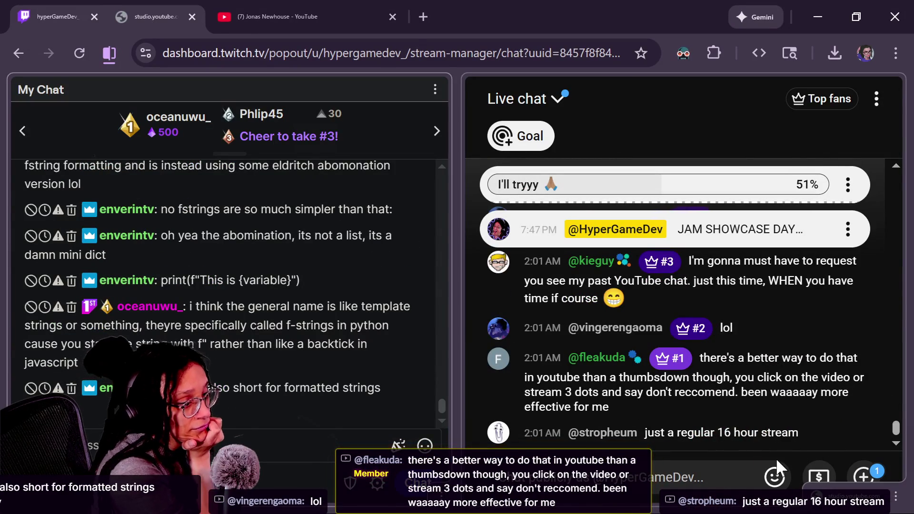
scroll(716, 355, "up", 3)
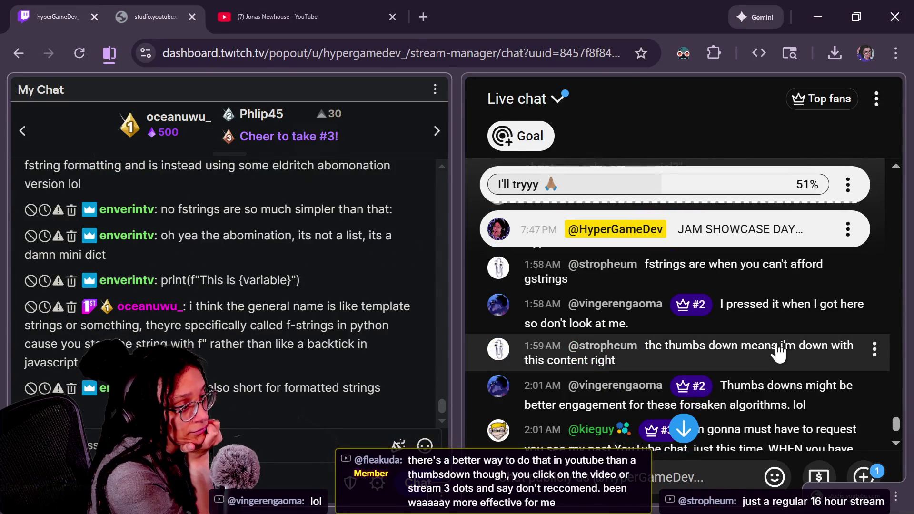
scroll(781, 347, "up", 3)
scroll(761, 343, "down", 2)
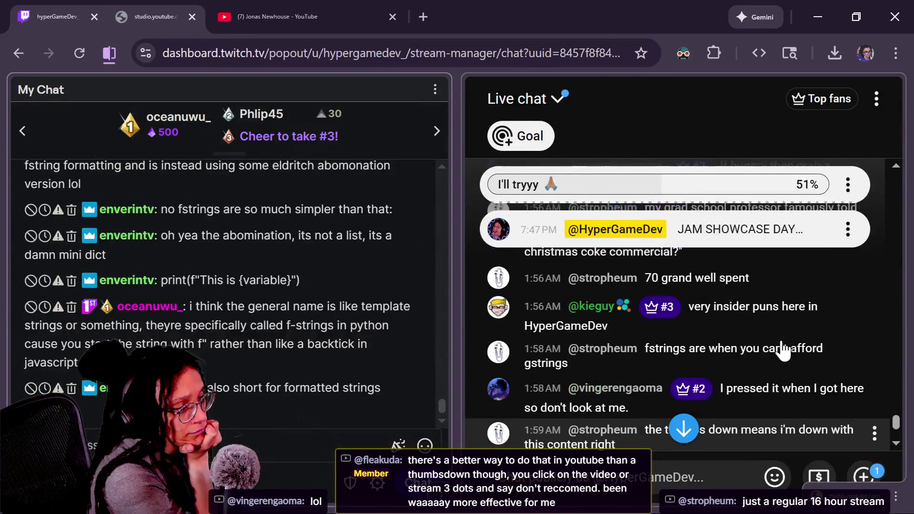
scroll(749, 331, "up", 4)
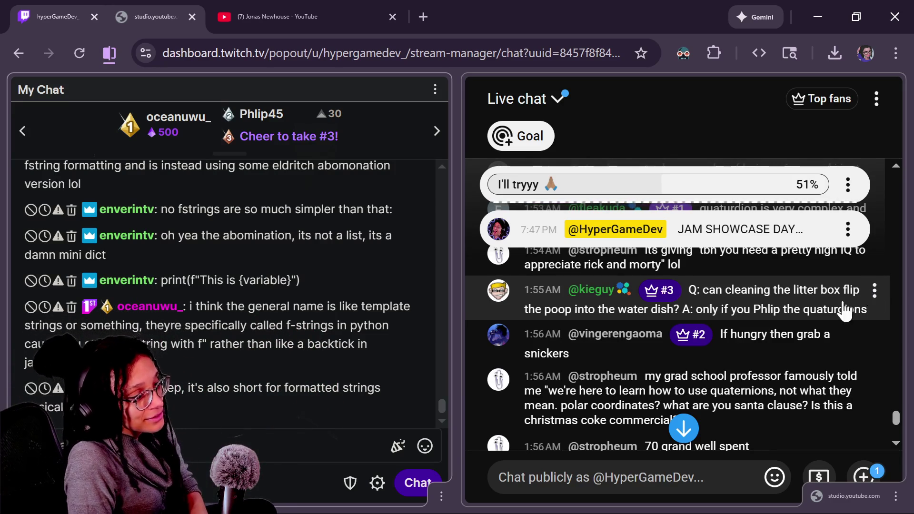
scroll(779, 352, "up", 2)
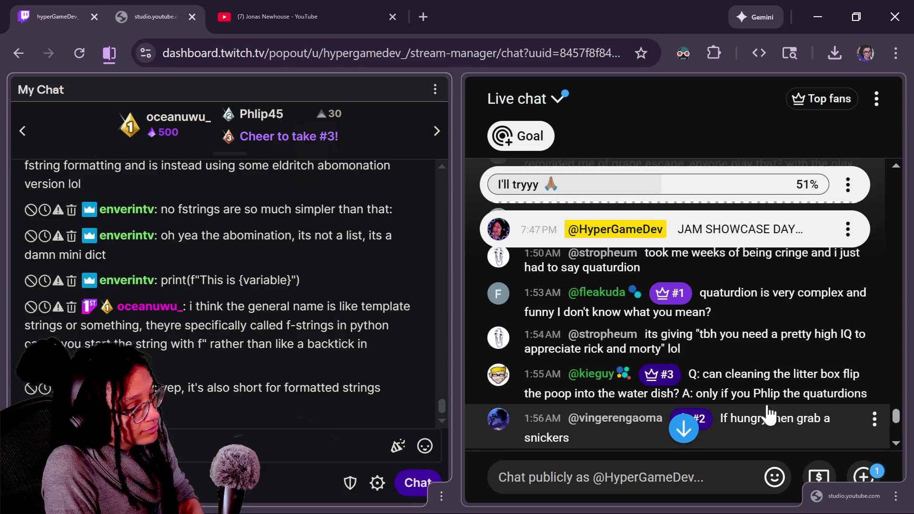
left_click_drag(892, 414, 894, 430)
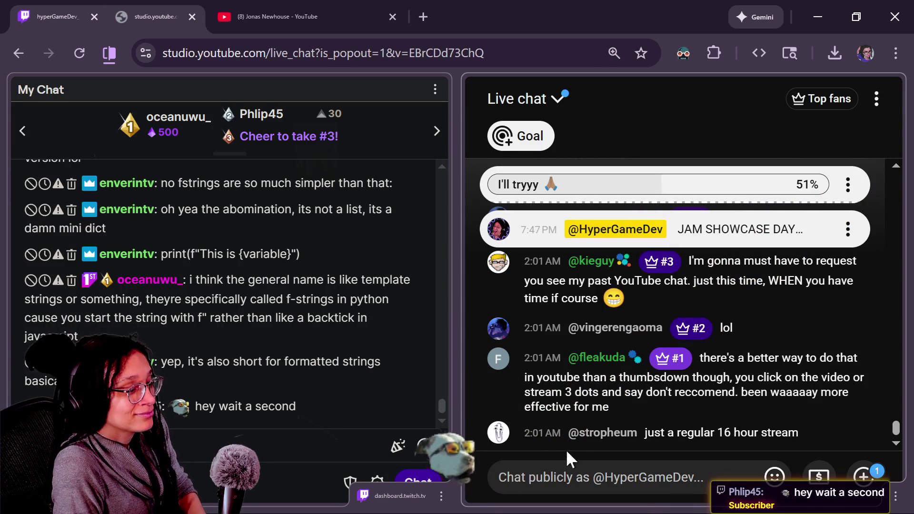
left_click(576, 484)
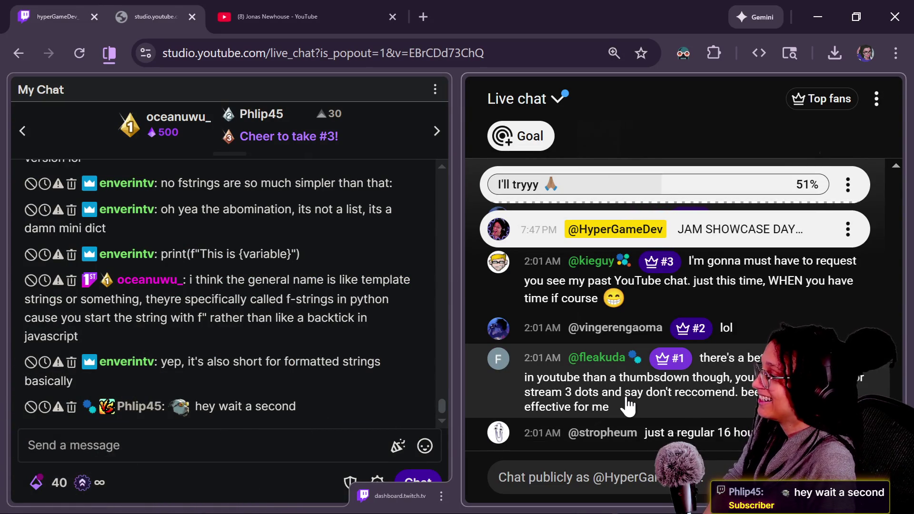
left_click(521, 367)
key("alt+Tab")
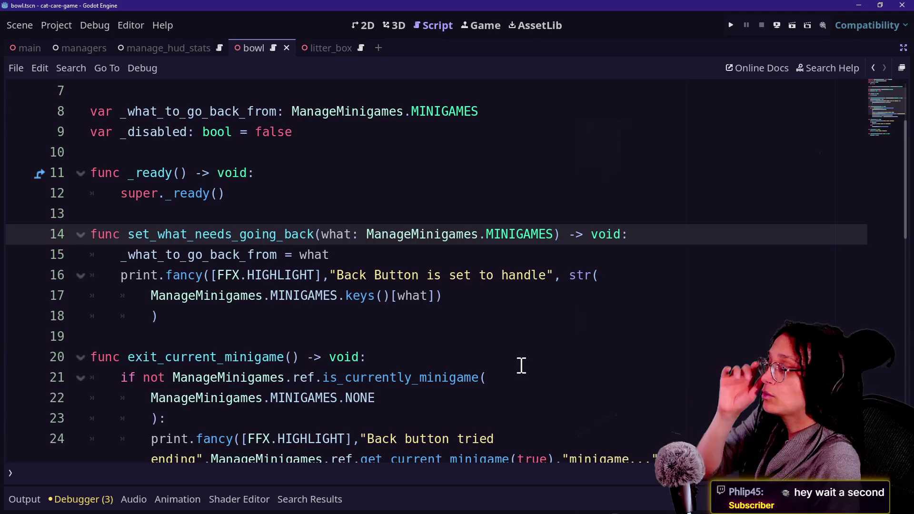
left_click(512, 358)
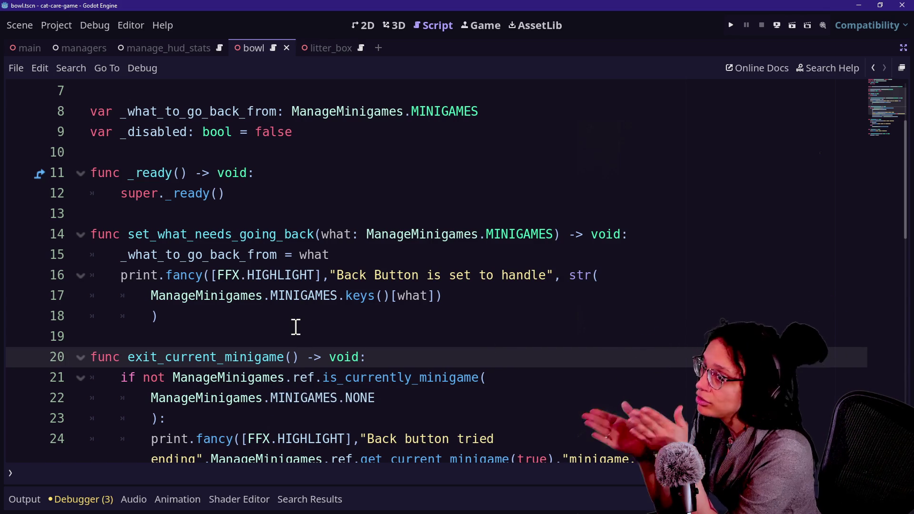
left_click(316, 296)
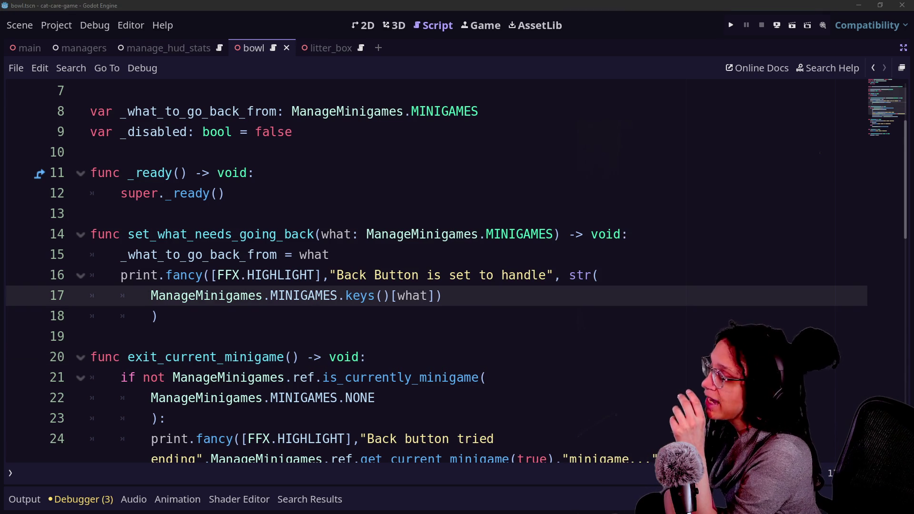
left_click(352, 310)
key("Up")
key("Up")
key("Down")
key("Down")
key("Down")
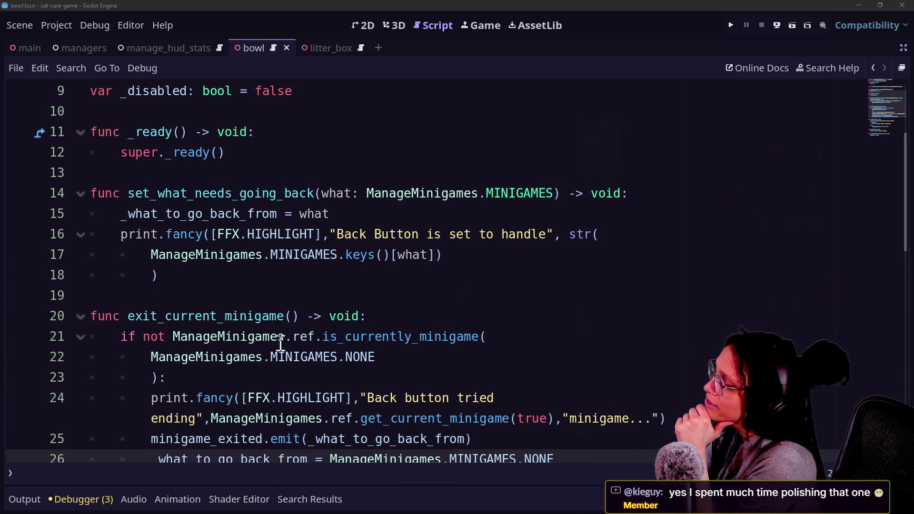
left_click(345, 296)
key("Down")
key("Down")
key("Down")
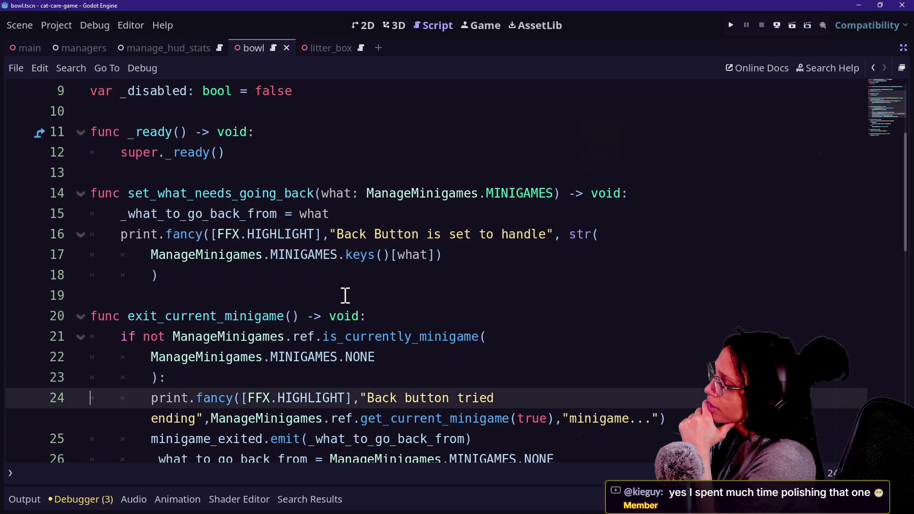
key("Down")
key("Down")
key("Up")
key("Up")
key("Up")
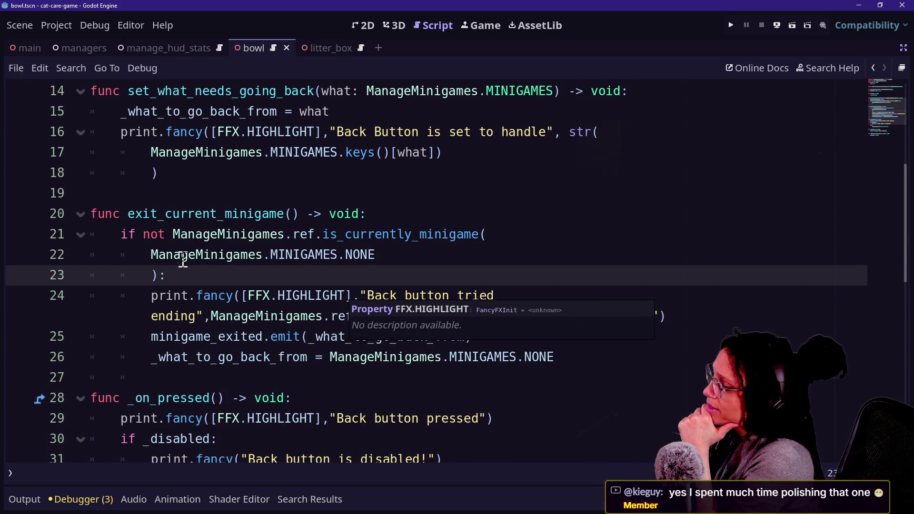
mouse_move(184, 341)
left_mouse_down()
mouse_move(304, 340)
mouse_move(212, 357)
mouse_move(279, 342)
left_mouse_up()
left_click(298, 341)
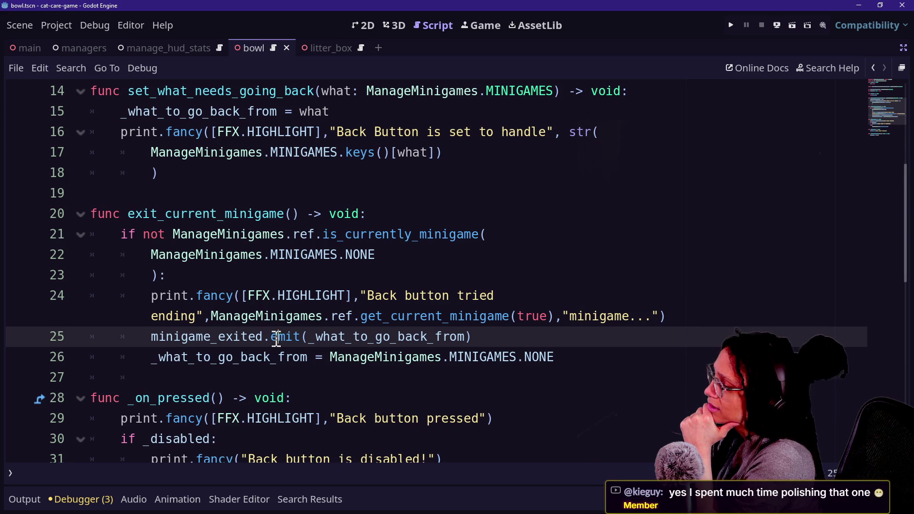
mouse_move(315, 337)
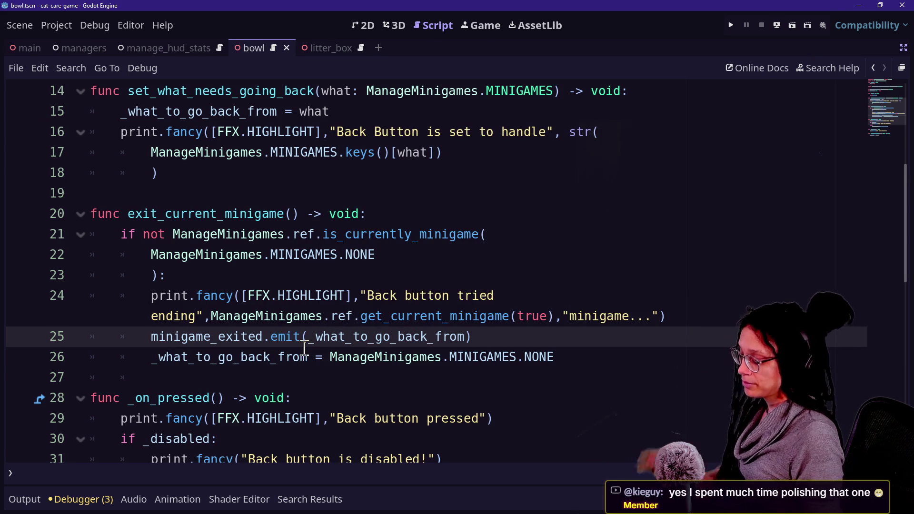
key("shift+alt+o")
Search all scripts for minigame_exited and open the line 49 match in selectable_area_object.gd
key("Escape")
key("ctrl+shift+f")
type("minigame_exited")
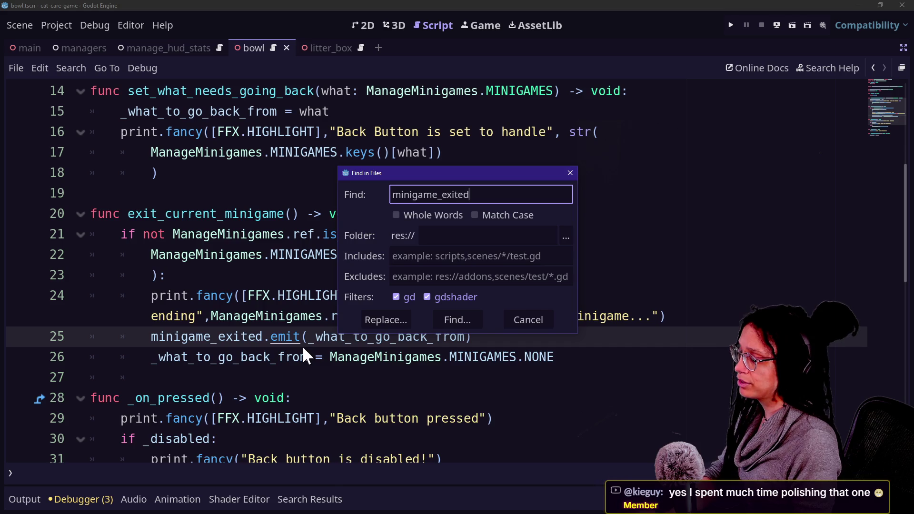
key("Return")
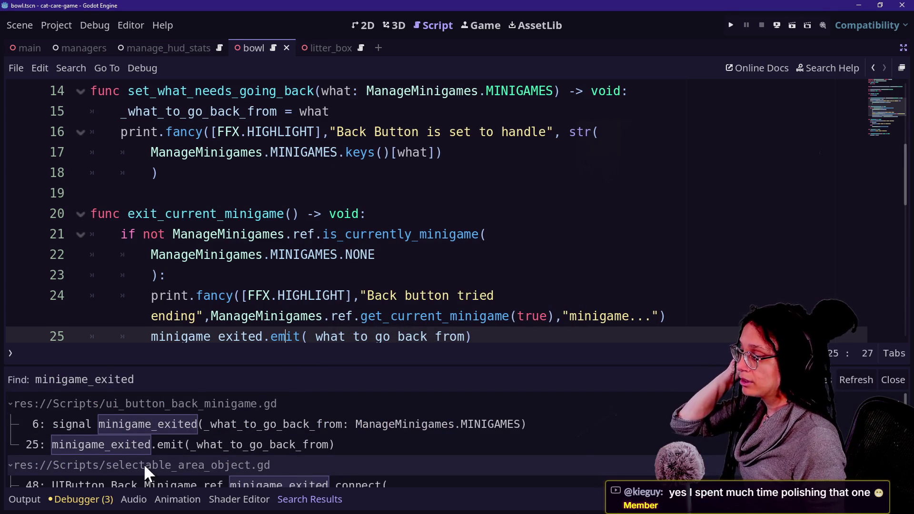
scroll(143, 464, "down", 3)
left_click(136, 446)
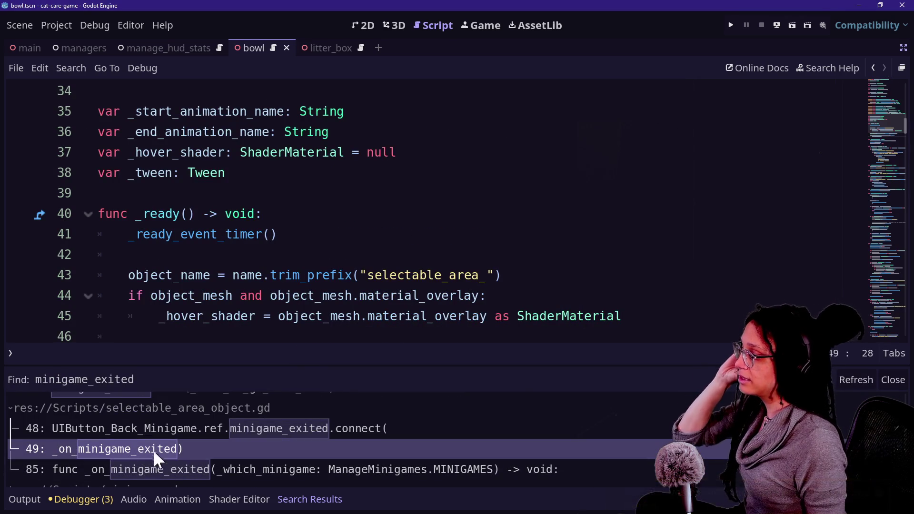
Jump to the _on_minigame_exited function definition in the bowl script
scroll(276, 328, "down", 5)
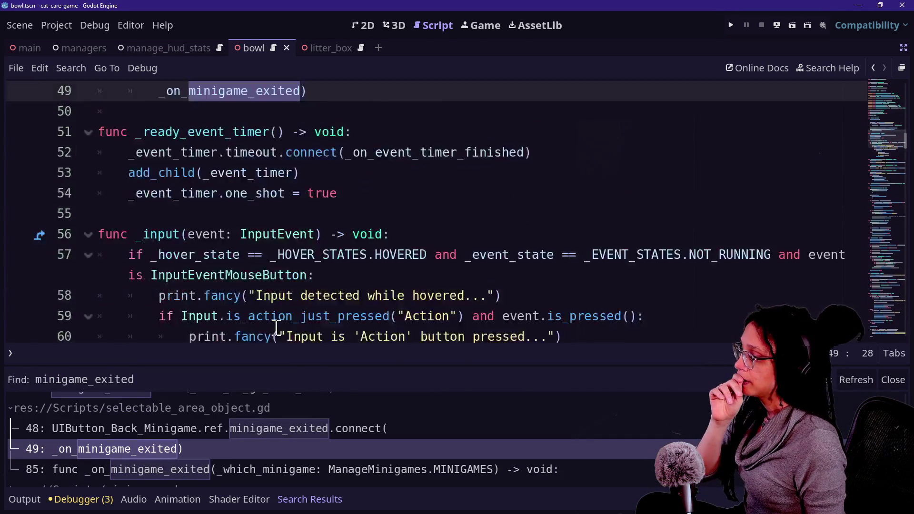
scroll(277, 328, "up", 1)
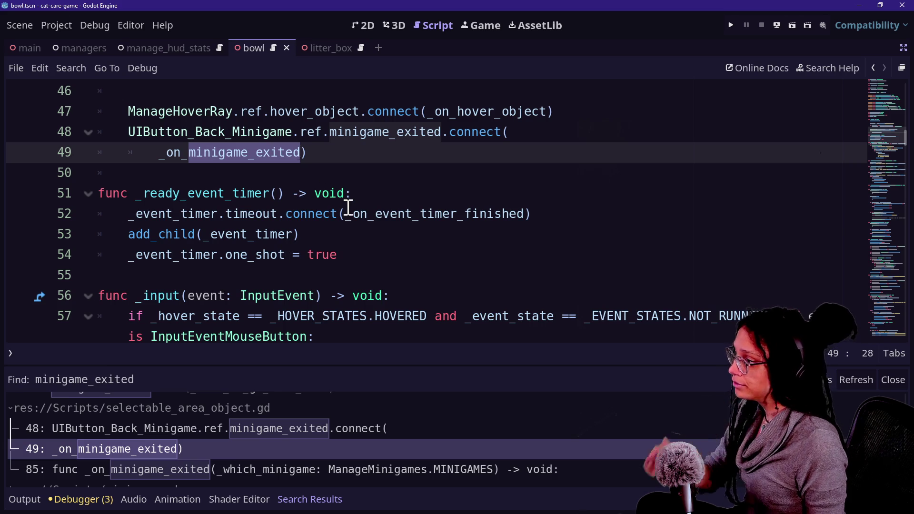
scroll(346, 203, "down", 9)
scroll(348, 206, "up", 10)
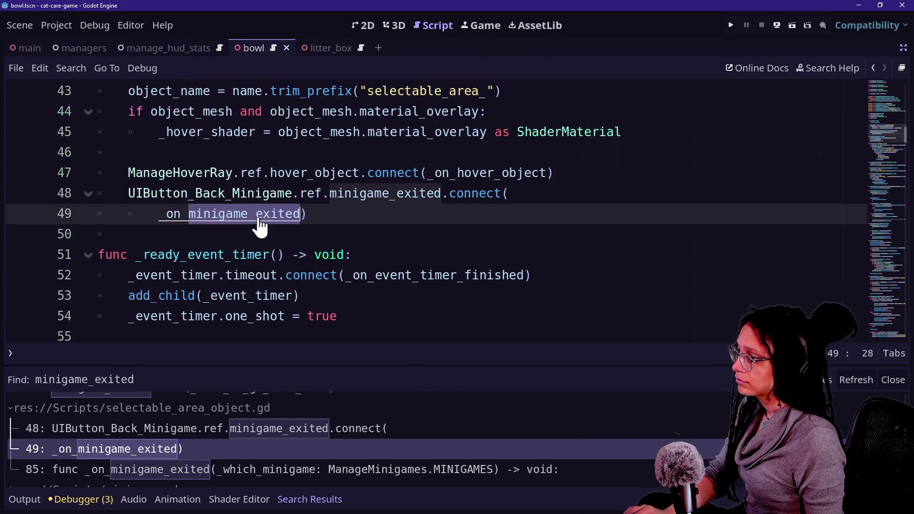
left_click(262, 214, "ctrl")
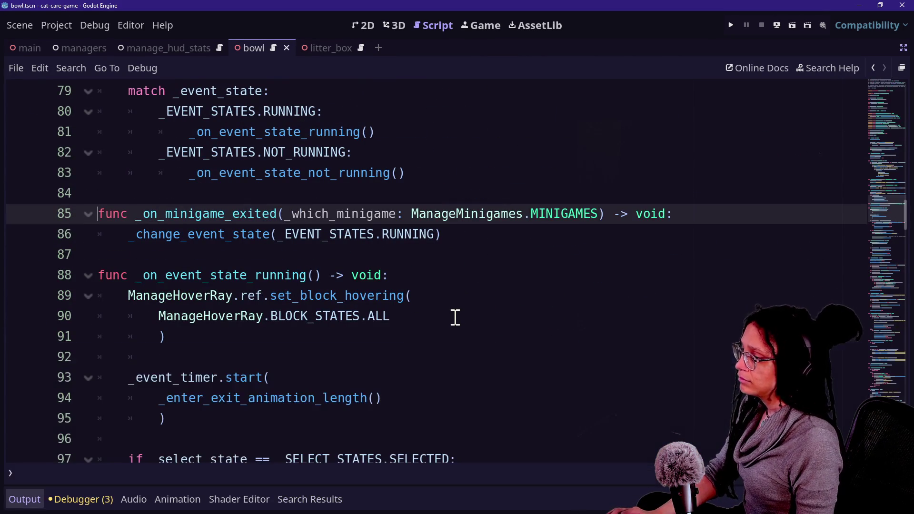
Inspect _on_minigame_exited and its _change_event_state call on line 86
left_click(427, 251)
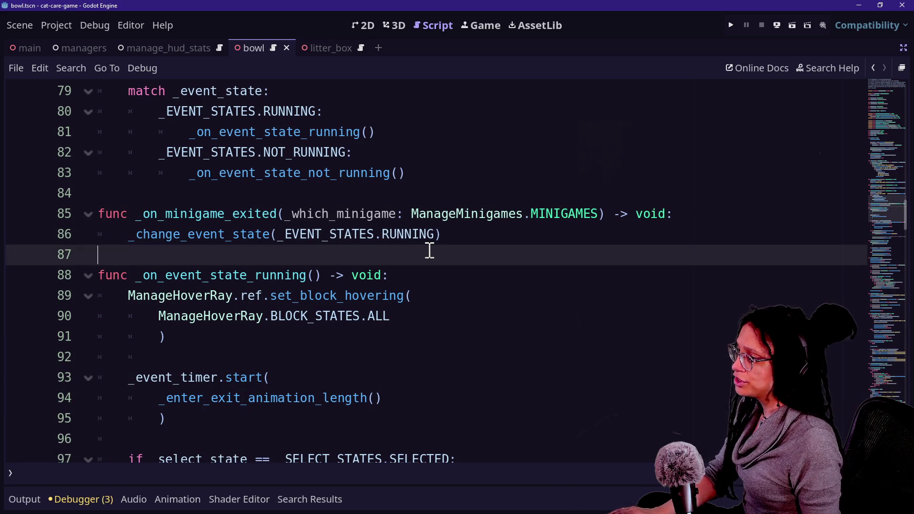
left_click_drag(428, 249, 180, 210)
left_click(179, 210)
left_click(113, 232)
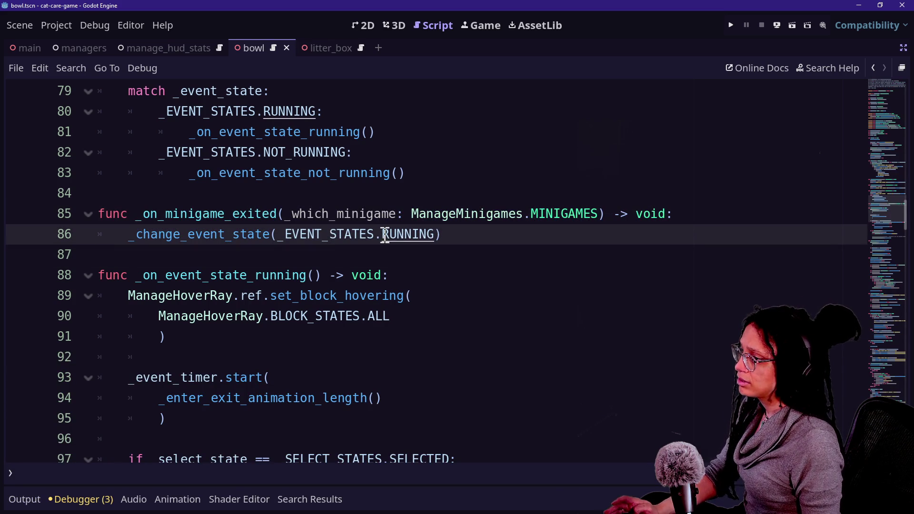
scroll(317, 247, "up", 2)
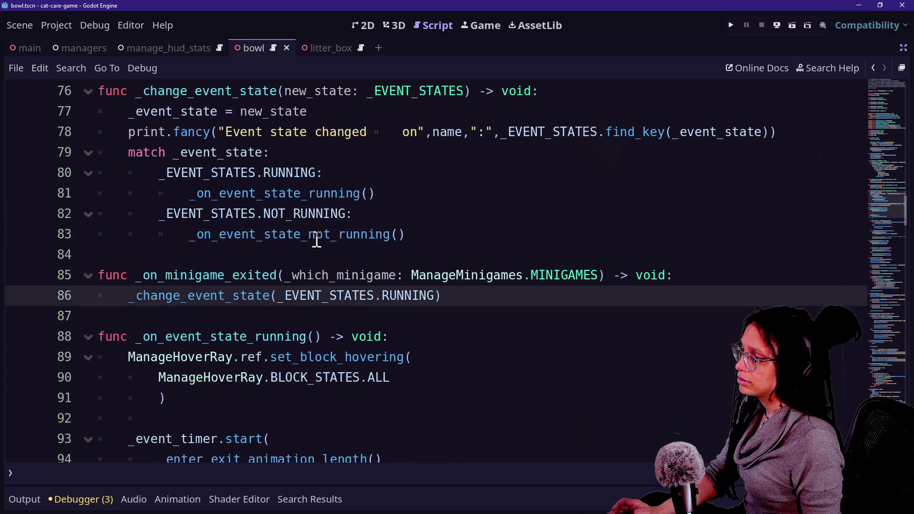
left_click(205, 234)
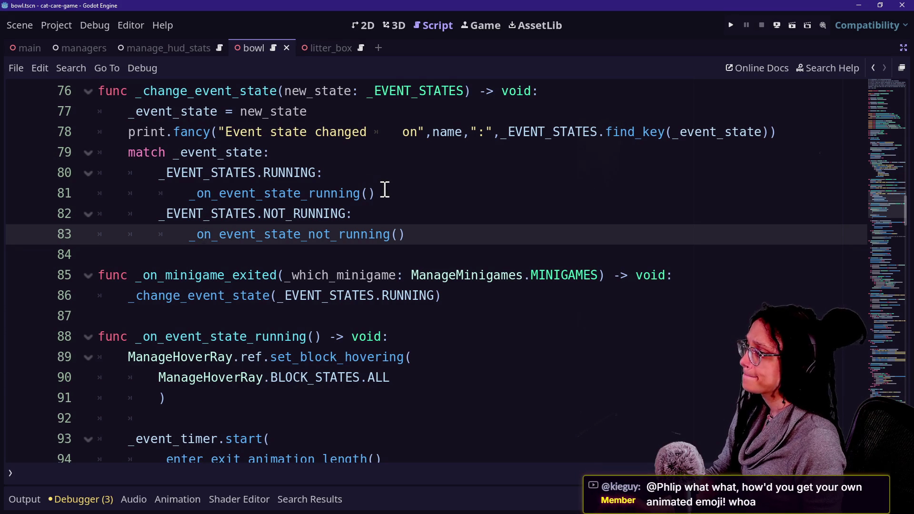
Review the match branches of _change_event_state, including the RUNNING case on line 80
left_click(345, 157)
left_click_drag(362, 213, 410, 234)
left_click(343, 172)
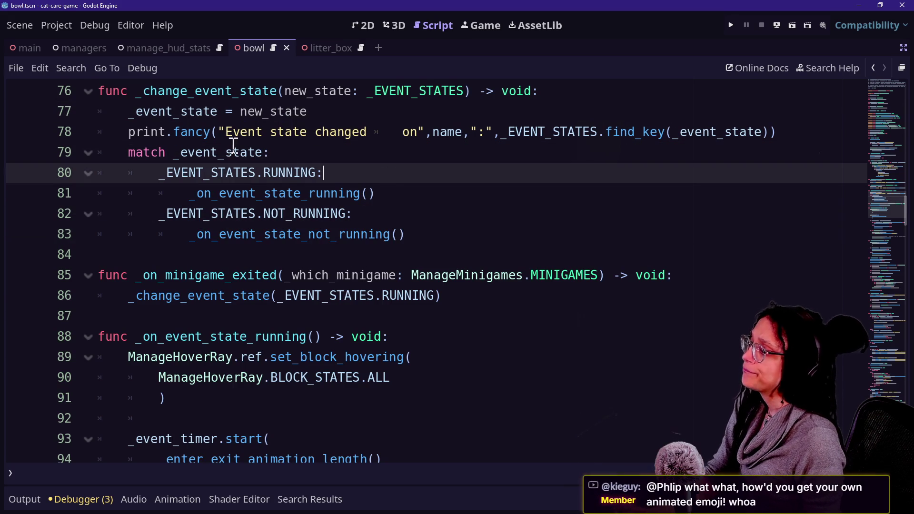
left_click_drag(286, 152, 449, 214)
left_click(449, 214)
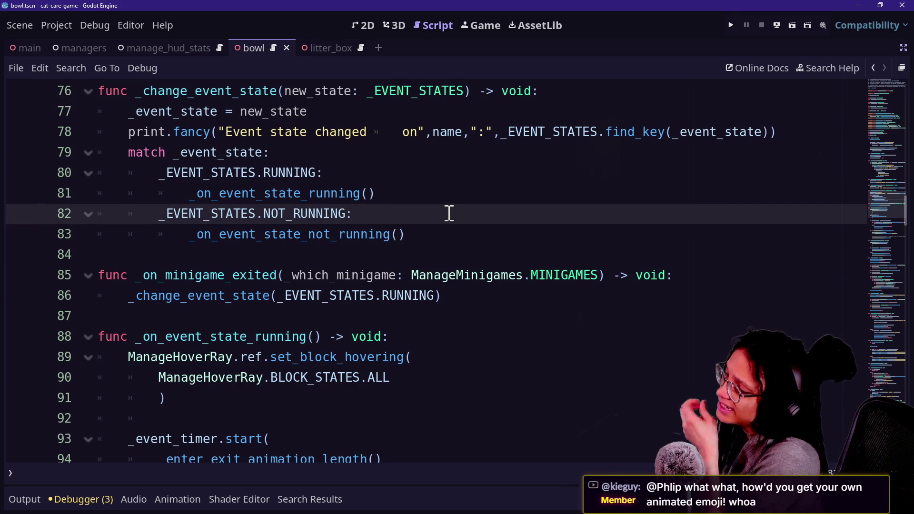
key("Down")
key("Down")
key("Down")
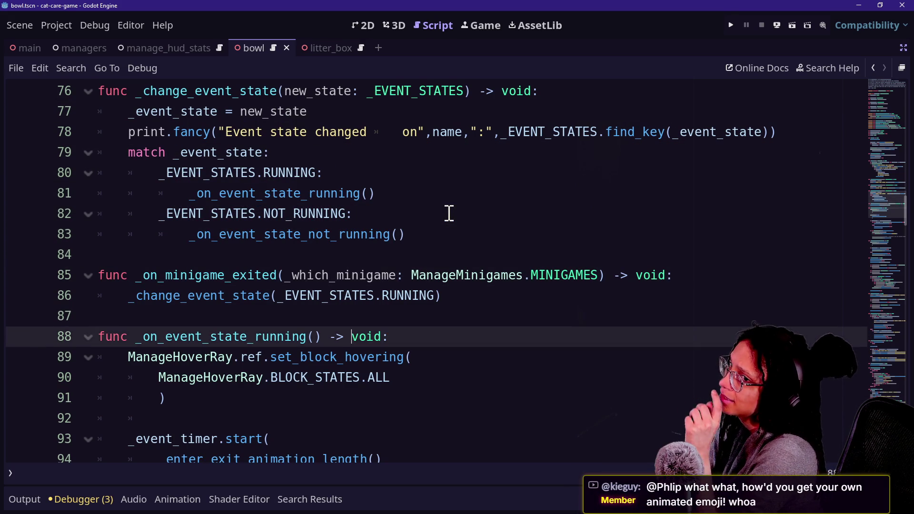
key("Up")
key("Up")
key("Up")
key("Down")
key("Down")
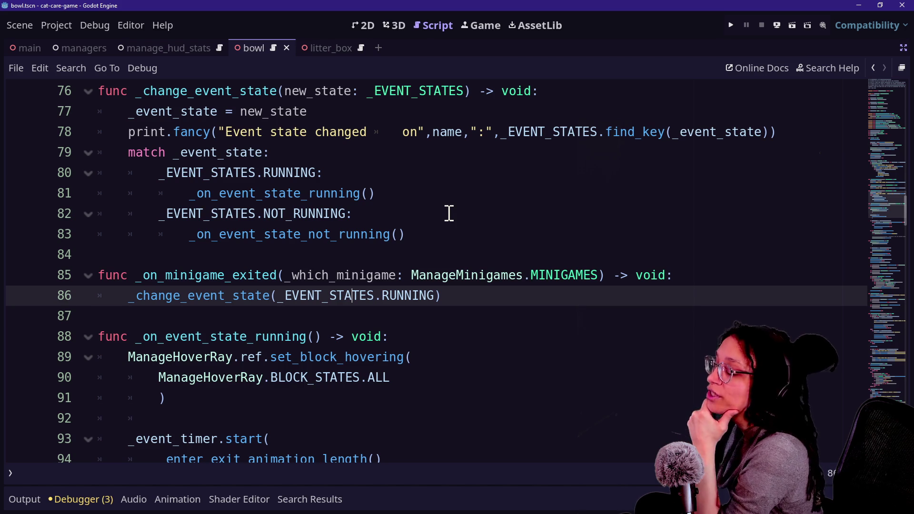
Examine the _on_minigame_exited header and its body on lines 85–89
left_click_drag(314, 276, 505, 271)
left_click(337, 275)
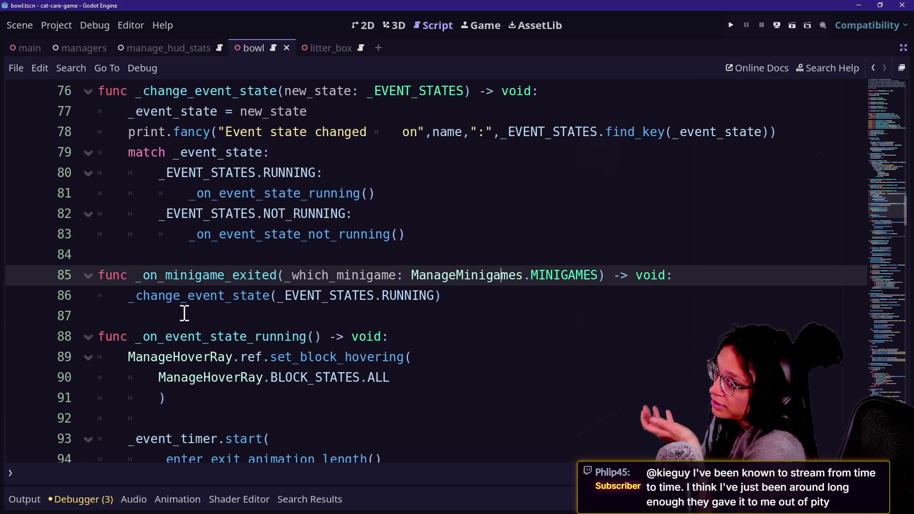
left_click(279, 338)
left_click(306, 275)
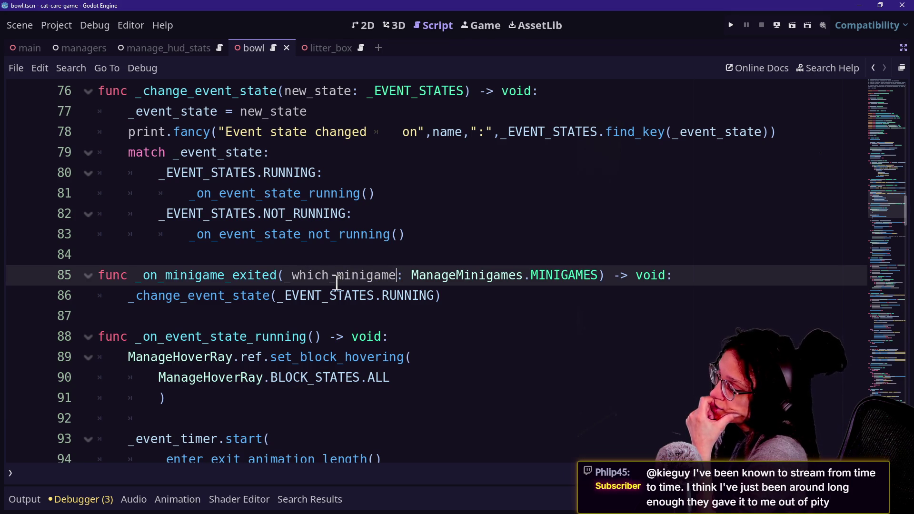
left_click(310, 276)
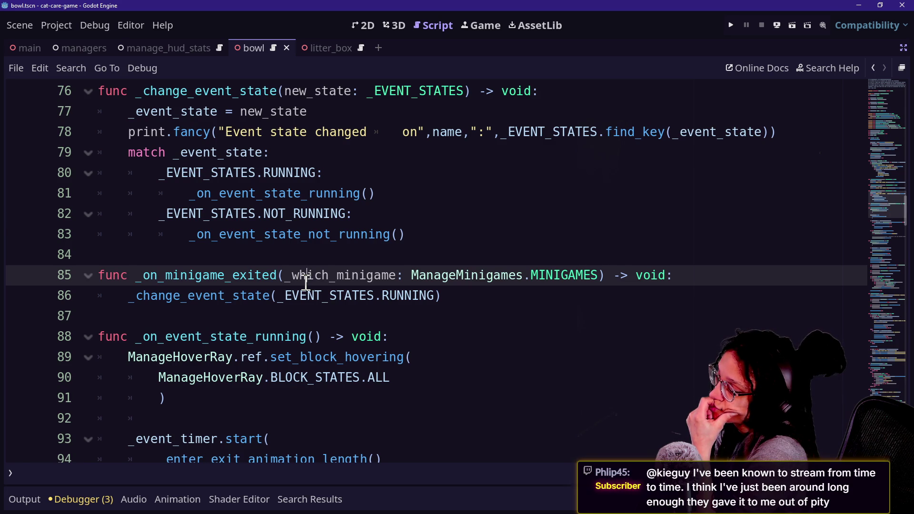
left_click_drag(262, 275, 421, 356)
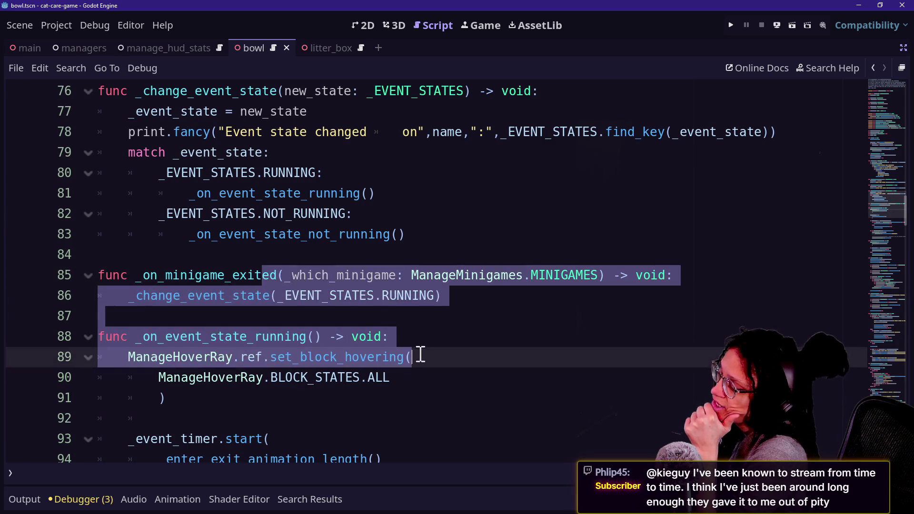
left_click(438, 295)
left_click_drag(181, 296, 257, 295)
left_click(251, 296)
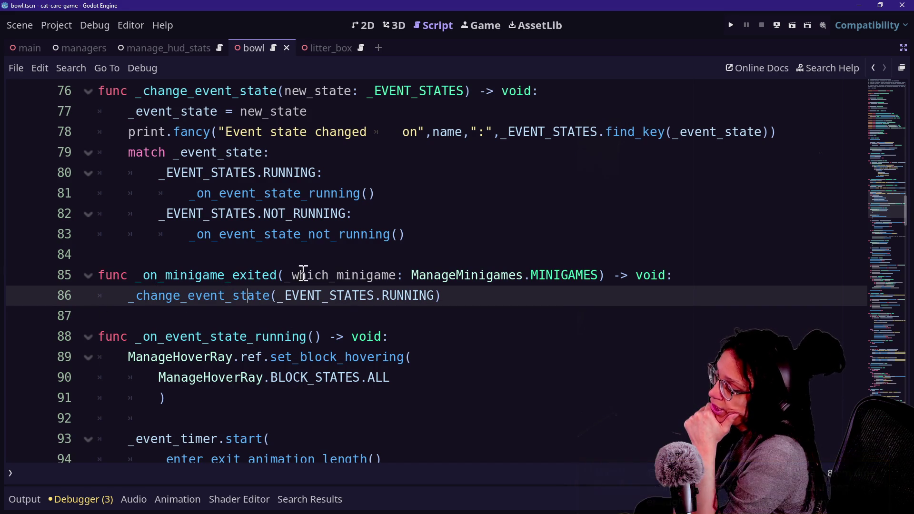
Look over the _which_minigame parameter of the _on_minigame_exited handler
left_click(262, 271)
left_click_drag(289, 271, 366, 271)
left_click(364, 269)
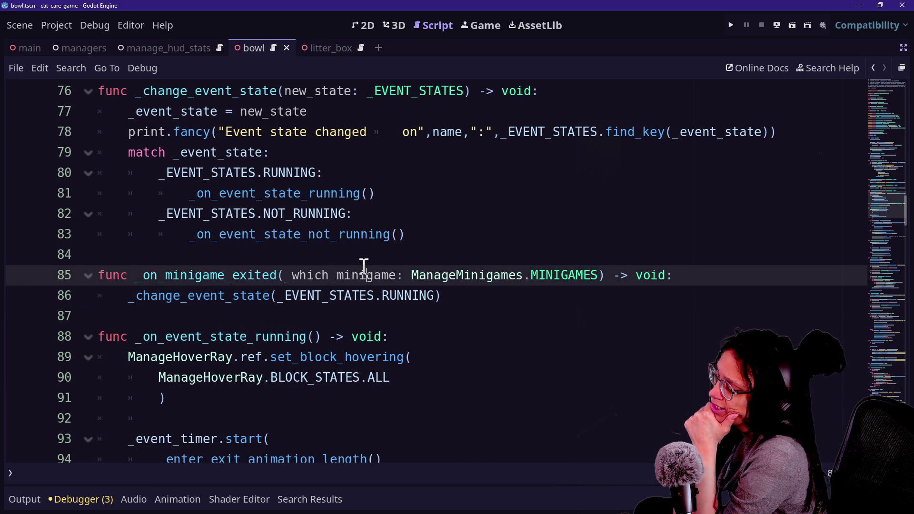
left_click(288, 275)
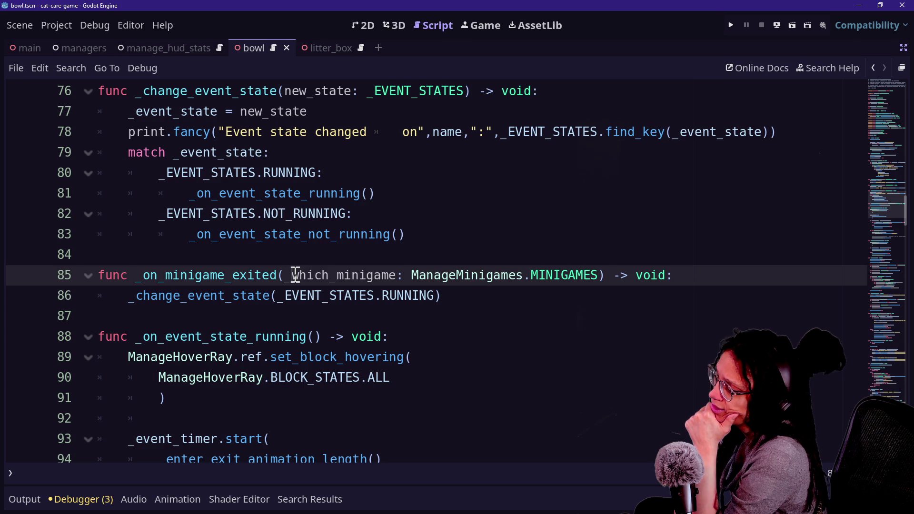
left_click_drag(287, 275, 398, 275)
left_click(400, 275)
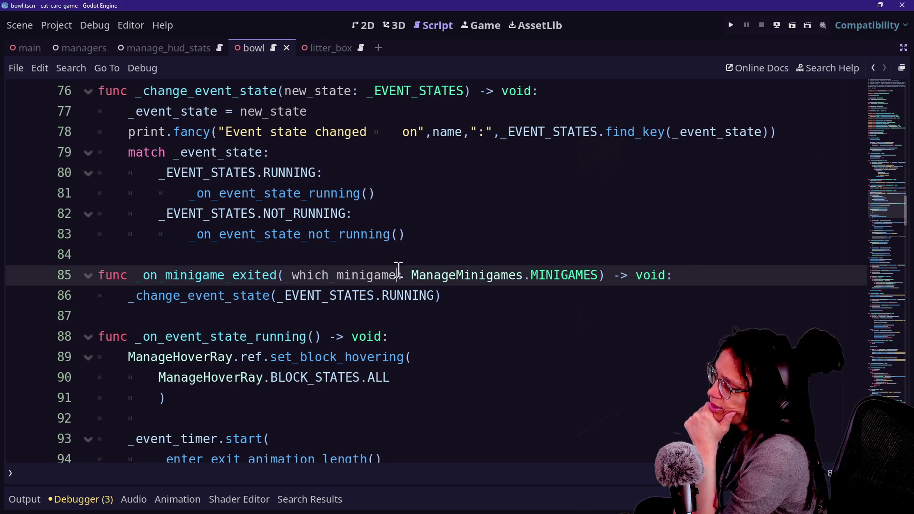
left_click_drag(292, 275, 371, 275)
left_click(314, 152)
scroll(314, 255, "up", 1)
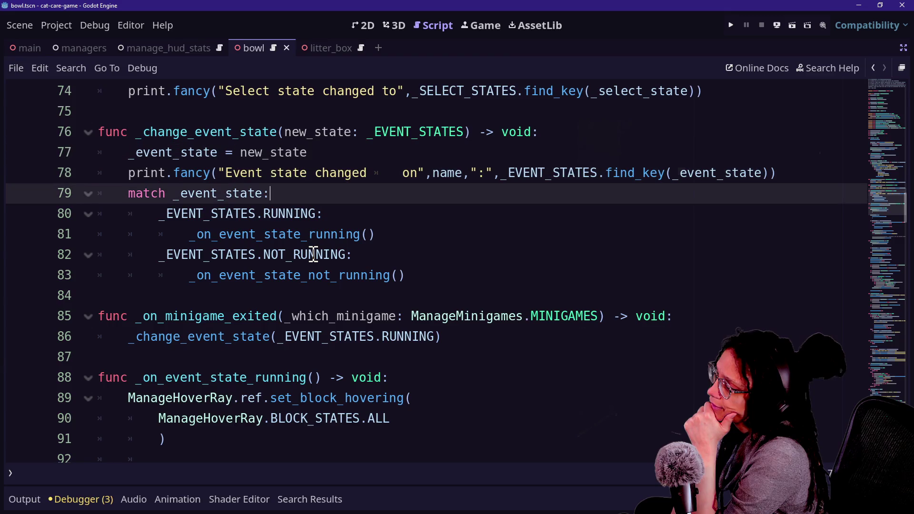
Remove the tab gap before 'on' in the line 78 log message and save the script
mouse_move(314, 254)
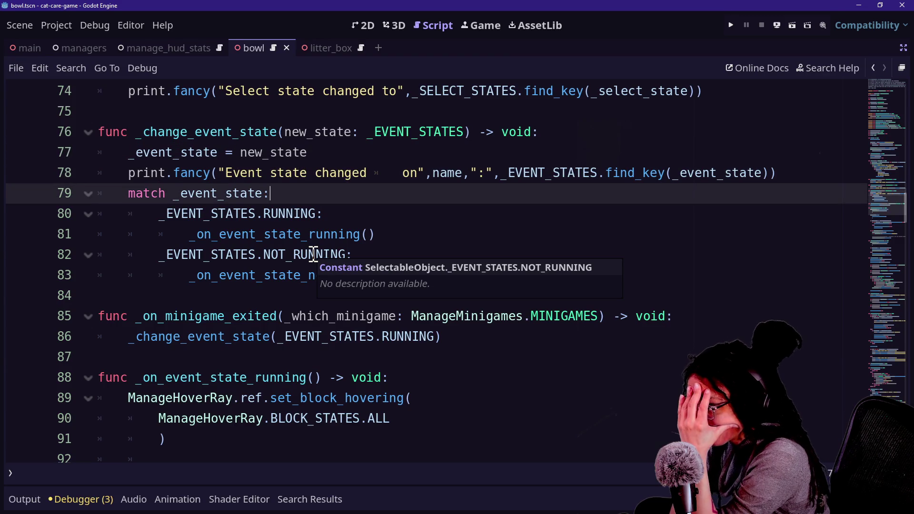
key("Up")
key("Left")
key("Left")
key("Left")
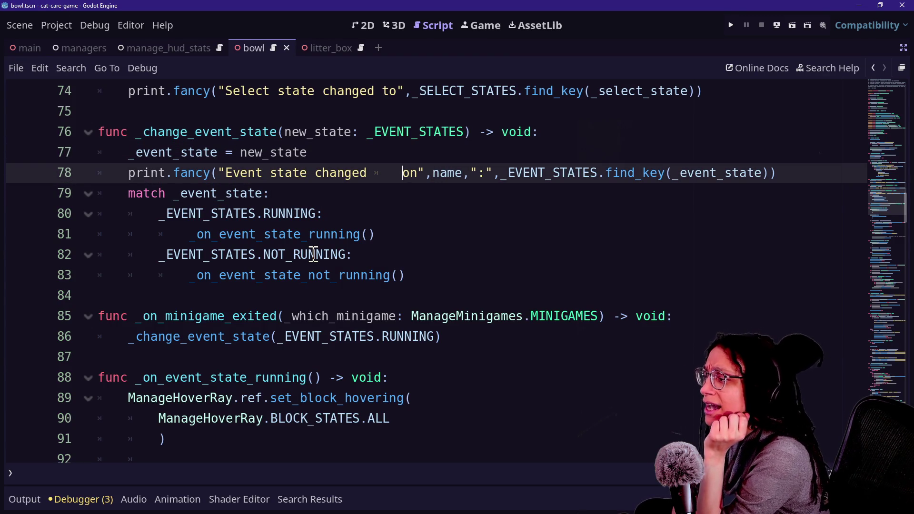
key("BackSpace")
key("ctrl+s")
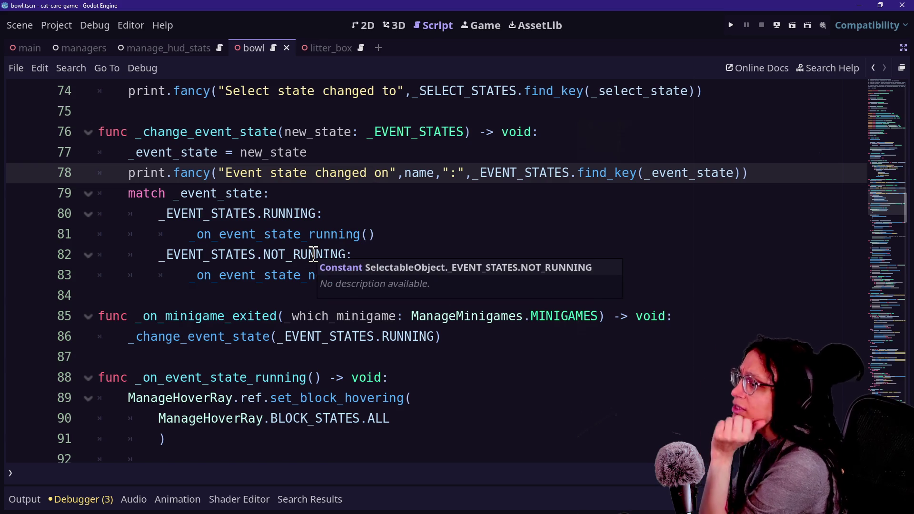
Step through the match cases on lines 79–84 to review the state routing
key("Up")
key("Up")
key("Down")
key("Down")
key("Down")
key("Down")
key("Down")
key("Down")
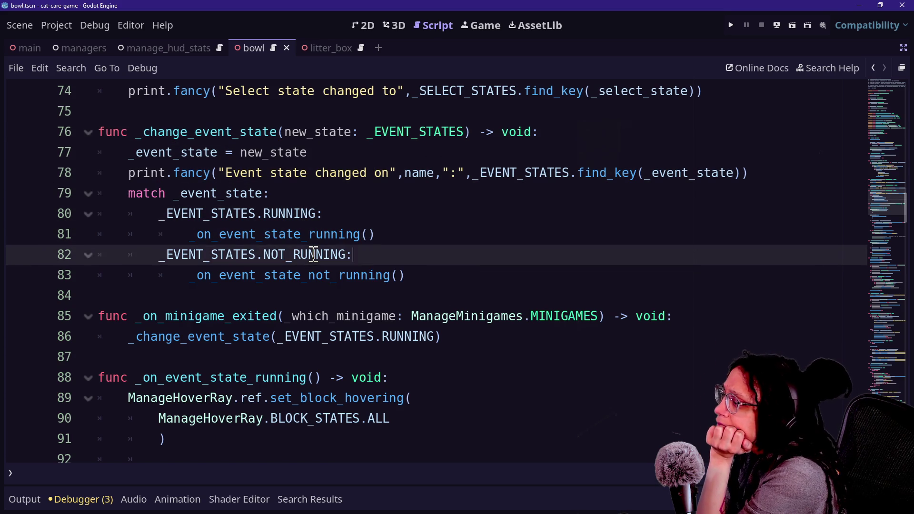
key("Up")
key("Up")
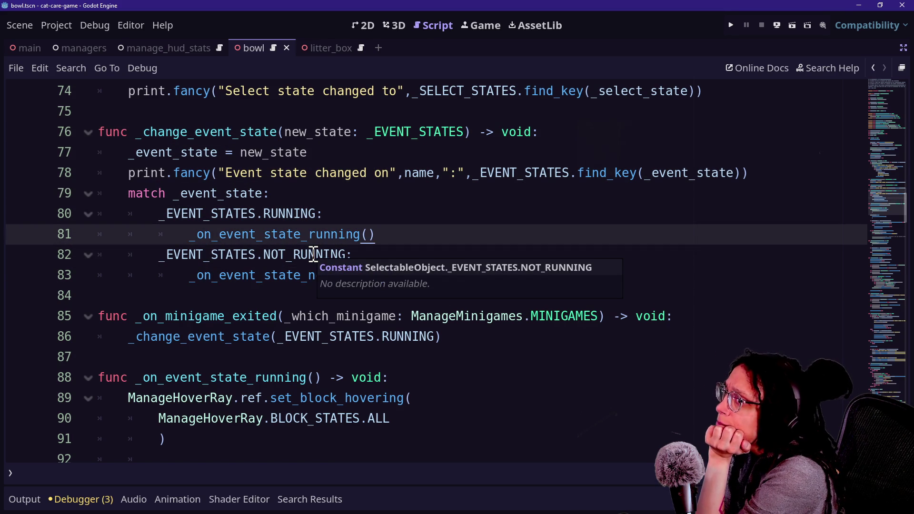
key("Down")
key("Down")
key("Down")
key("Up")
key("Up")
key("Up")
key("Down")
key("Down")
key("Up")
key("Up")
key("Down")
key("Down")
key("Up")
key("Up")
key("Up")
key("Down")
key("Down")
key("Down")
key("Up")
key("Up")
key("Down")
key("Down")
key("Up")
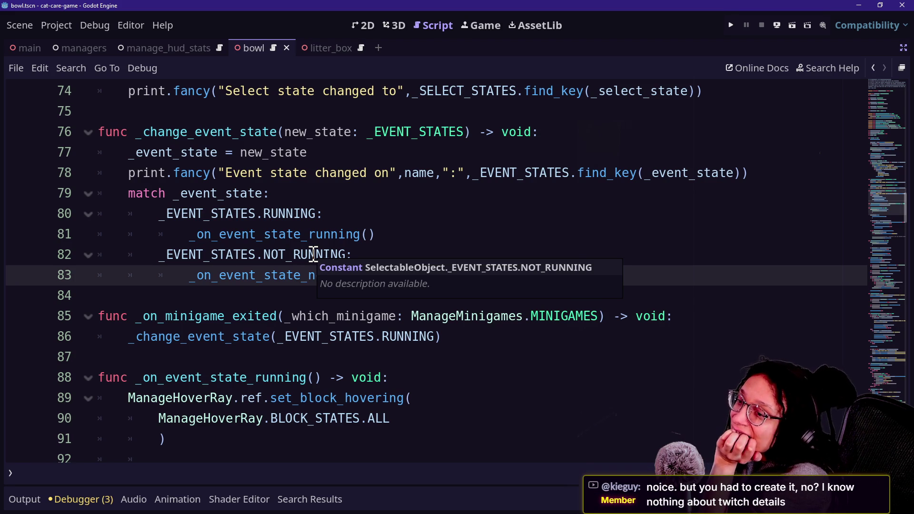
key("Up")
key("Up")
key("Up")
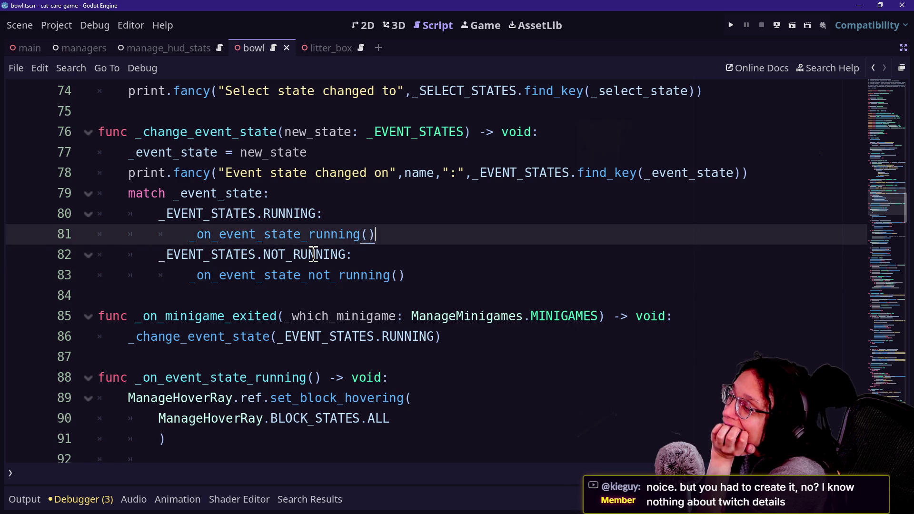
Select and review the _change_event_state function and the _on_minigame_exited lines 85–86
key("Down")
key("Down")
key("Down")
key("Up")
key("Up")
key("Up")
key("Down")
key("Down")
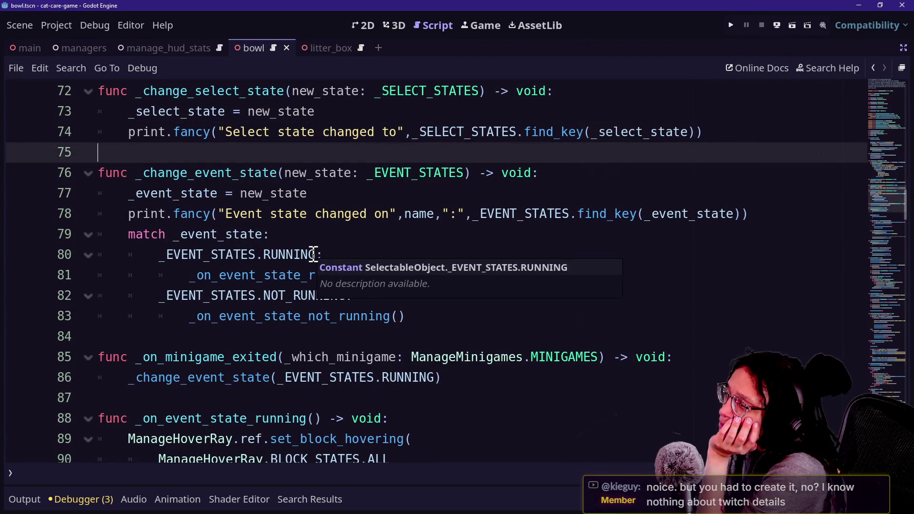
key("shift+Down")
key("shift+Down")
key("shift+Down")
key("shift+Down")
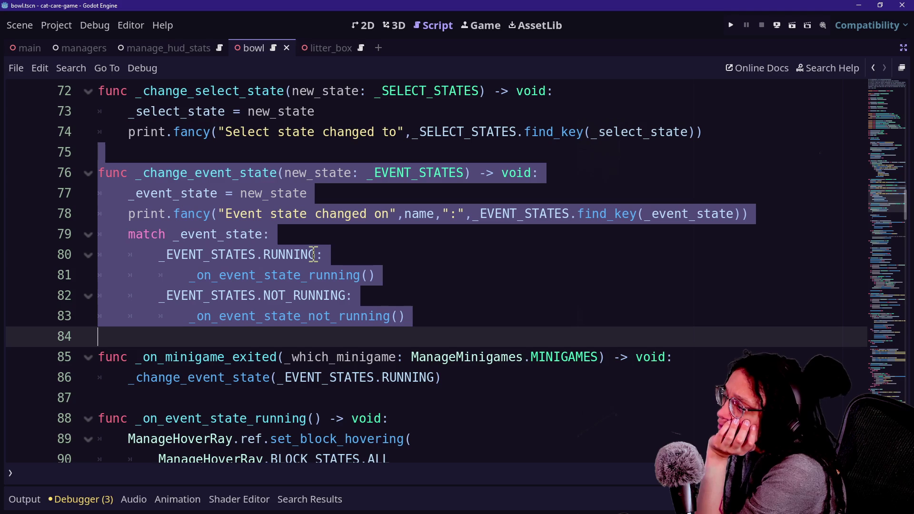
key("shift+Down")
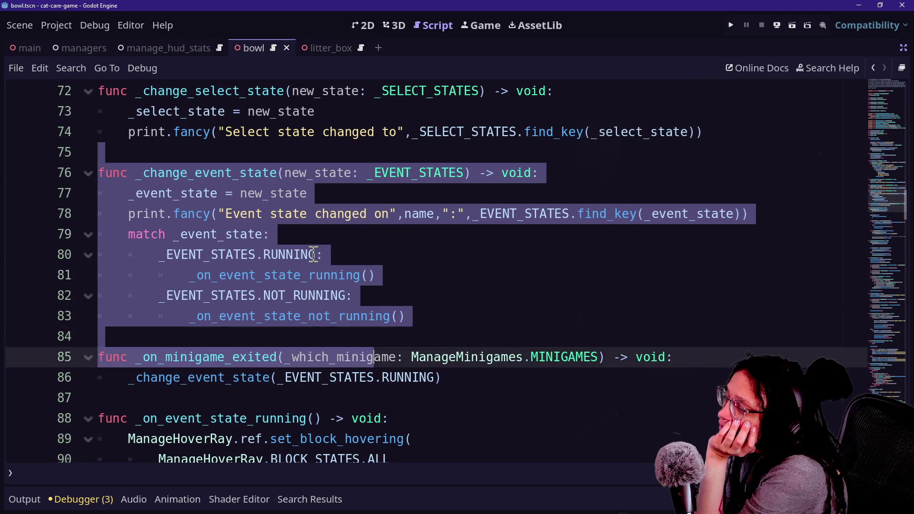
key("shift+Left")
key("shift+Left")
key("shift+Left")
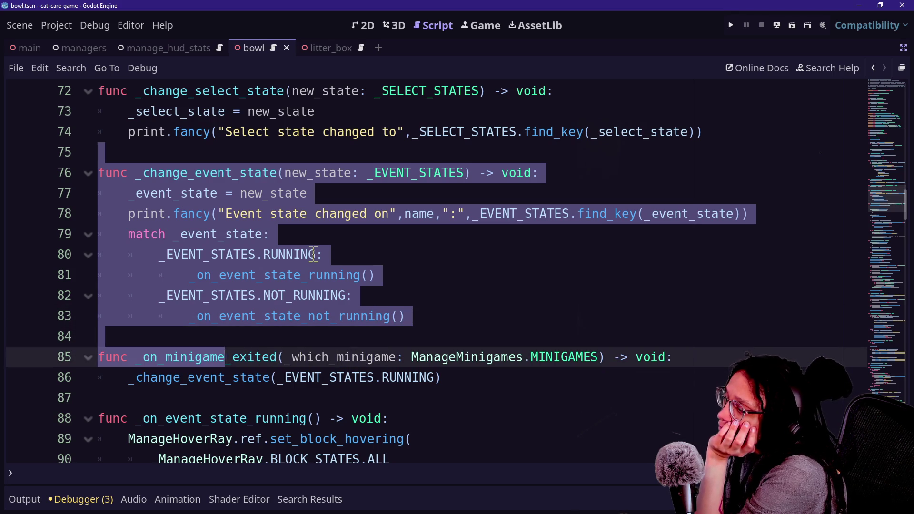
key("Down")
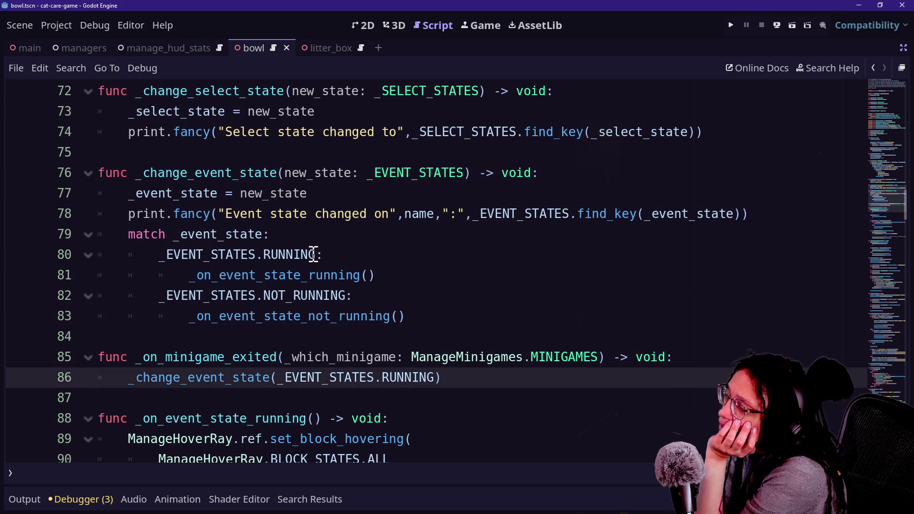
key("Down")
key("shift+Up")
key("shift+Up")
key("shift+Up")
key("shift+Down")
key("shift+Down")
key("shift+Up")
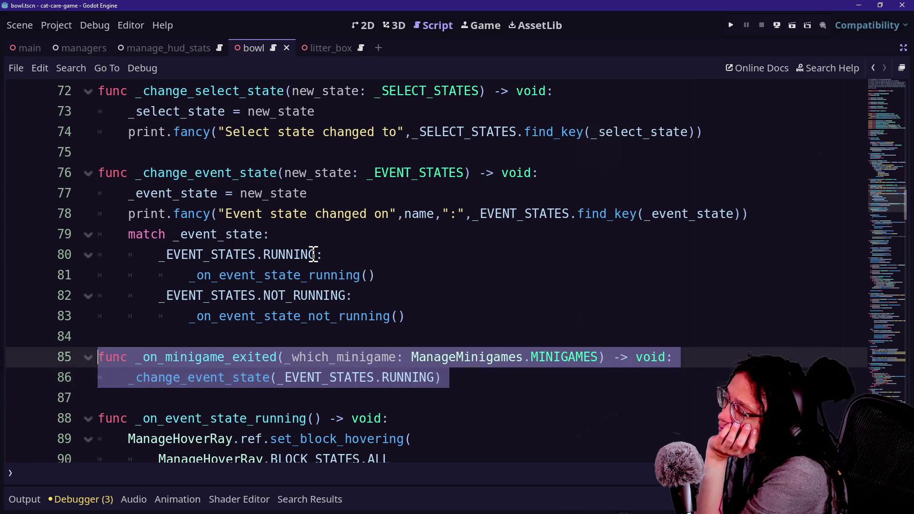
key("Up")
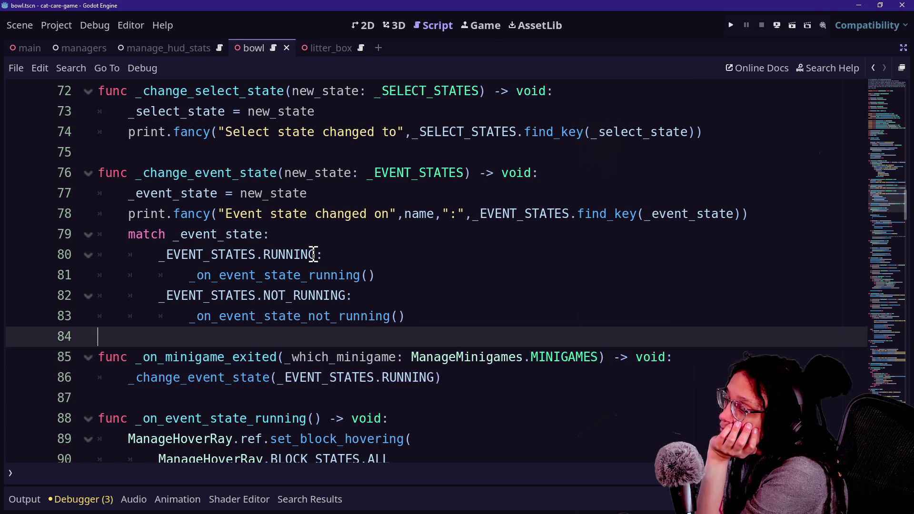
key("Down")
key("Down")
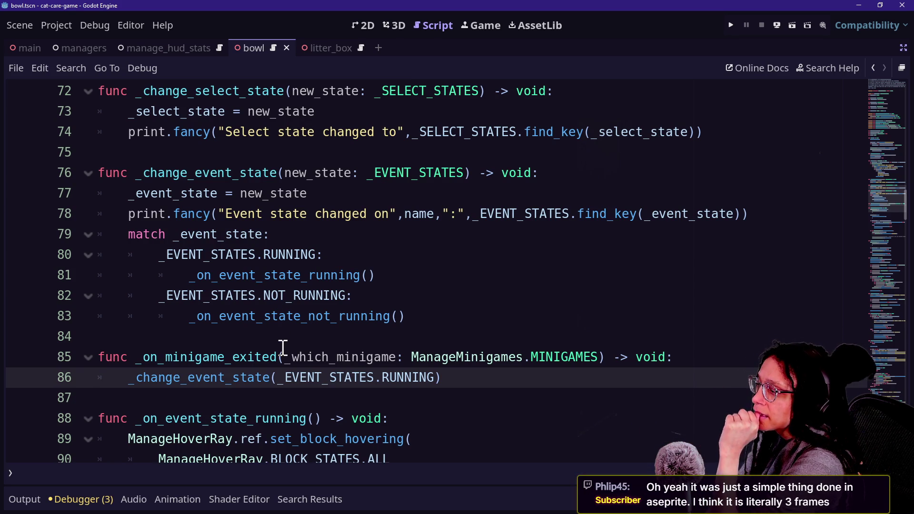
Inspect the _which_minigame parameter and the RUNNING state on line 86
left_click(306, 357)
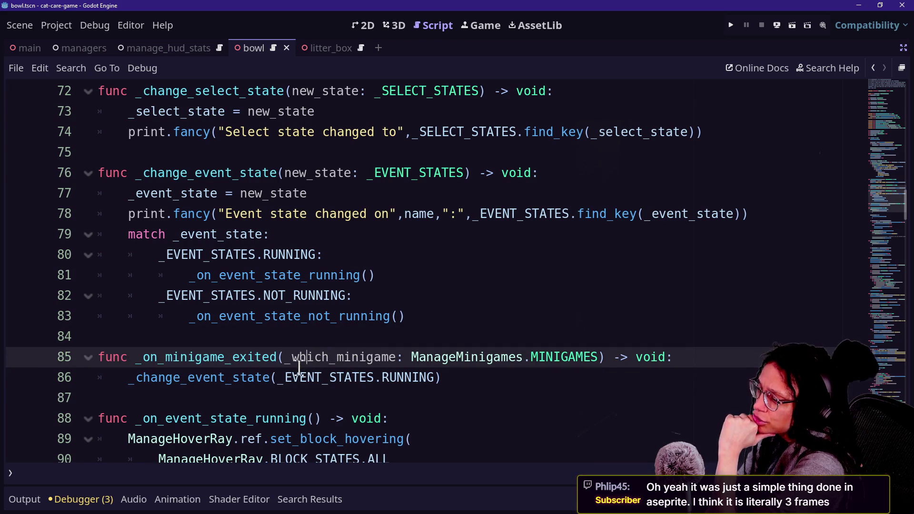
left_click_drag(299, 367, 434, 376)
double_click(426, 376)
left_click_drag(280, 357, 393, 357)
left_click(393, 357)
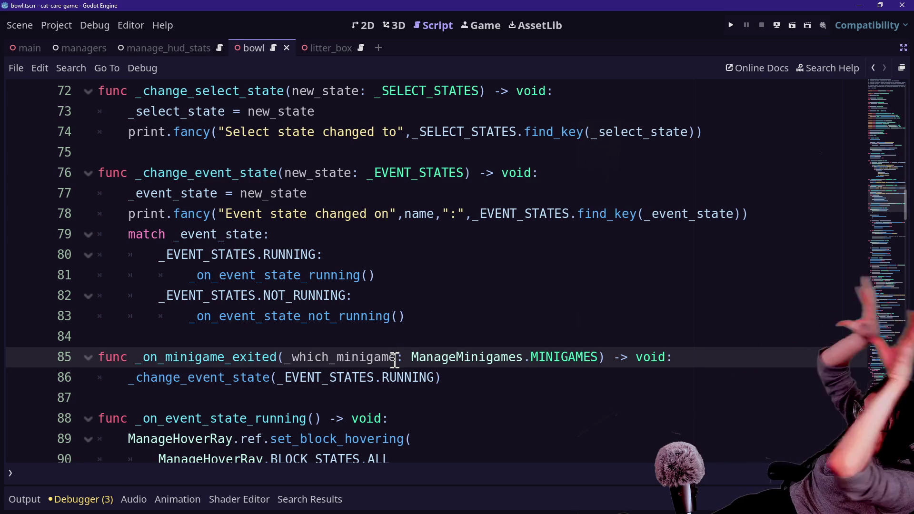
Check the ends of lines 81–86, then bring up the Quick Open file list
left_click(478, 270)
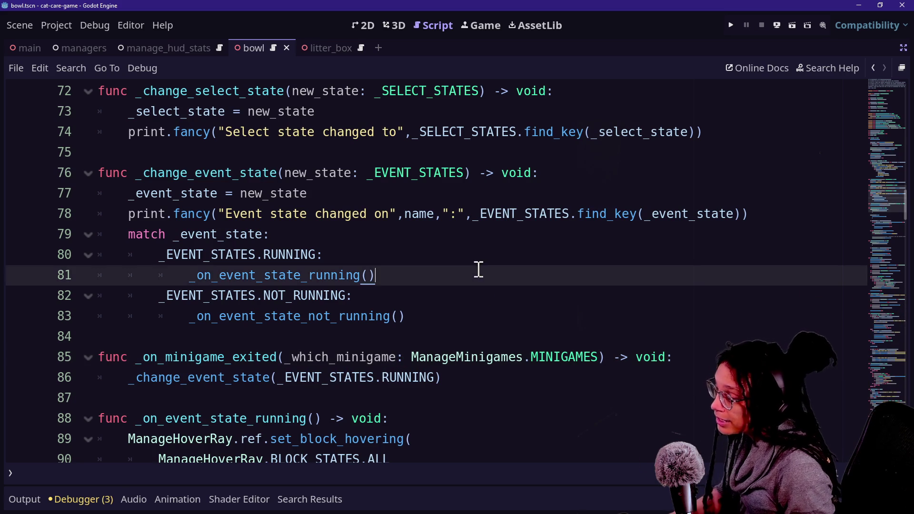
left_click(451, 316)
left_click(484, 372)
left_click_drag(484, 372, 485, 357)
left_click(659, 416)
left_click(628, 373)
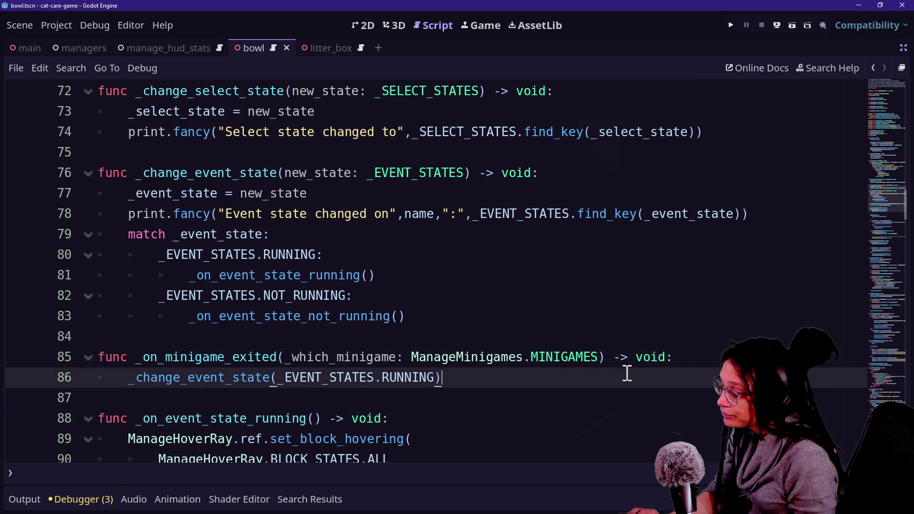
key("shift+alt+o")
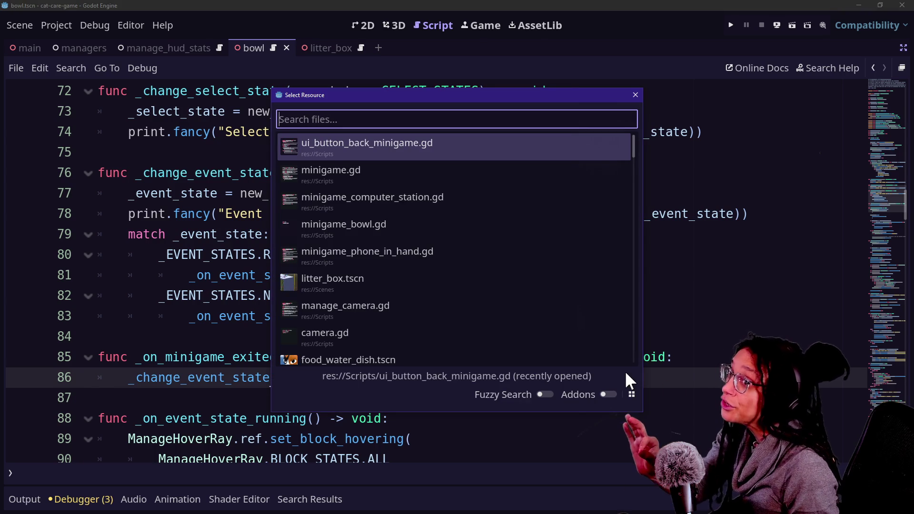
Open ui_button_back_minigame.gd from the recent files list
key("Down")
key("Down")
key("Up")
key("Up")
key("Down")
key("Down")
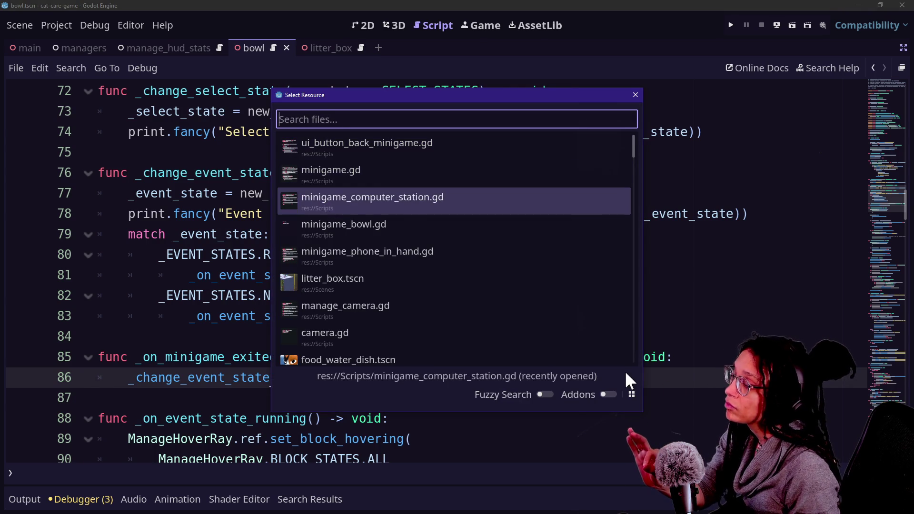
key("Up")
key("Up")
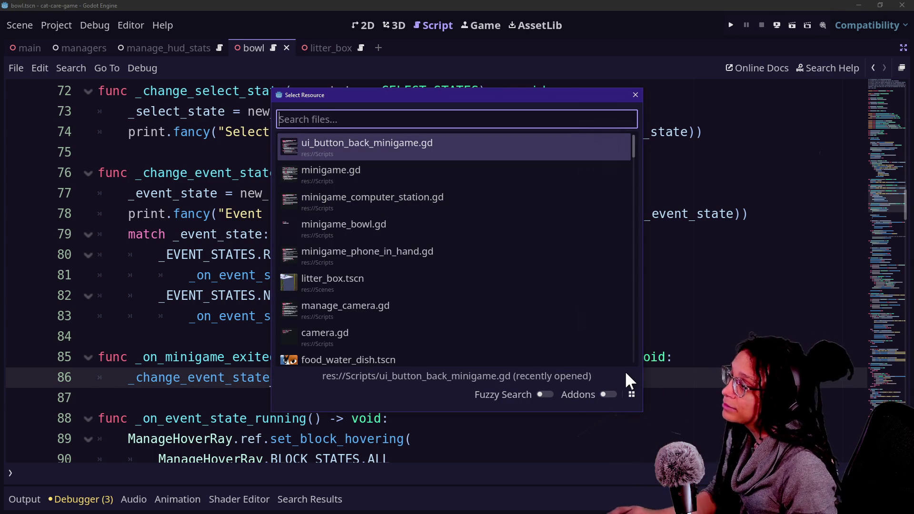
double_click(352, 156)
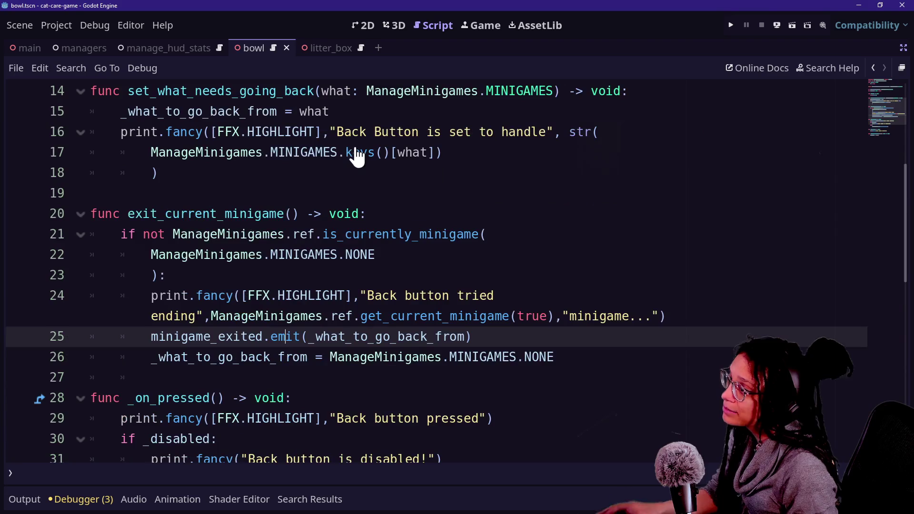
Review the class_name declaration at the top, then move to GitHub Desktop's commit summary
scroll(351, 158, "up", 5)
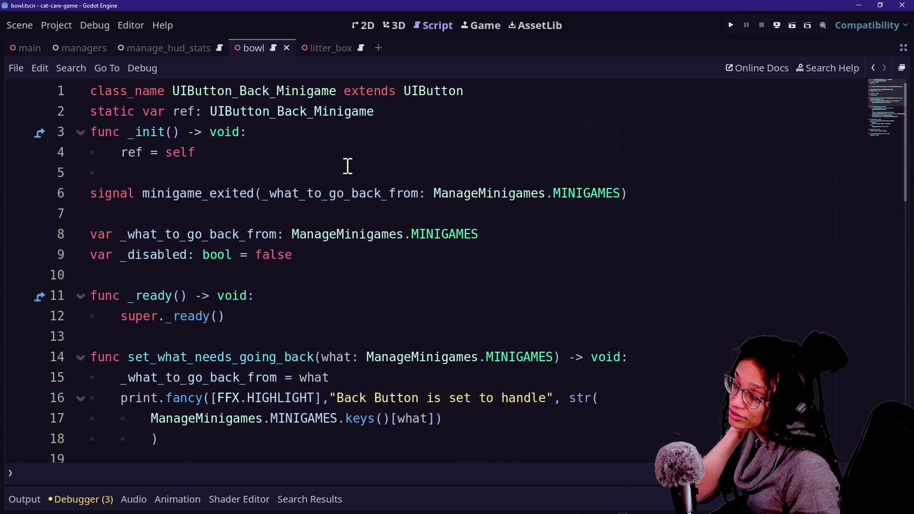
scroll(348, 166, "down", 10)
scroll(347, 166, "up", 10)
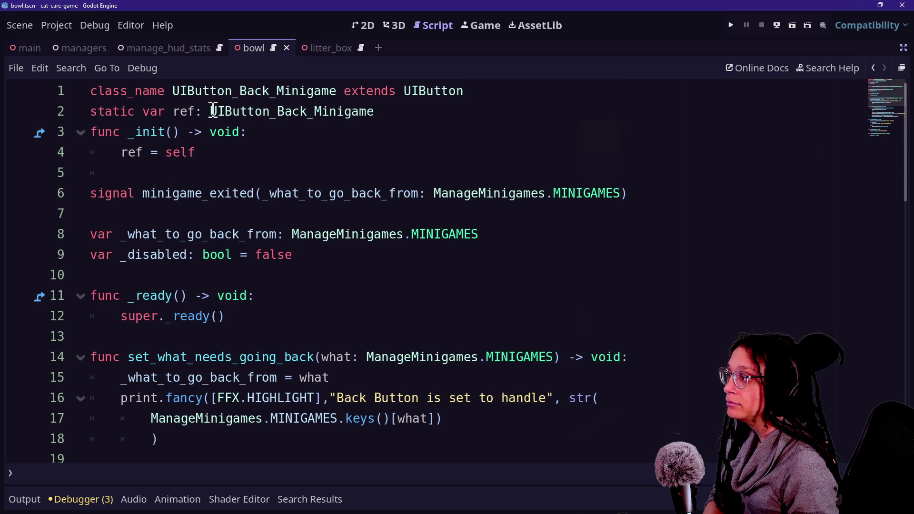
left_click(348, 106)
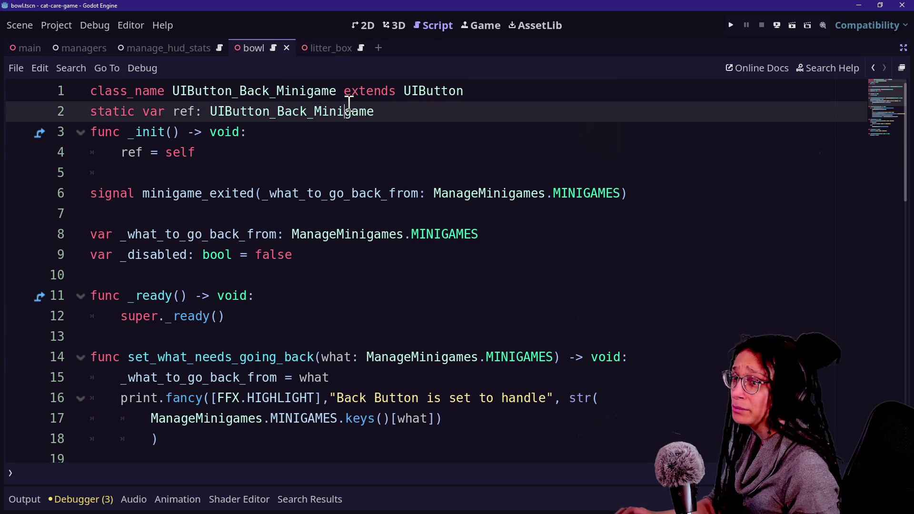
key("alt+Tab")
left_click(136, 362)
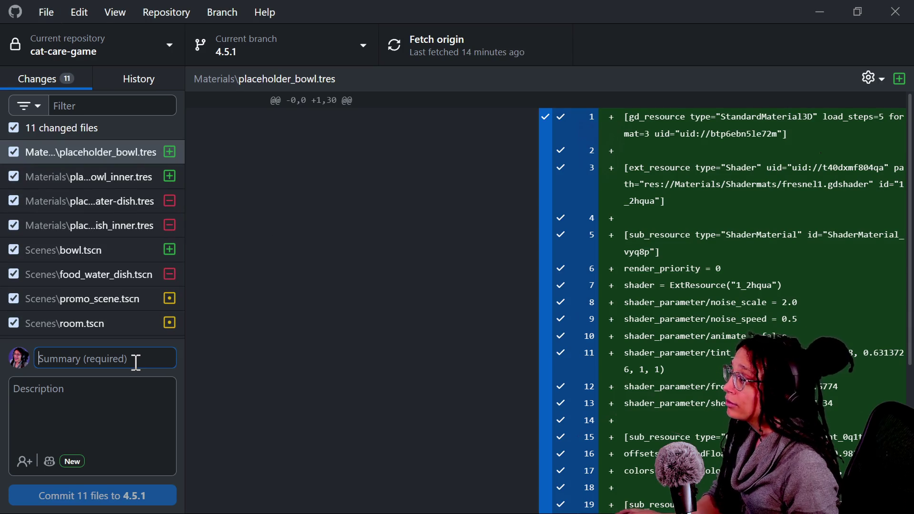
Write a commit summary noting the bowl is almost set up except the minigame UI
type("bowl is almost s")
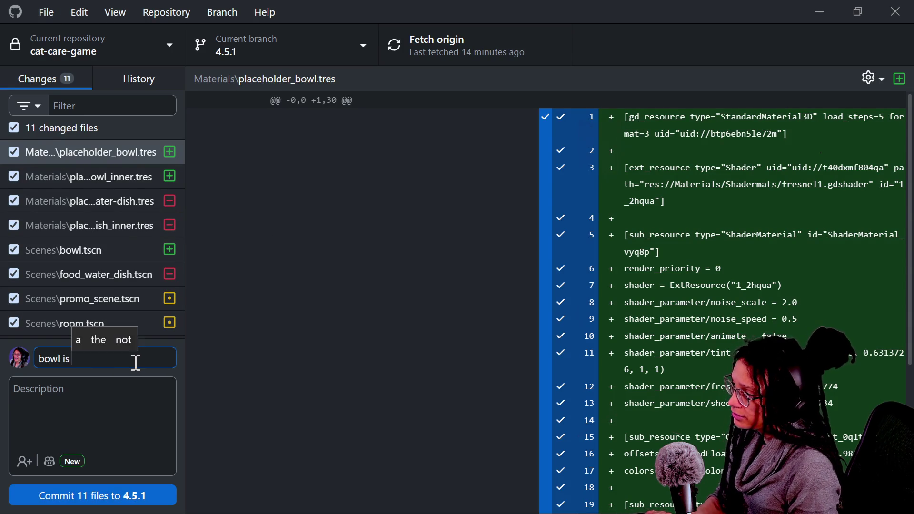
type("etup excetp")
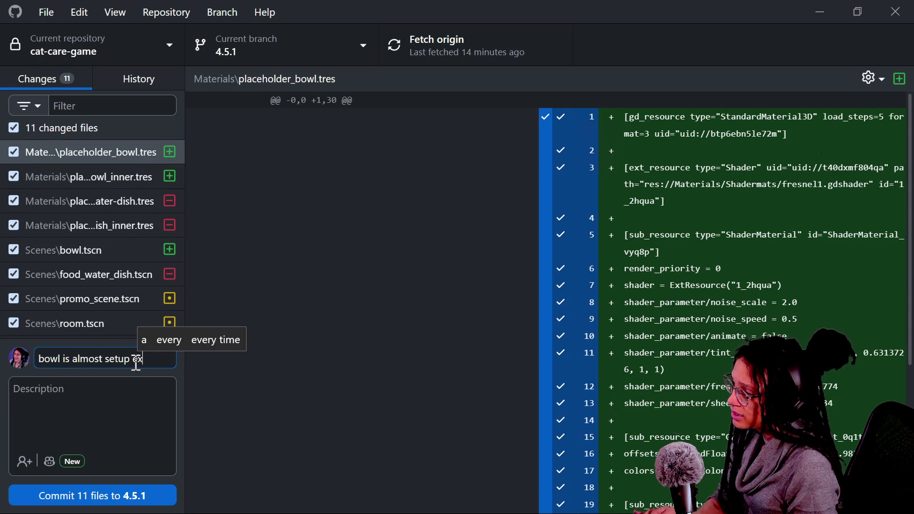
key("BackSpace")
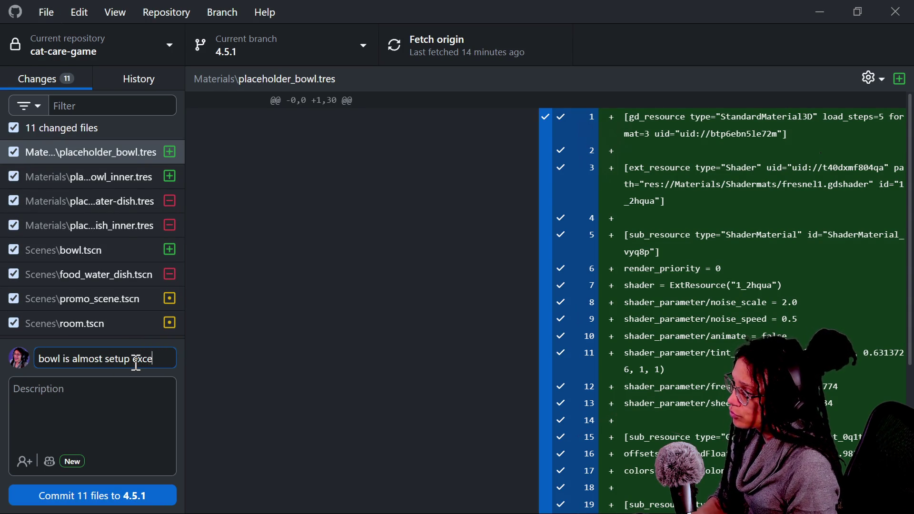
type("pt for minigame but i ha")
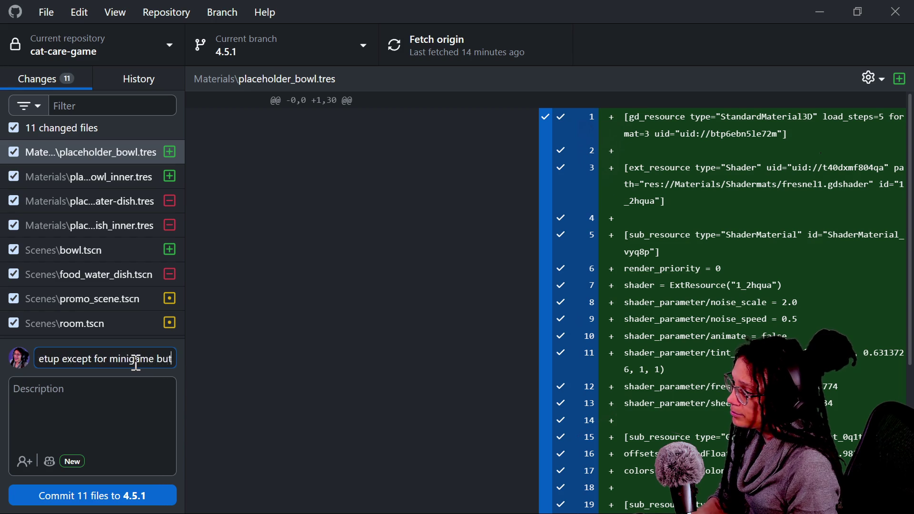
key("BackSpace")
key("BackSpace")
key("BackSpace")
type("t has t")
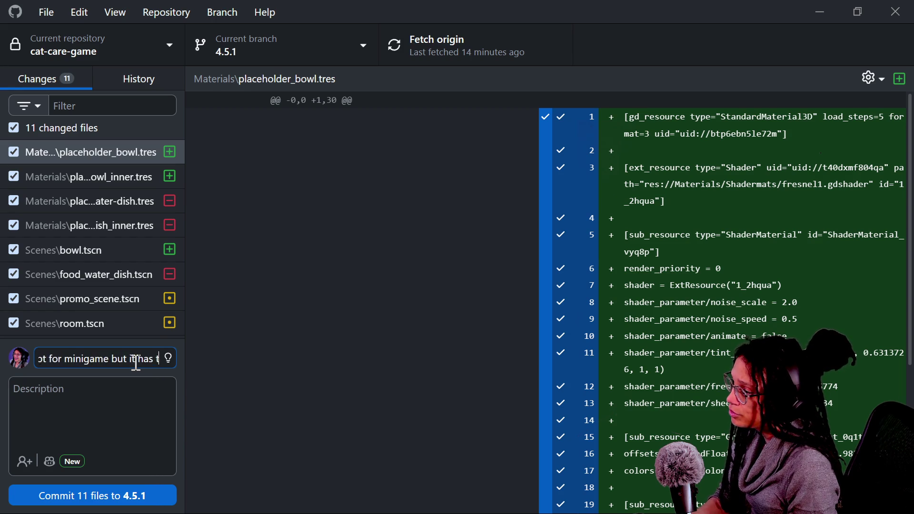
type("wo UI on")
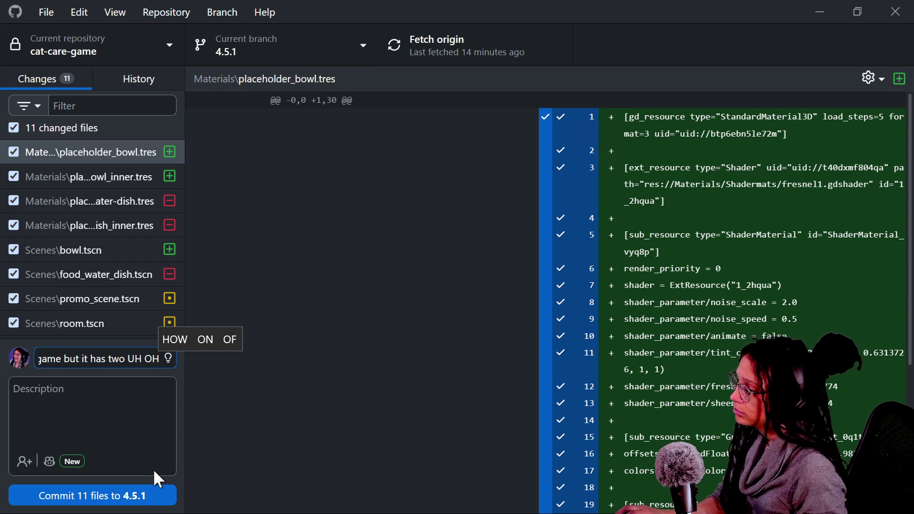
Commit the 11 files to 4.5.1, push to origin, and return to Godot
left_click(157, 495)
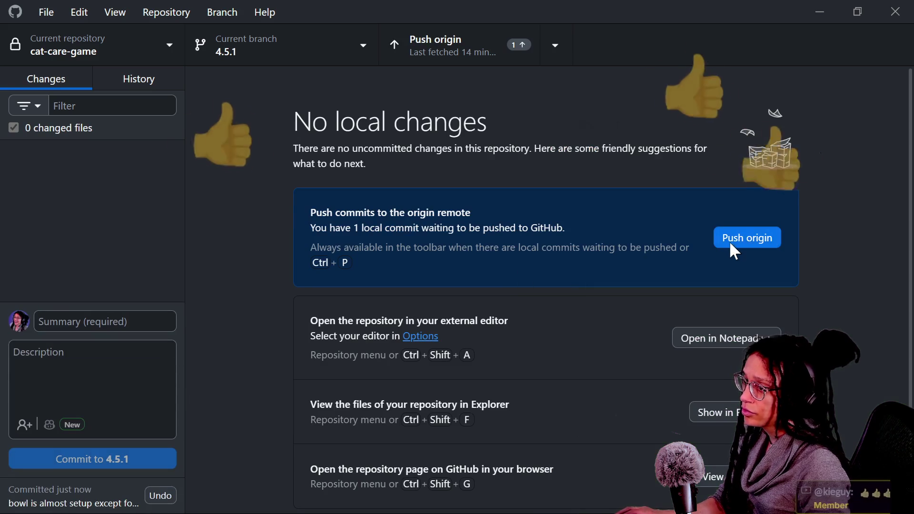
left_click(736, 241)
key("alt+Tab")
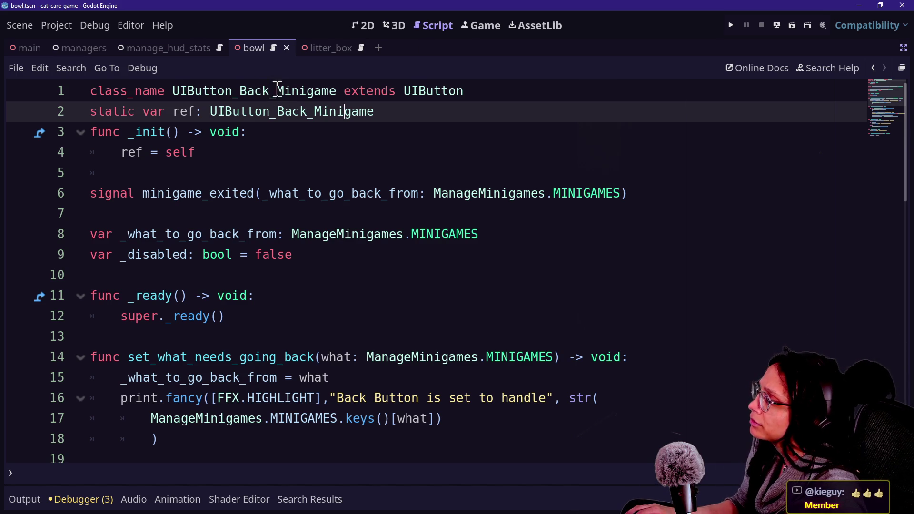
Search all project files for the UIButton_Back_Minigame class name from line 1
left_click_drag(276, 91, 336, 91)
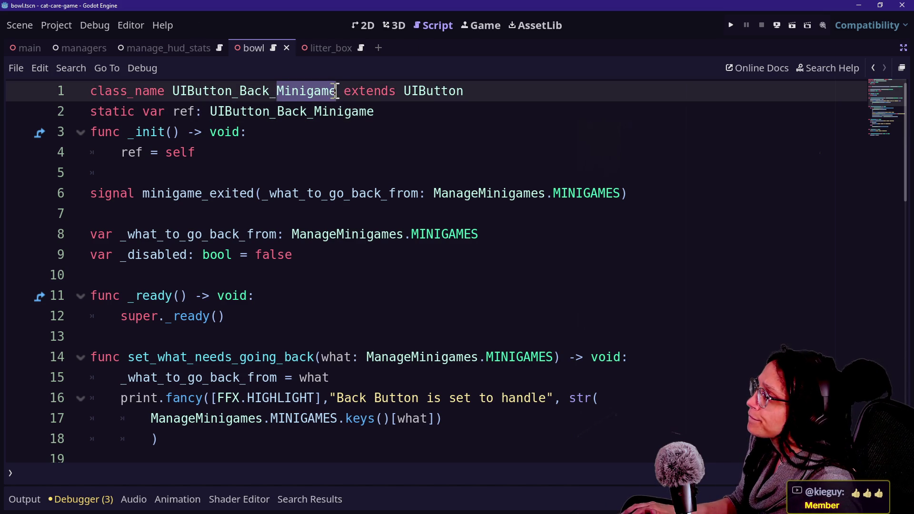
left_click_drag(172, 91, 333, 85)
key("ctrl+shift+f")
key("Return")
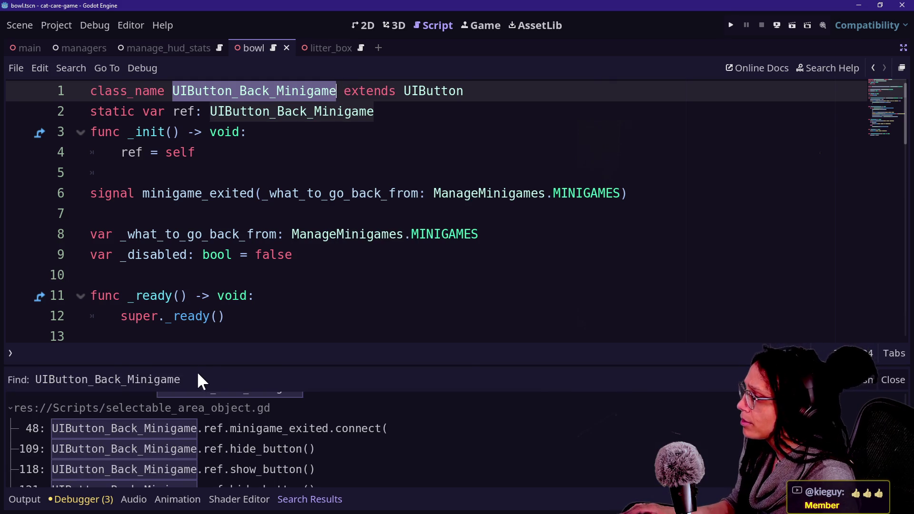
Enlarge the Search Results, browse its 9 matches, and open the manage_minigames.gd line 33 reference
left_click_drag(196, 359, 190, 229)
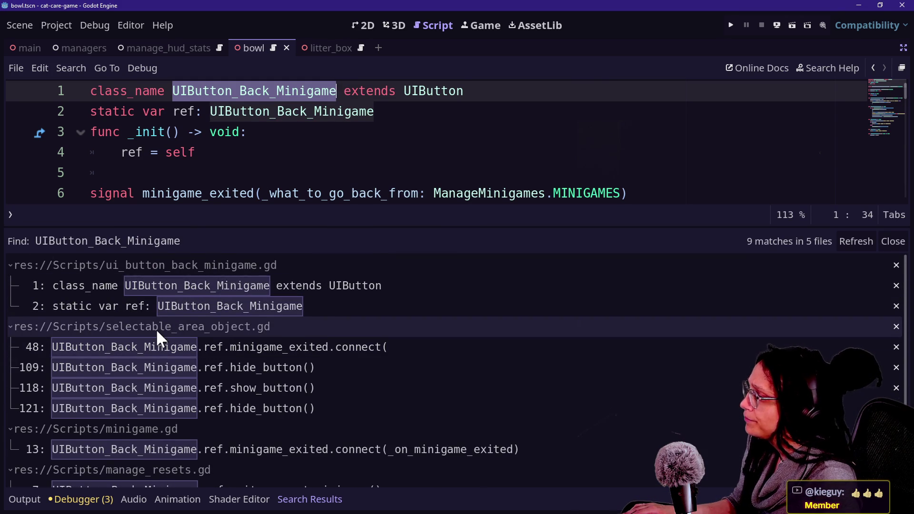
scroll(156, 328, "down", 1)
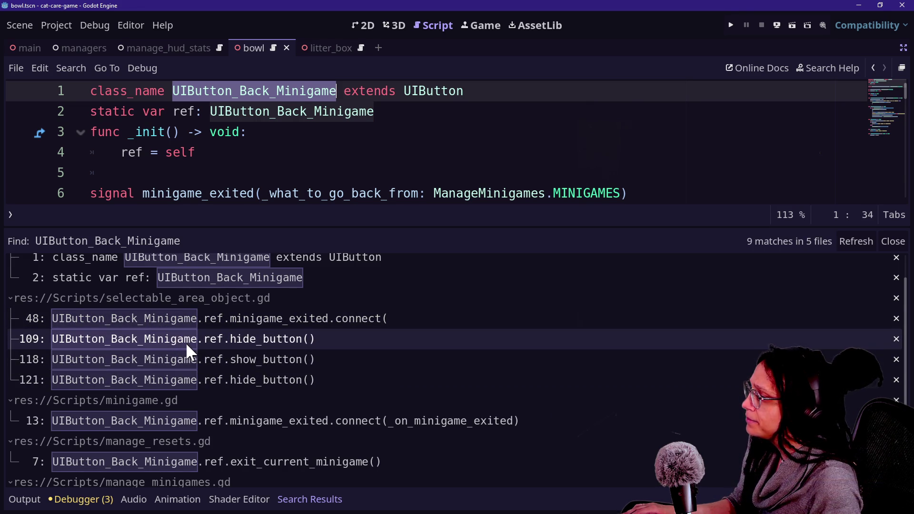
scroll(252, 324, "down", 1)
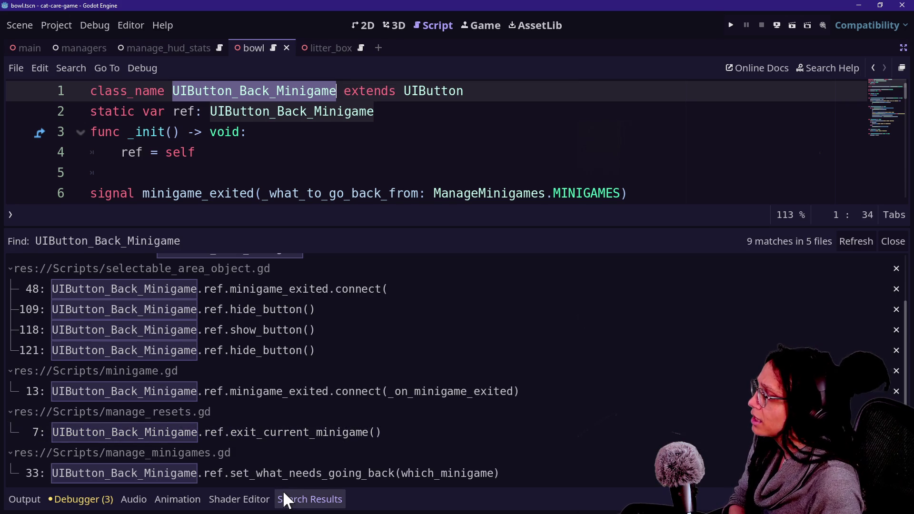
left_click(245, 470)
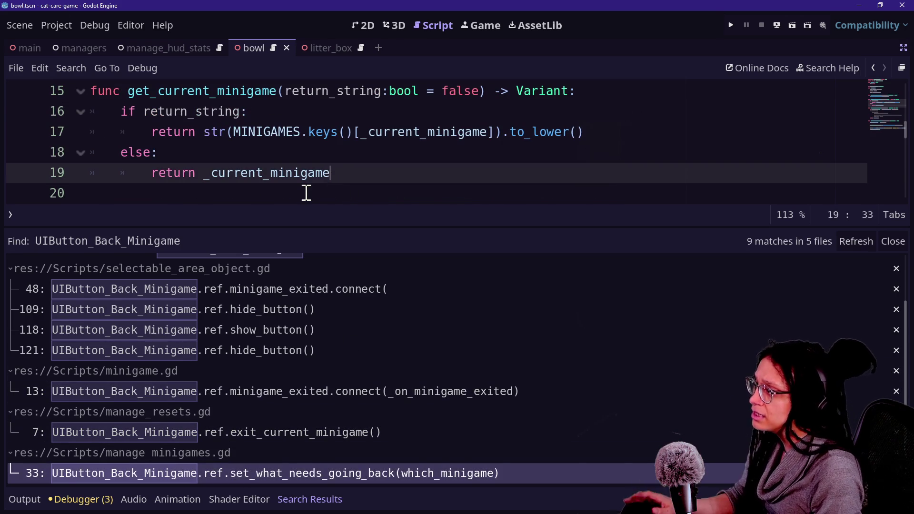
Hide the bottom panel and review the back-button call on line 33 of manage_minigames.gd
key("alt+o")
key("alt+o")
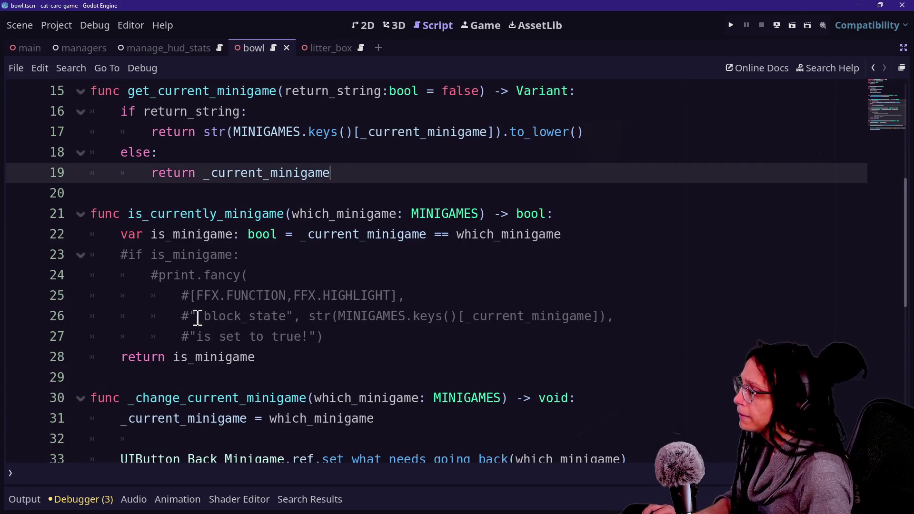
key("ctrl+f")
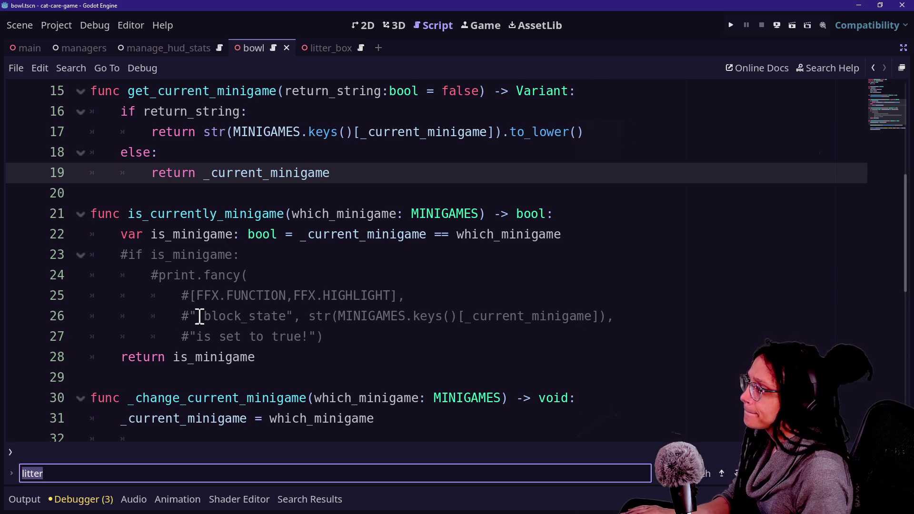
key("Escape")
scroll(200, 317, "down", 1)
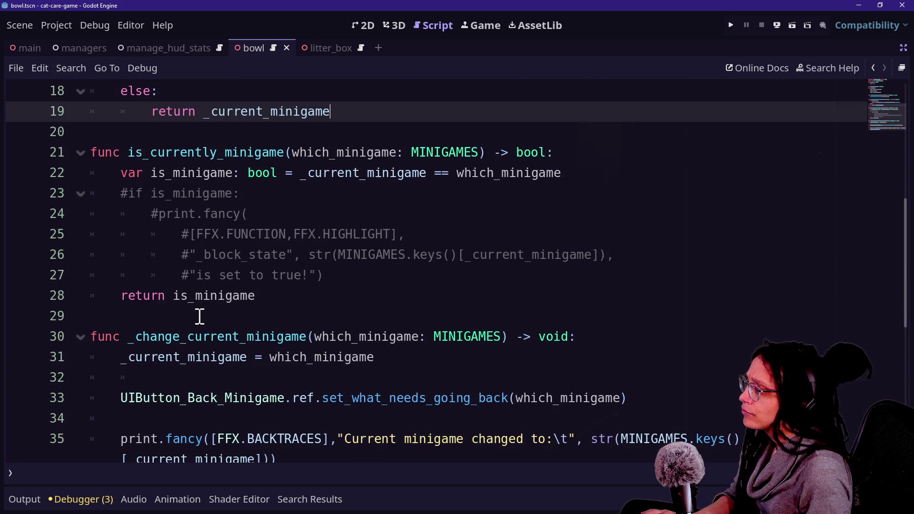
scroll(198, 341, "down", 2)
left_click_drag(122, 274, 336, 275)
left_click(335, 275)
Inspect lines 30–36 around the call, then jump to the UIButton_Back_Minigame class definition
left_click(234, 217)
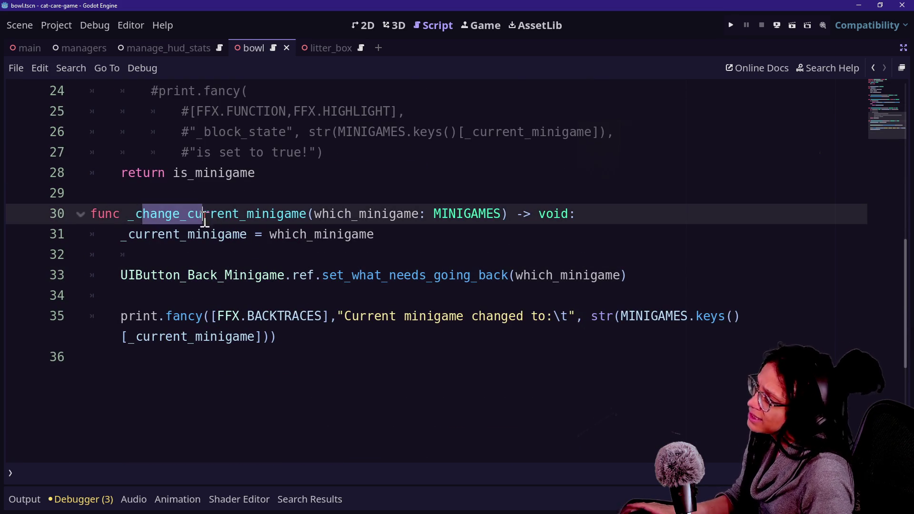
left_click(285, 233)
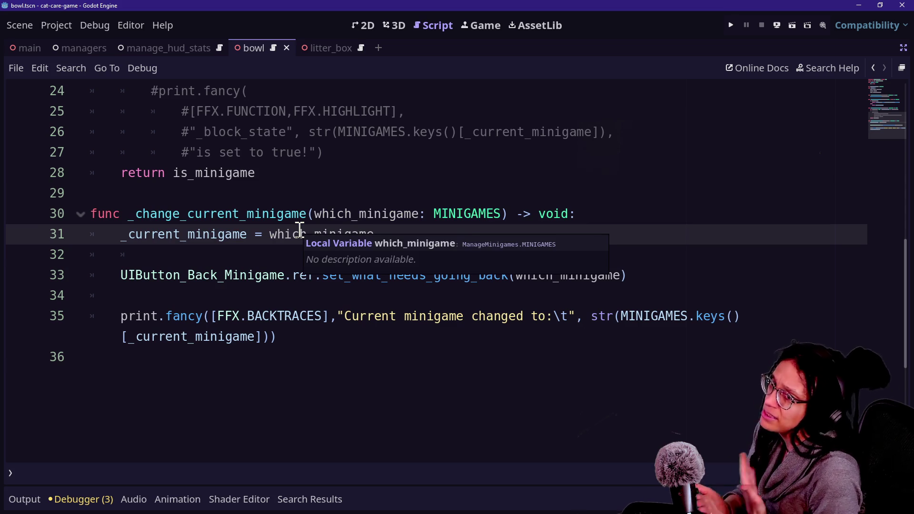
left_click(288, 363)
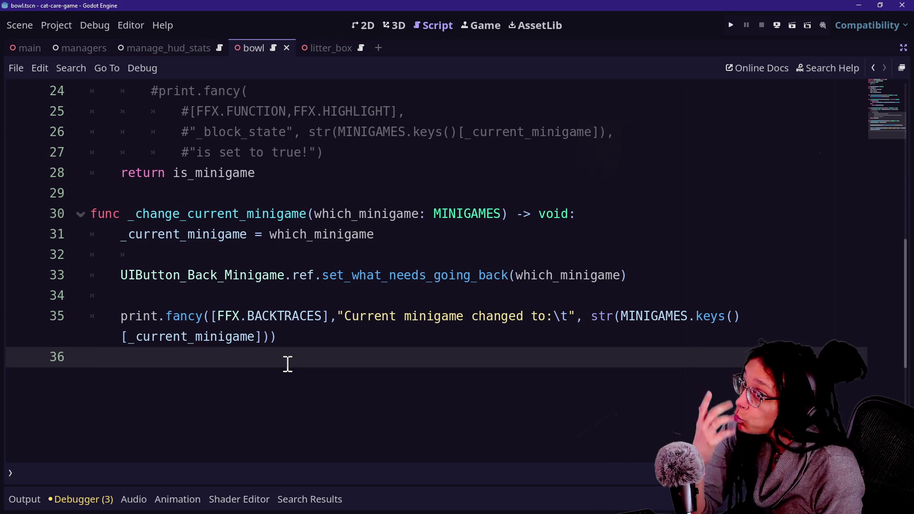
key("Up")
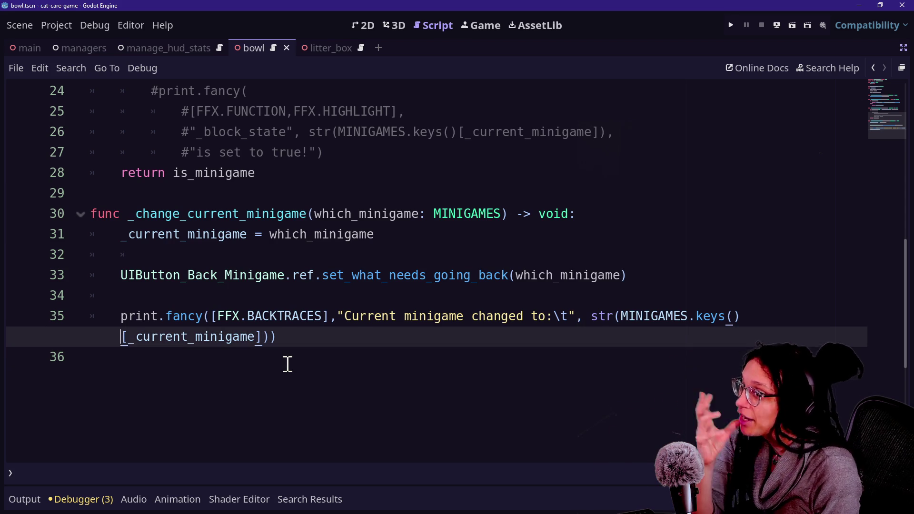
key("Down")
key("Up")
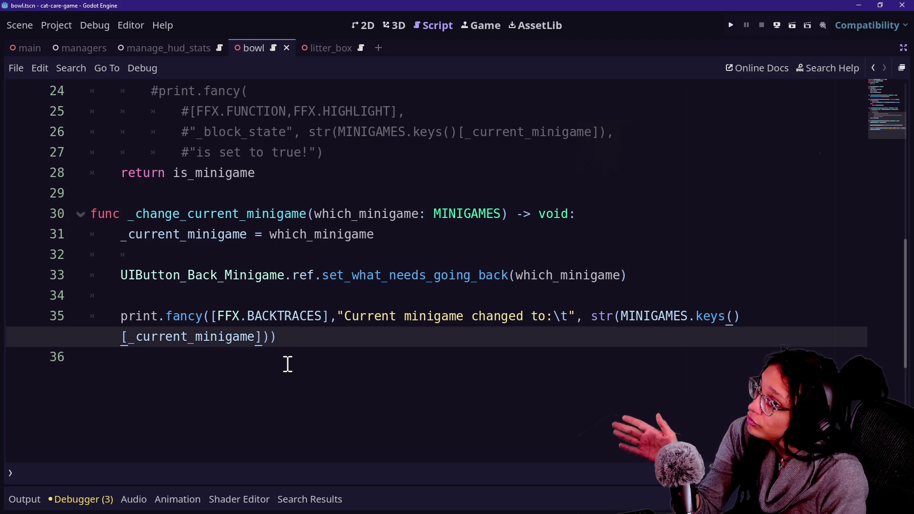
key("Down")
key("Up")
key("Up")
key("Up")
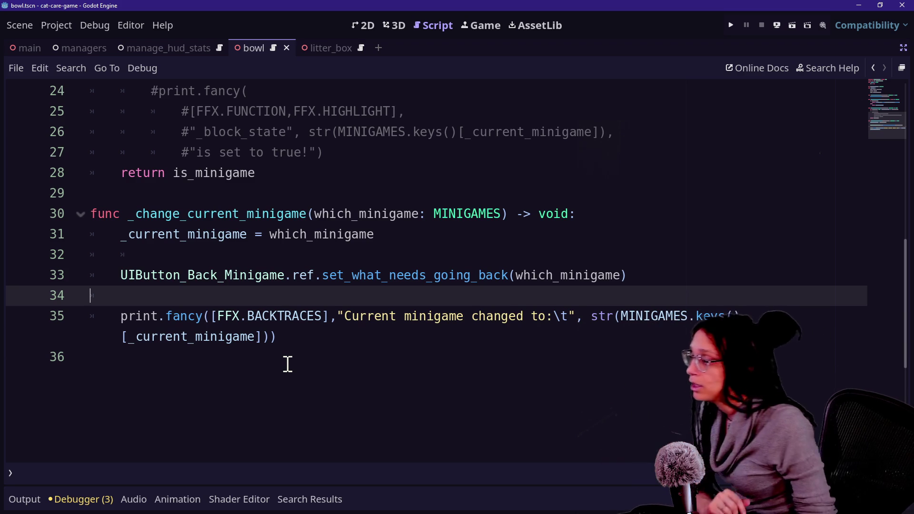
left_click(223, 278)
left_click(238, 275, "ctrl")
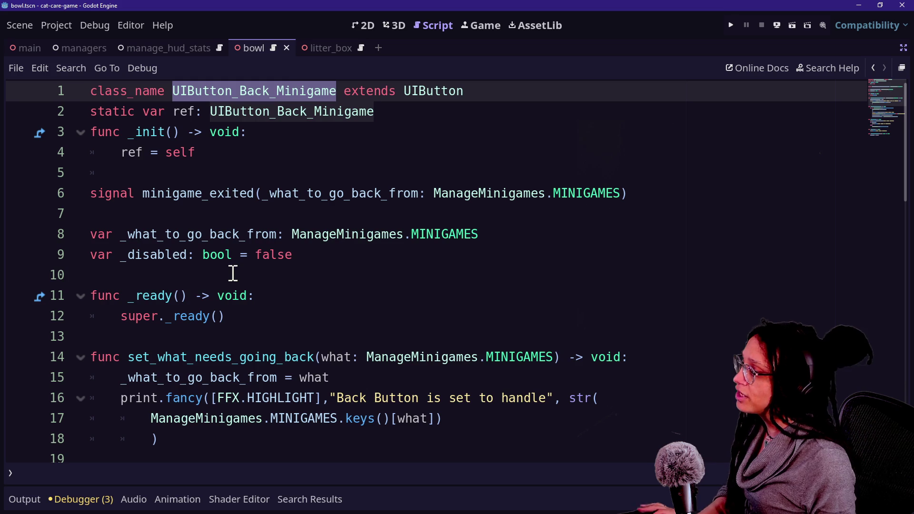
Rename the class_name to UIButton_Back_Object and save the script
left_click_drag(277, 90, 336, 91)
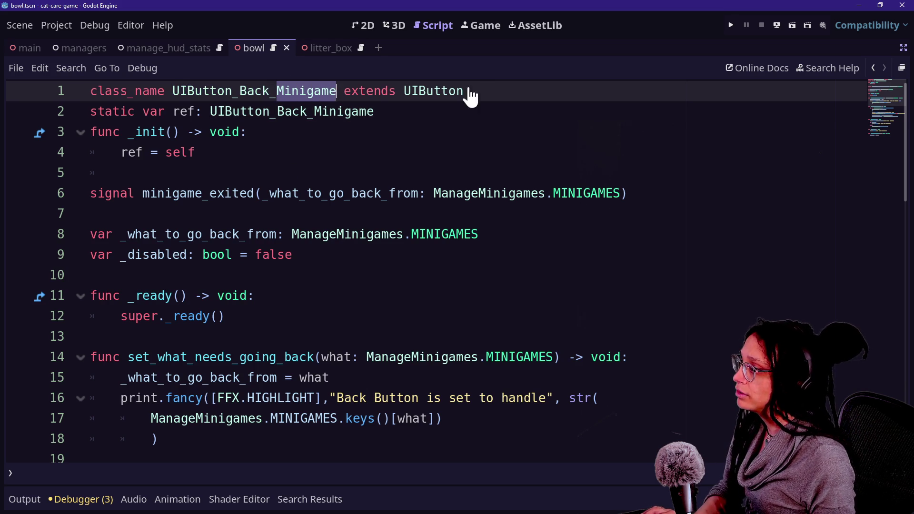
type("Object")
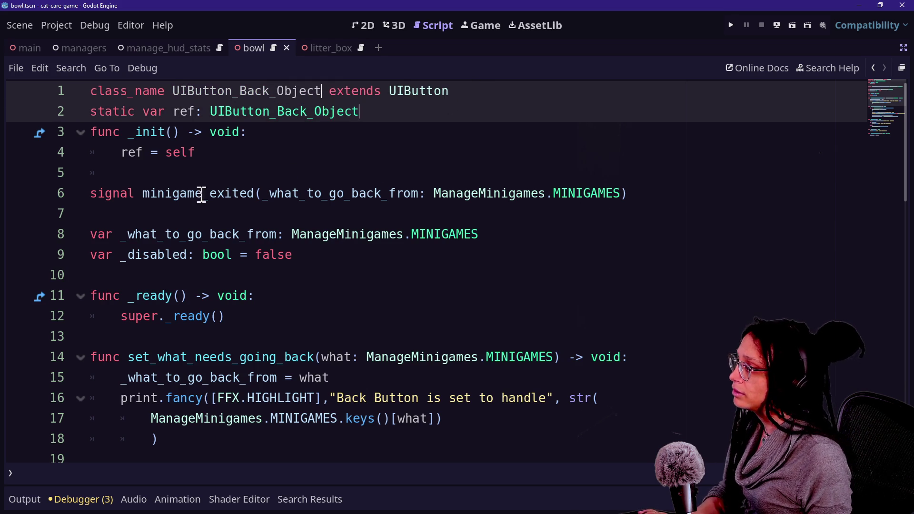
left_click(203, 193)
left_click(270, 105)
left_click(316, 113)
left_click(247, 131)
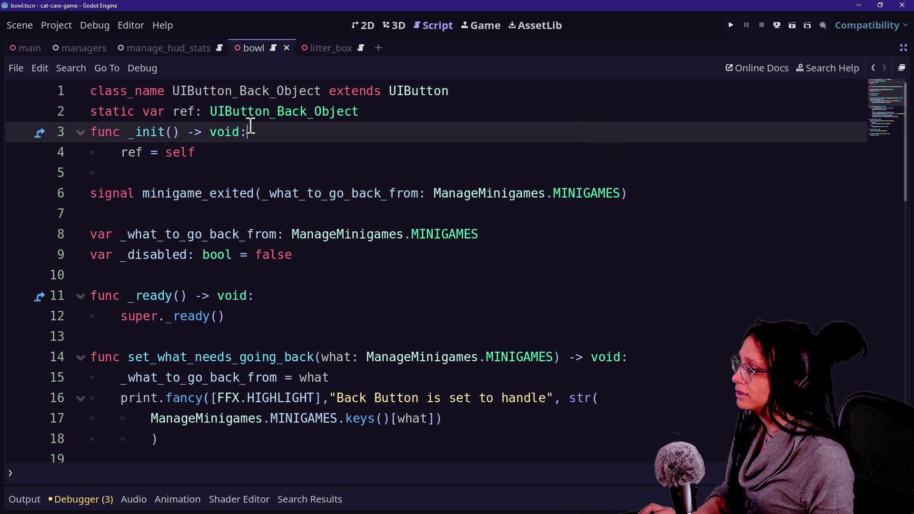
key("ctrl+s")
Search the project again for UIButton_Back_Minigame, now showing 7 matches in 4 files
scroll(316, 235, "down", 8)
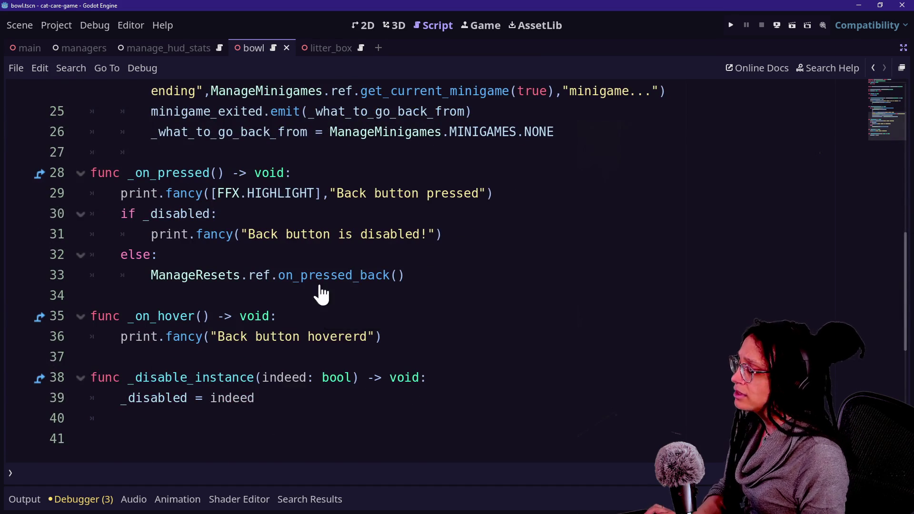
scroll(319, 288, "up", 8)
key("ctrl+shift+f")
key("Return")
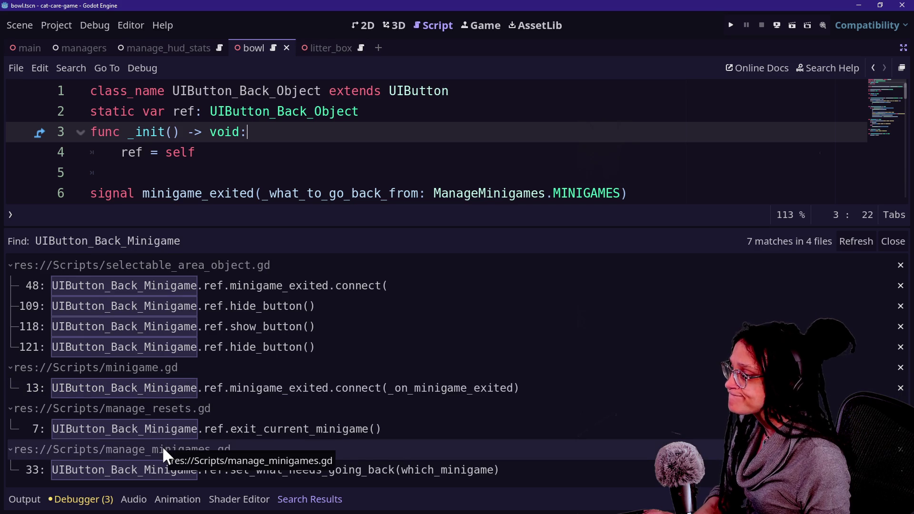
Delete the UIButton_Back_Minigame call and its blank line from manage_minigames.gd line 33, then save
left_click(188, 469)
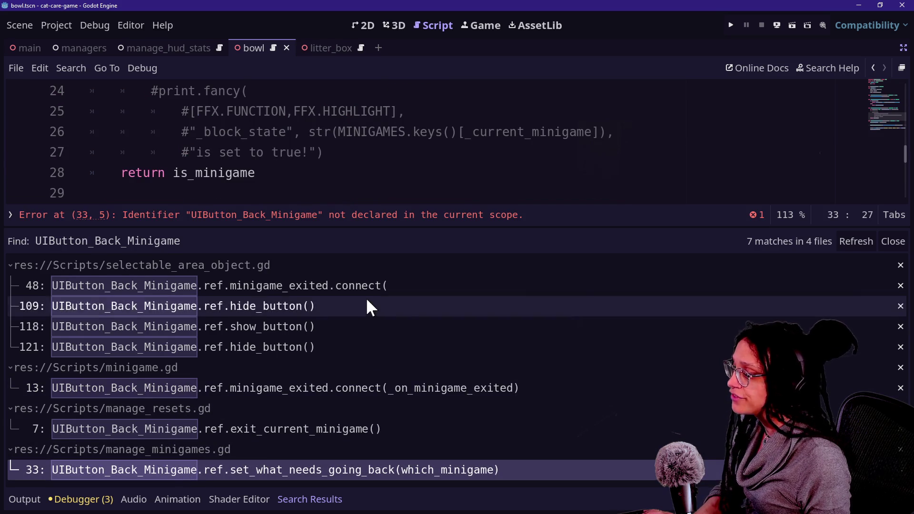
key("alt+o")
key("alt+o")
left_click(250, 277)
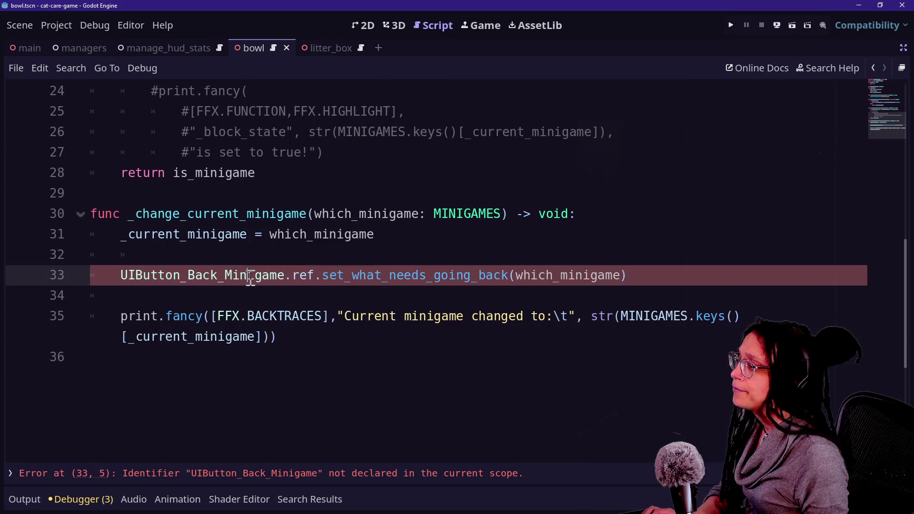
left_click_drag(250, 277, 467, 267)
left_click(471, 275)
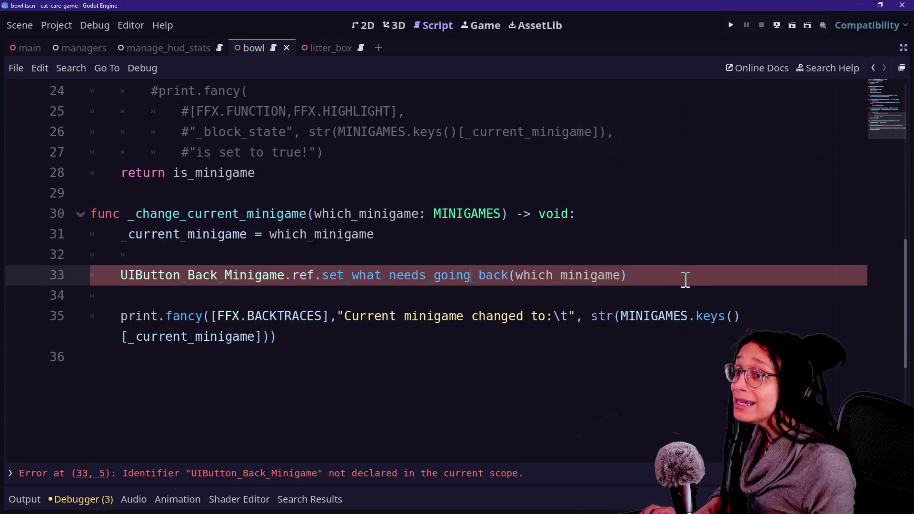
left_click_drag(678, 282, 676, 258)
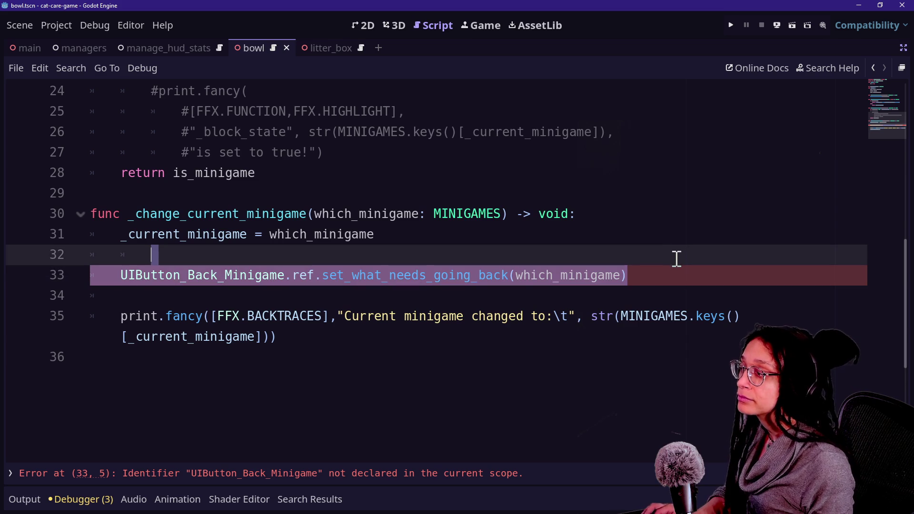
key("BackSpace")
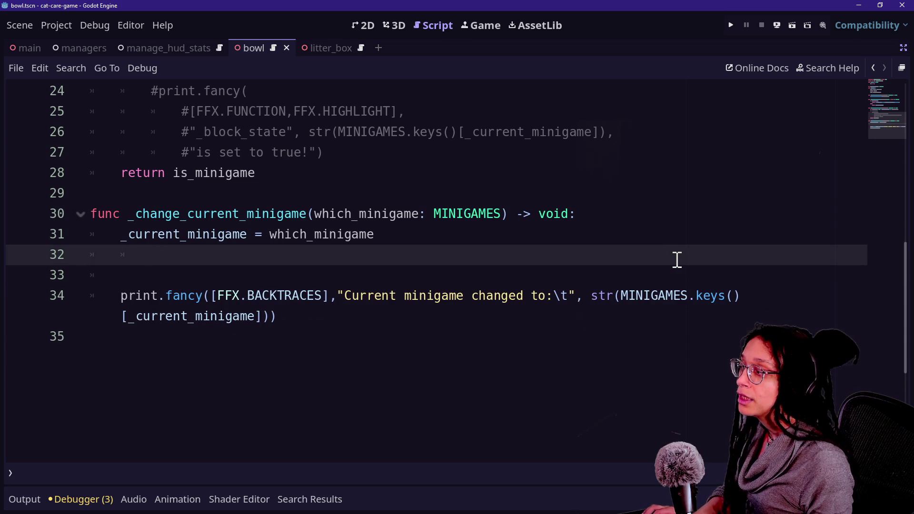
key("BackSpace")
key("BackSpace")
key("BackSpace")
key("ctrl+s")
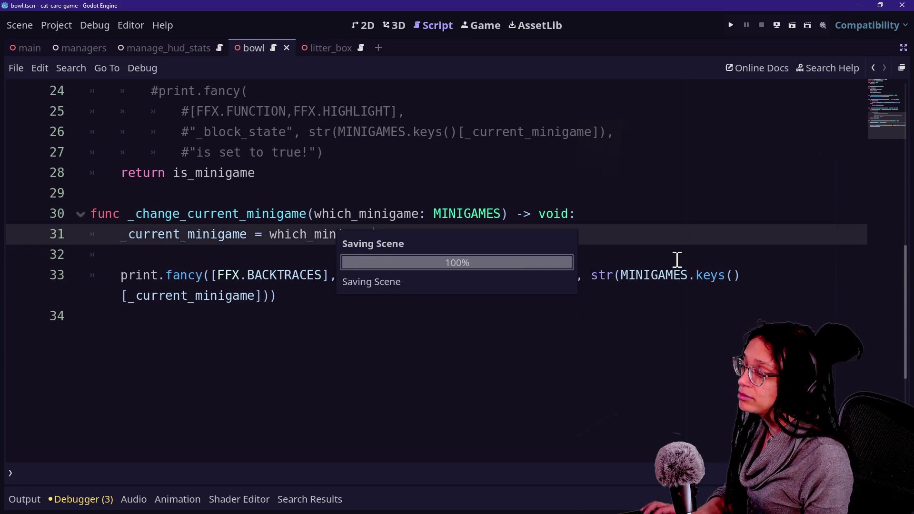
key("shift+alt+o")
Open selectable_area_object.gd via a 'select' file search and scroll through its code
type("sekec")
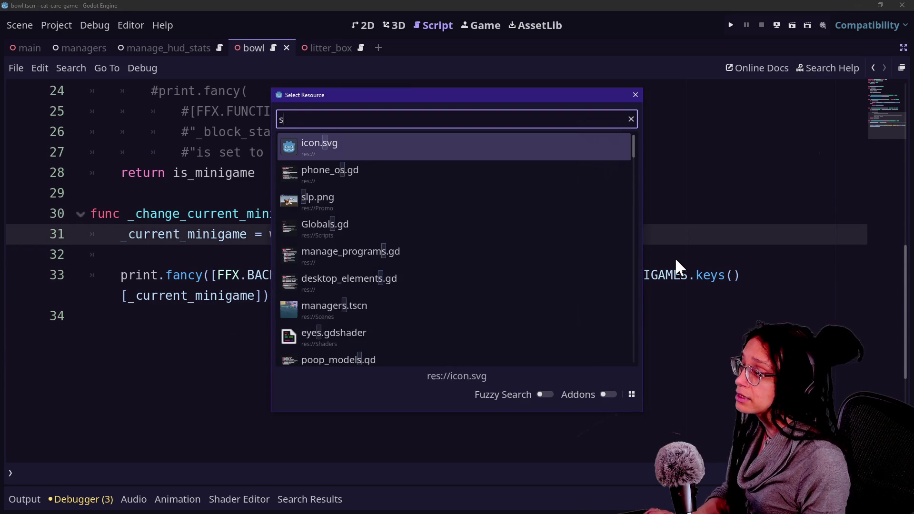
key("BackSpace")
key("BackSpace")
type("lect")
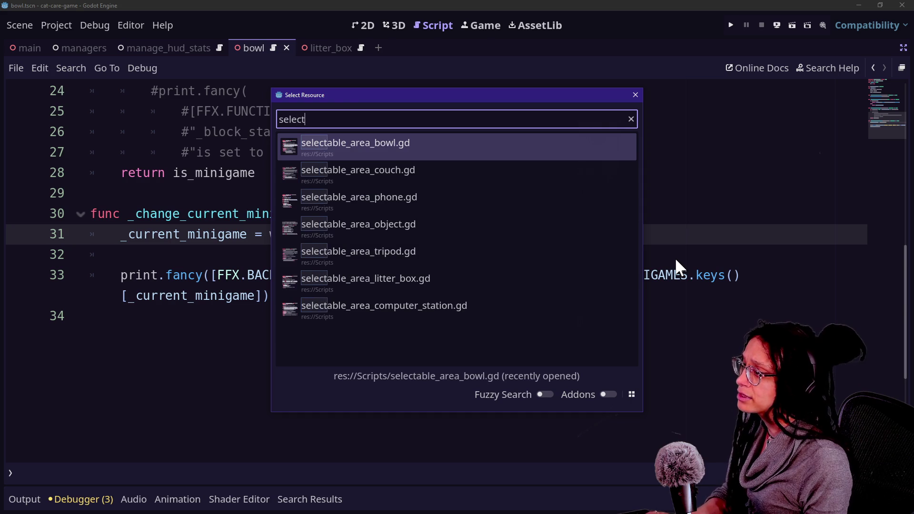
key("Down")
key("Down")
key("Down")
key("Return")
scroll(407, 238, "down", 5)
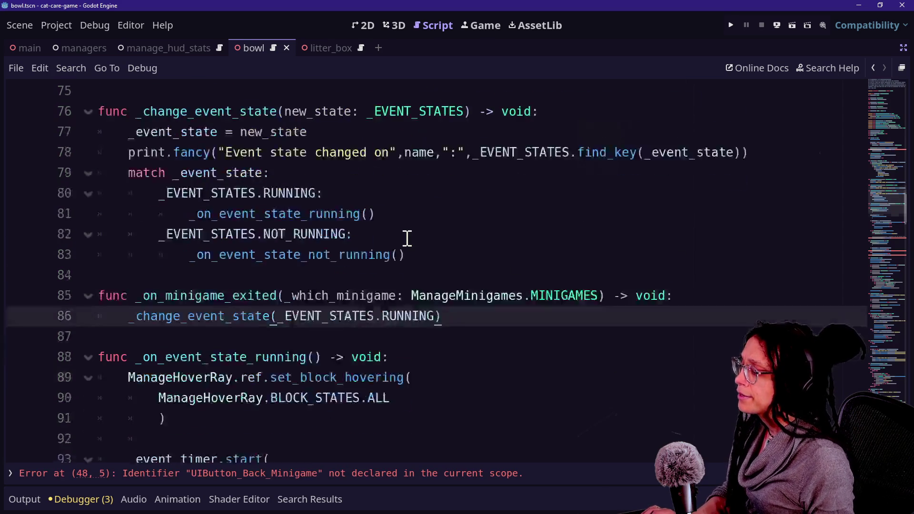
scroll(407, 238, "down", 1)
scroll(407, 238, "up", 5)
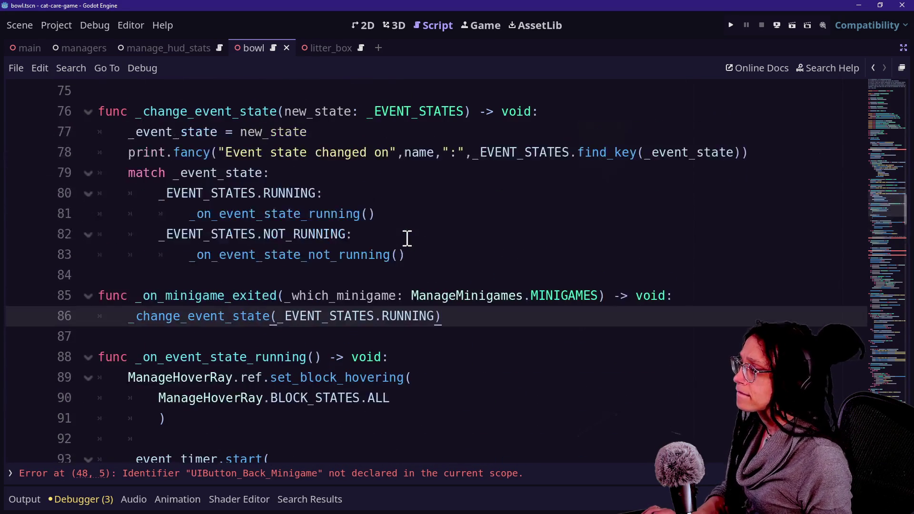
scroll(229, 297, "up", 4)
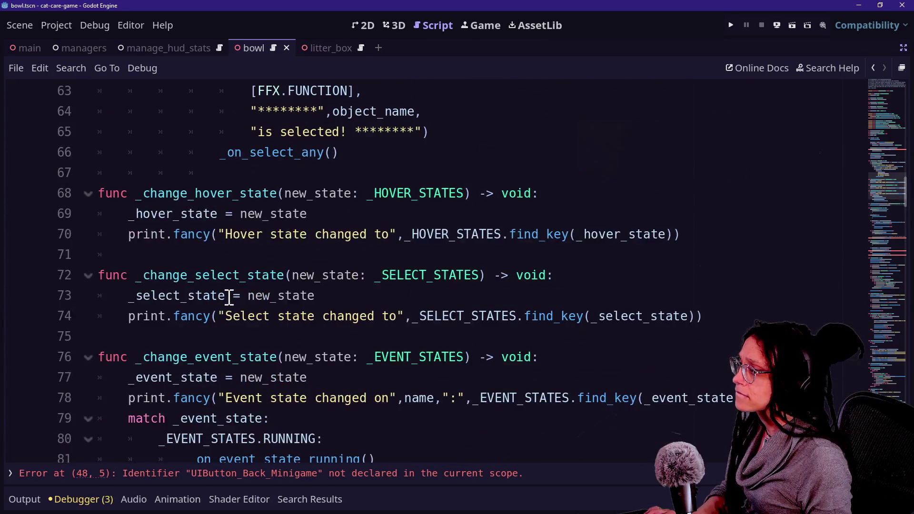
scroll(228, 295, "up", 1)
scroll(139, 277, "up", 4)
scroll(139, 281, "up", 7)
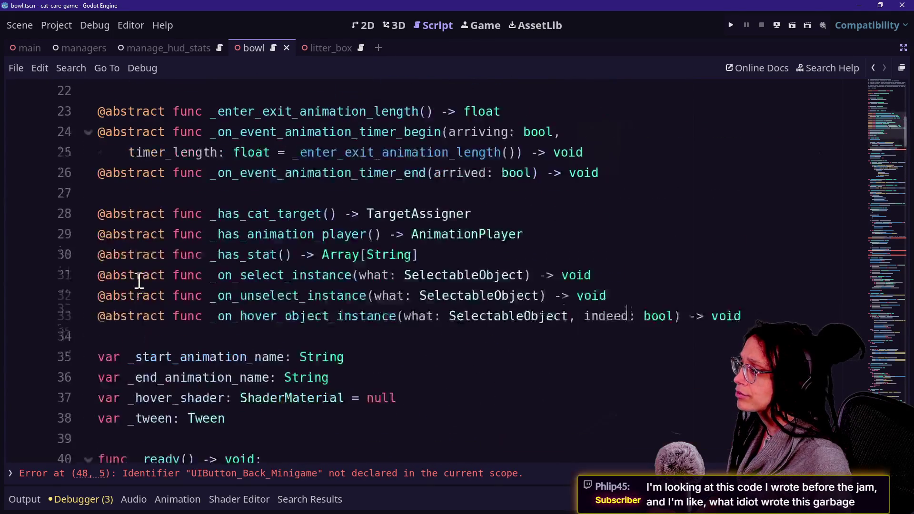
scroll(139, 281, "up", 1)
scroll(230, 357, "down", 1)
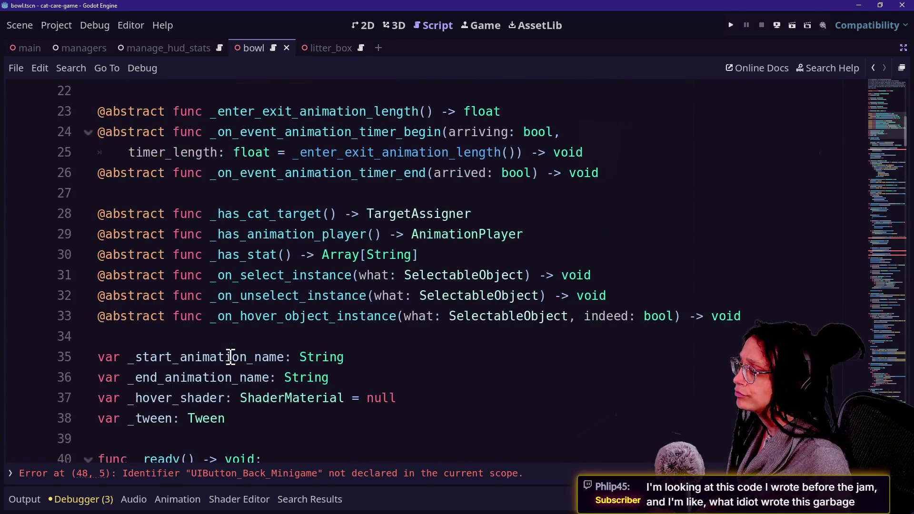
Find _on_select in the script and inspect the _on_select_any function at lines 124–126
key("ctrl+f")
type("_on_minigame_exited(_which_minigame: ManageMinigames.MINIGAMES) -> void:")
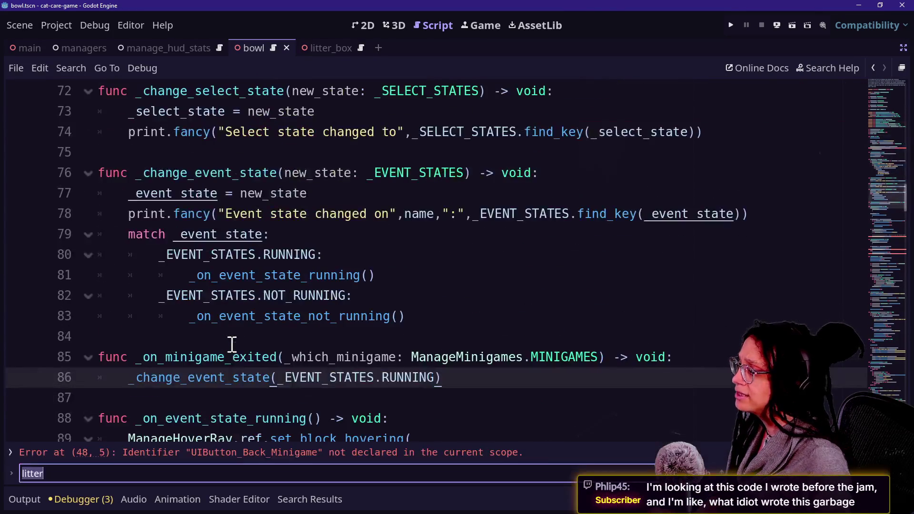
type("select")
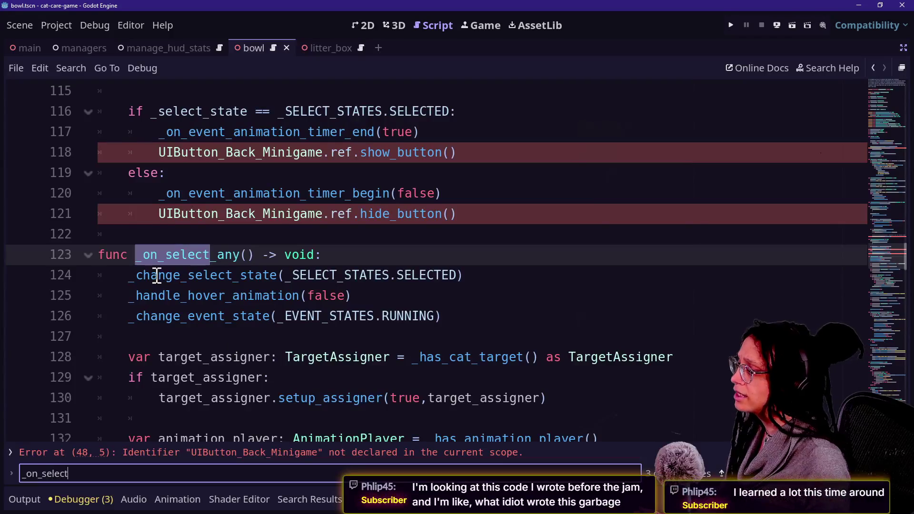
left_click(212, 275)
left_click(388, 316)
left_click(506, 321)
scroll(506, 321, "down", 2)
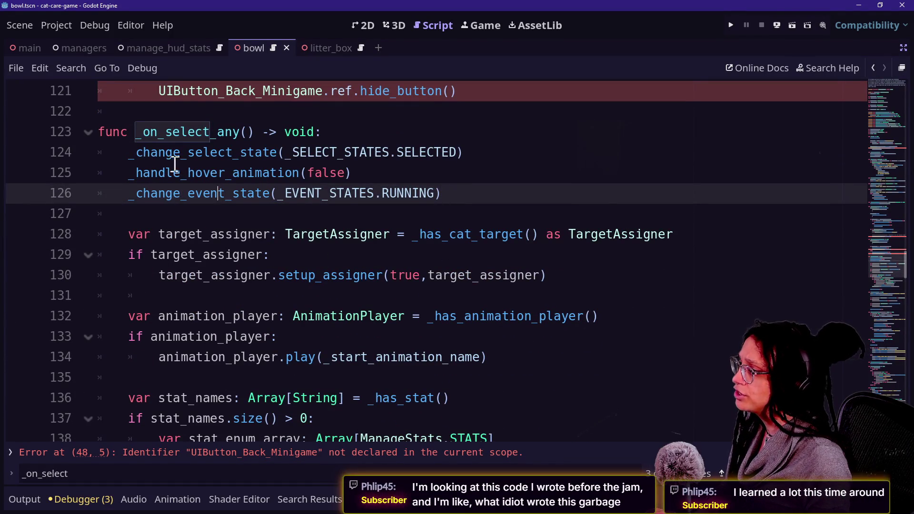
left_click(286, 153)
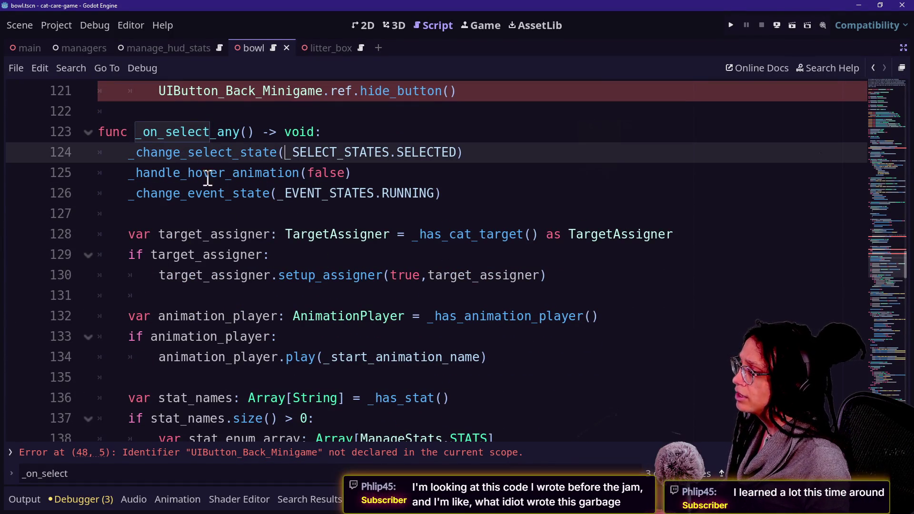
left_click(306, 174)
left_click(397, 195)
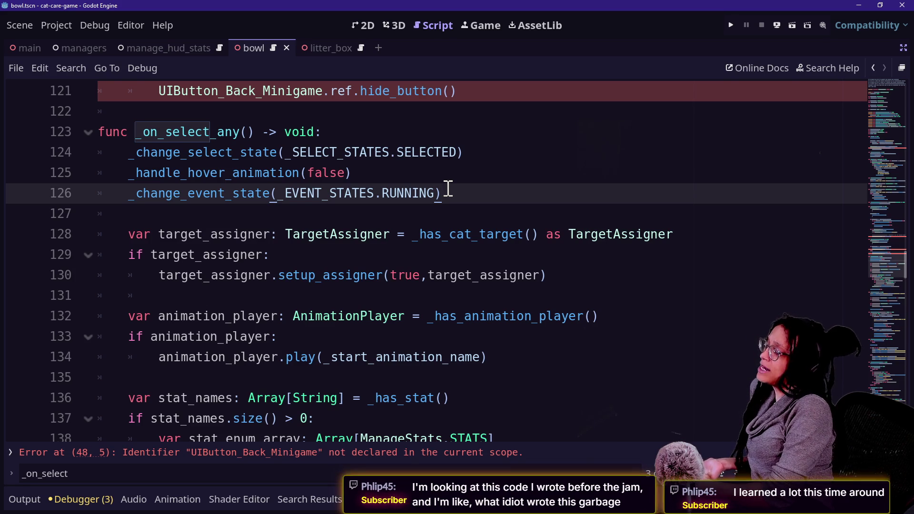
scroll(386, 187, "down", 15)
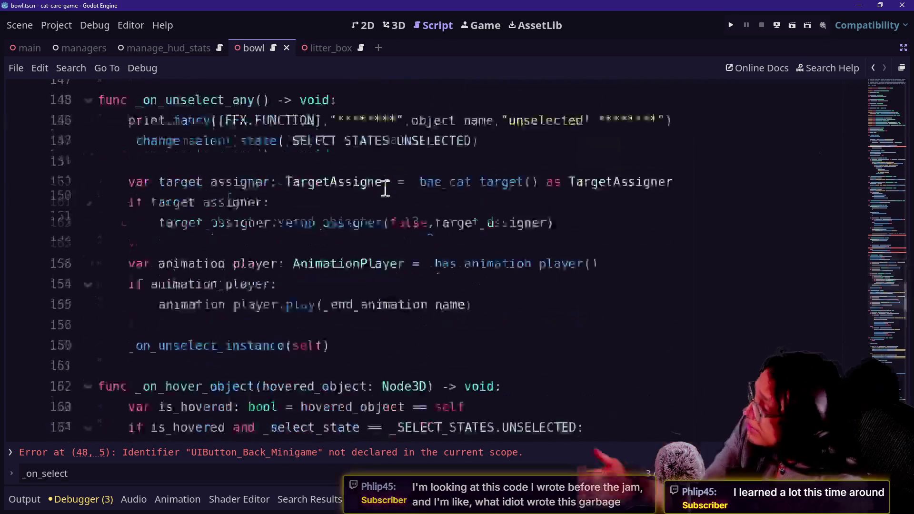
scroll(290, 234, "down", 1)
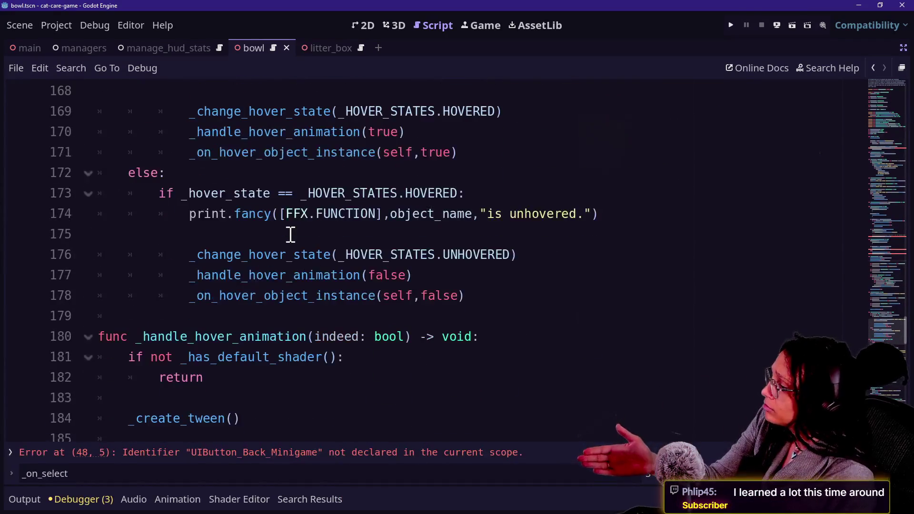
scroll(290, 235, "up", 5)
Search the script for change_e calls, then for the event_state variable
key("ctrl+f")
type("change_e")
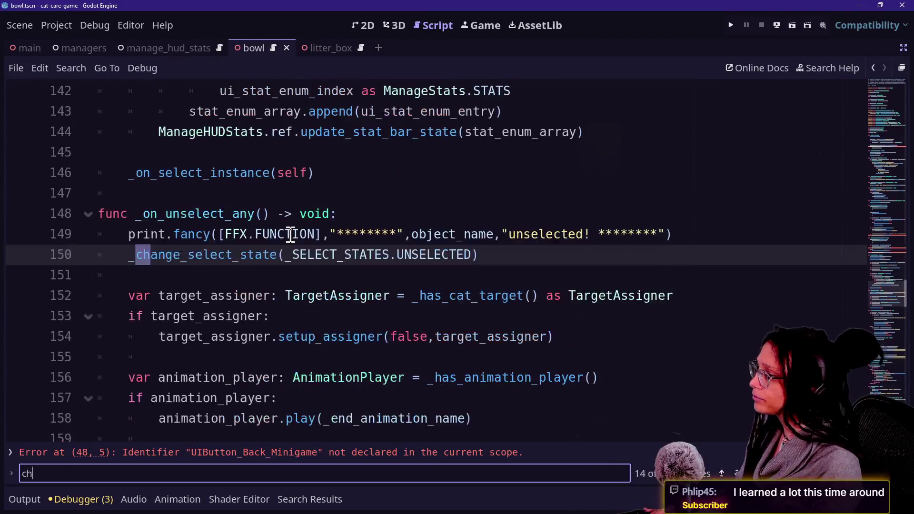
key("Escape")
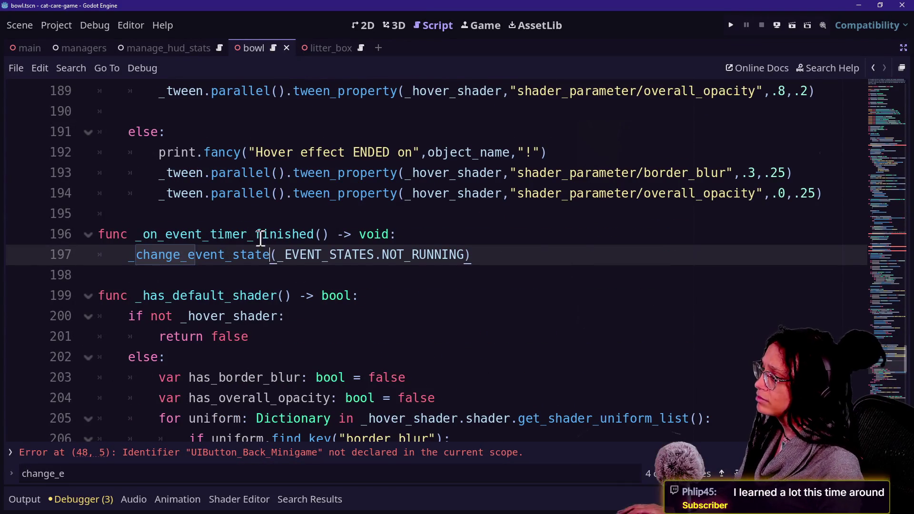
scroll(222, 255, "down", 6)
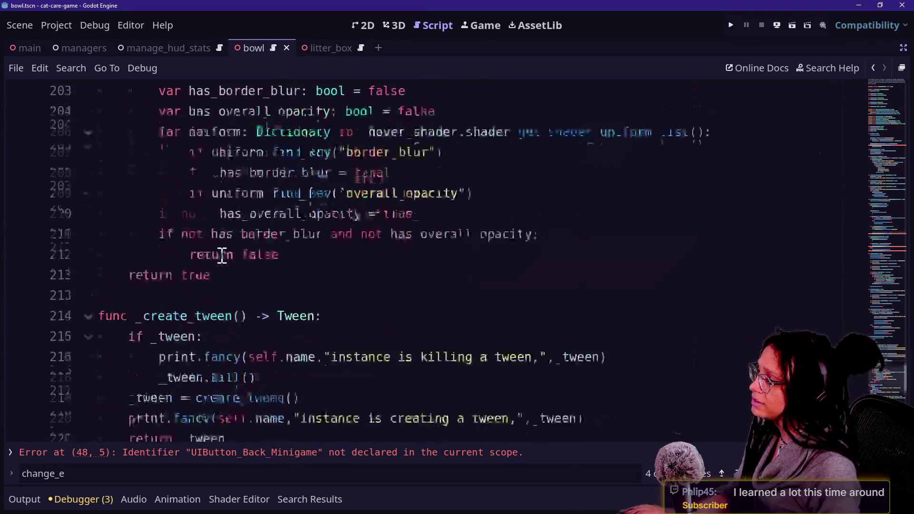
key("ctrl+f")
type("N")
key("BackSpace")
type("evenet-")
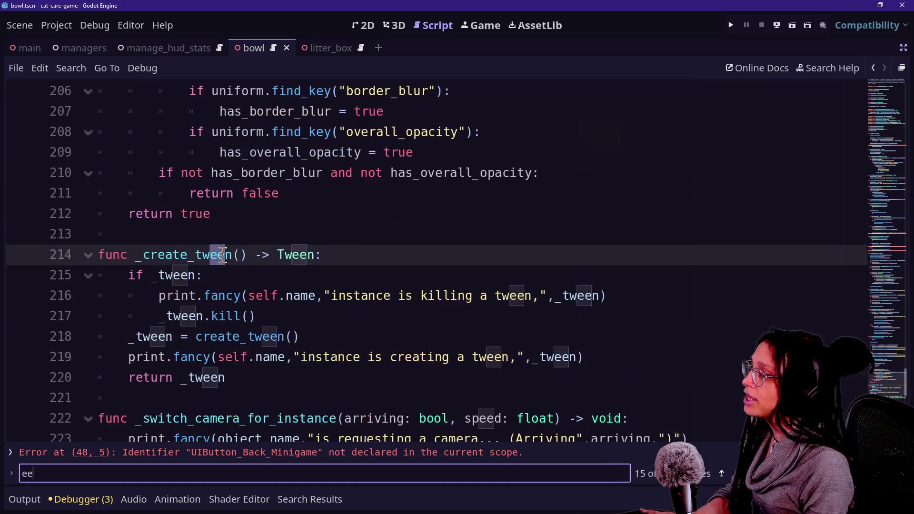
key("BackSpace")
key("BackSpace")
key("BackSpace")
type("event_state")
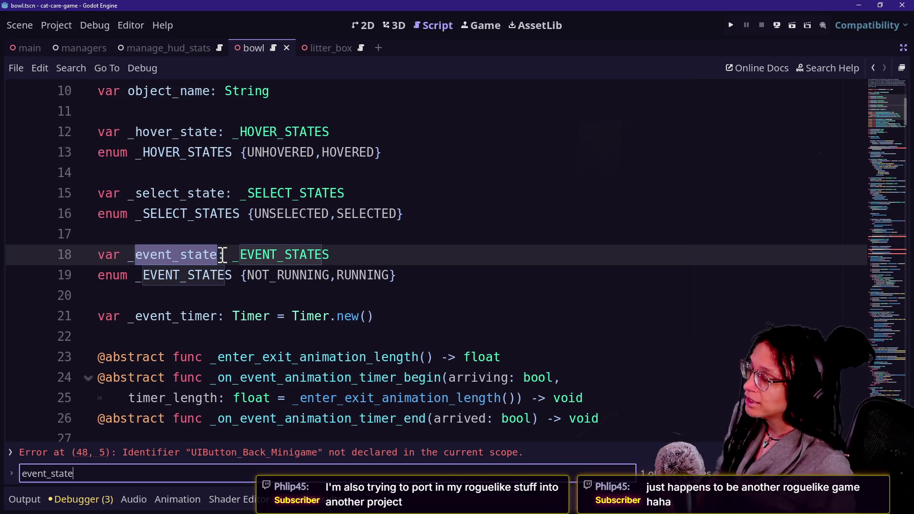
left_click(354, 294)
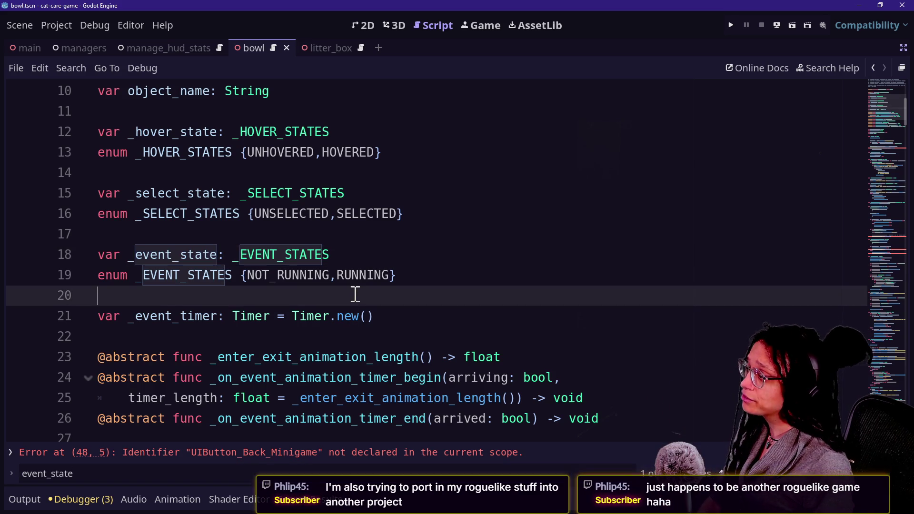
key("ctrl+f")
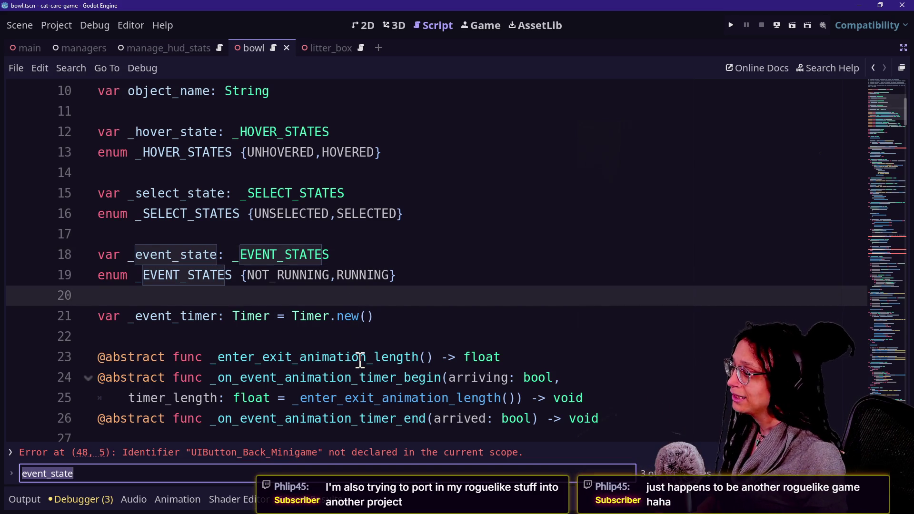
key("Return")
key("Return")
key("Return")
key("Return")
key("Return")
key("Return")
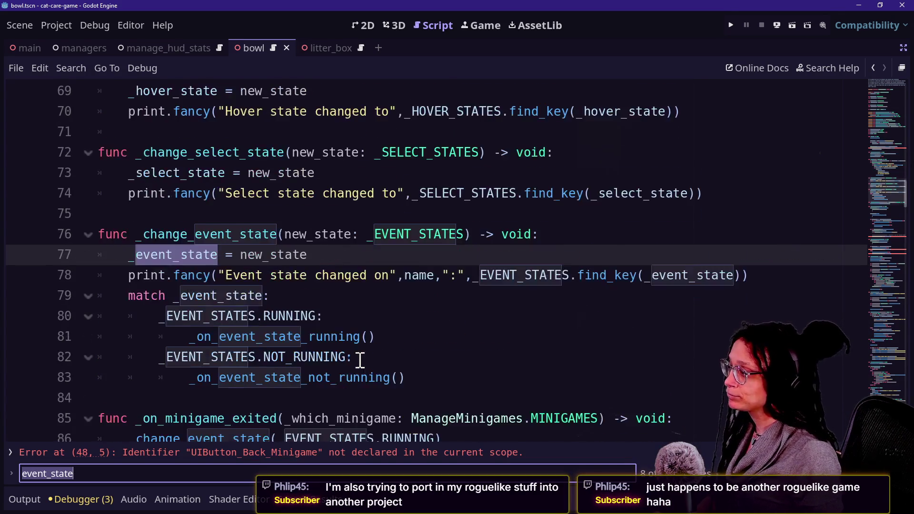
key("Return")
key("Return")
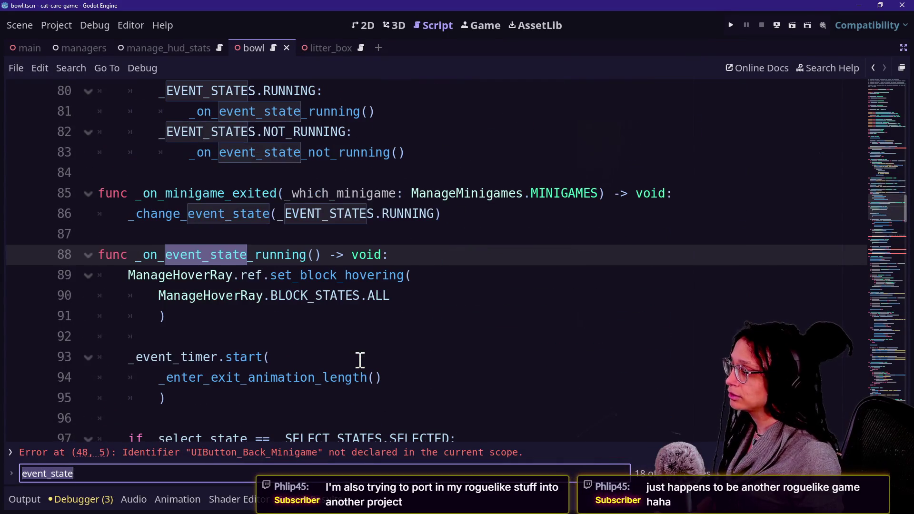
key("shift+Return")
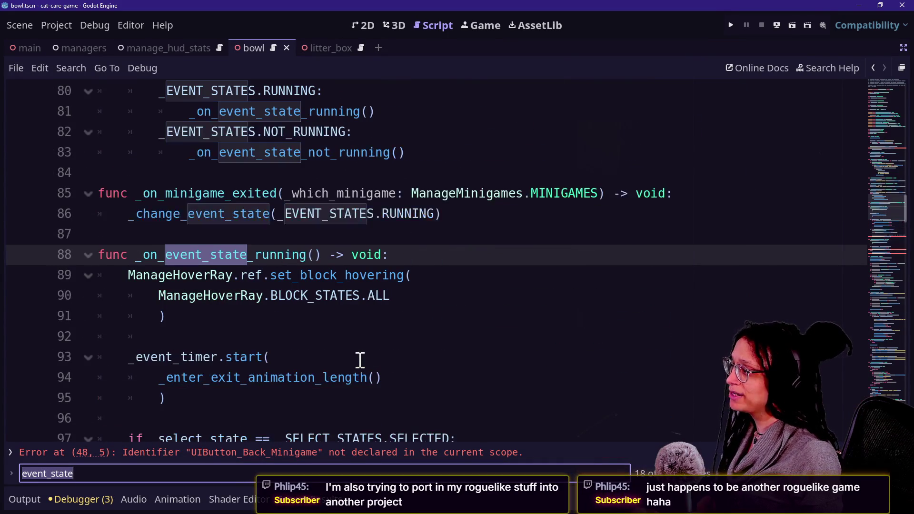
left_click(485, 234)
left_click(485, 213)
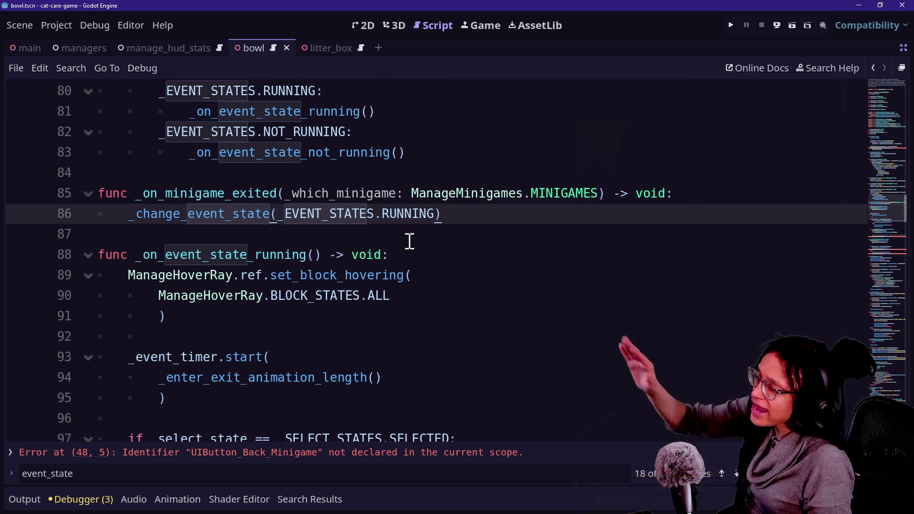
left_click_drag(456, 212, 98, 193)
left_click(217, 193)
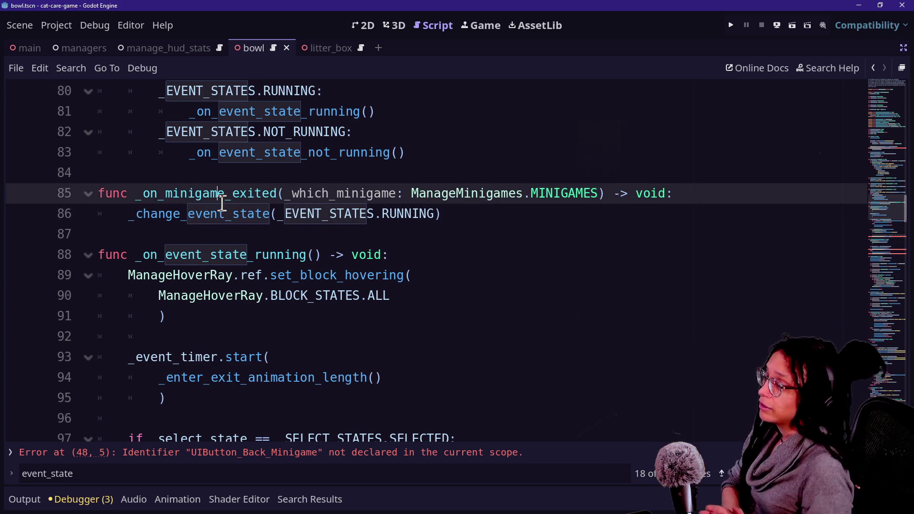
left_click(181, 212)
mouse_move(371, 221)
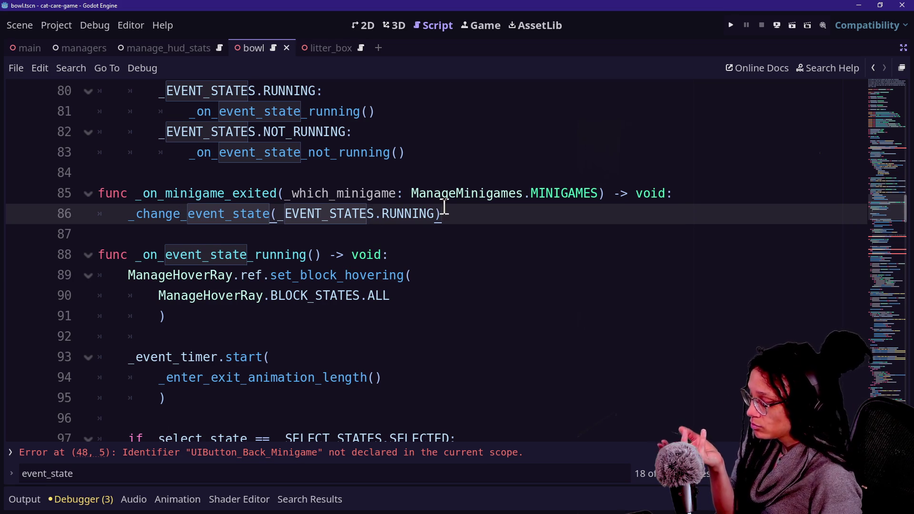
scroll(444, 208, "up", 20)
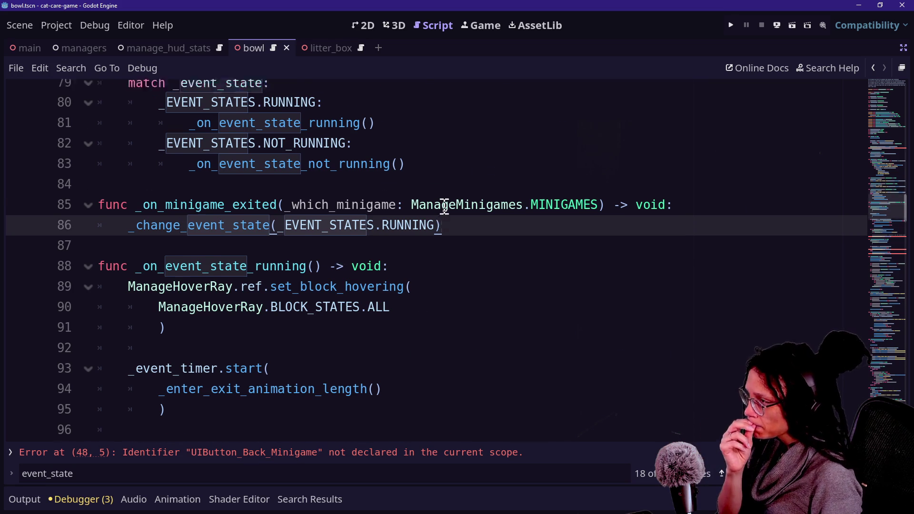
scroll(444, 208, "down", 5)
scroll(444, 207, "down", 2)
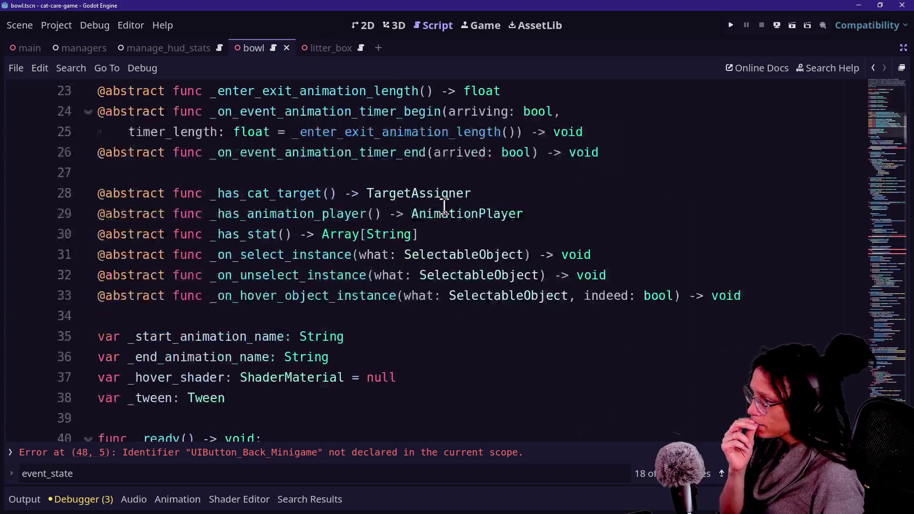
scroll(332, 206, "up", 2)
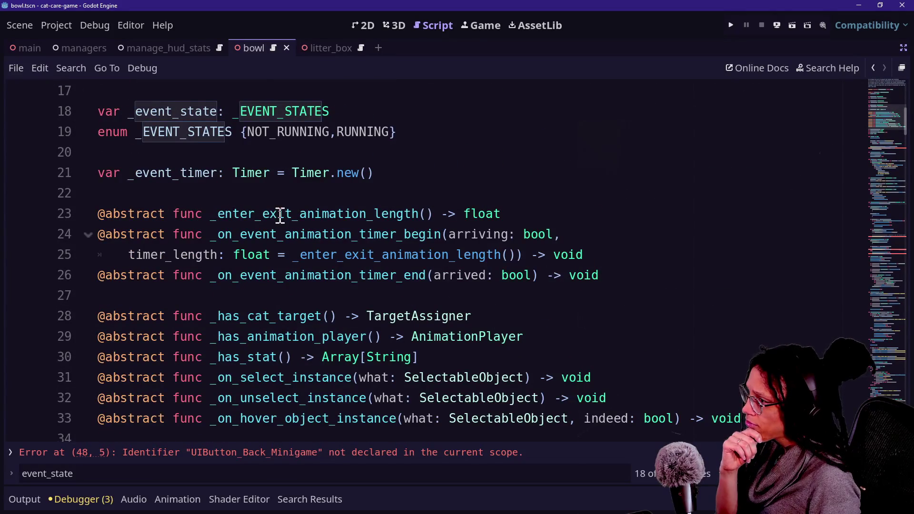
left_click_drag(226, 269, 316, 275)
left_click(389, 275)
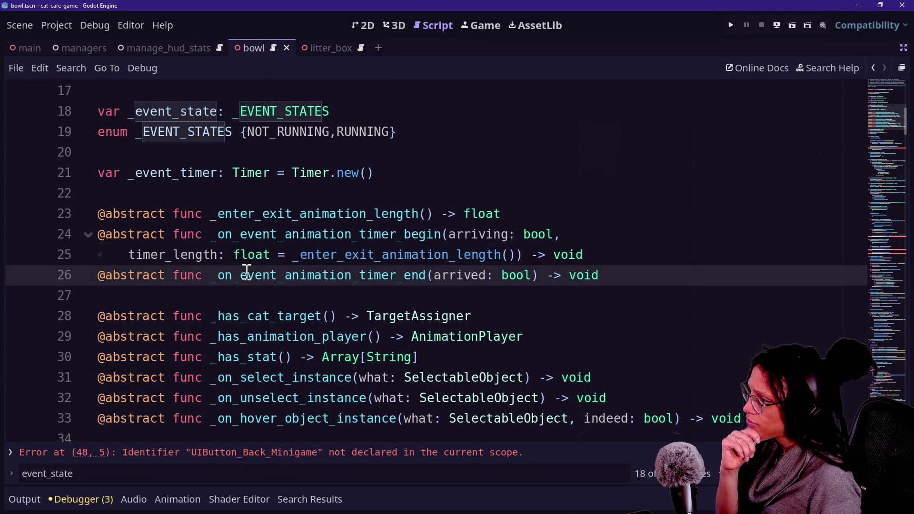
left_click(316, 315)
left_click(249, 353)
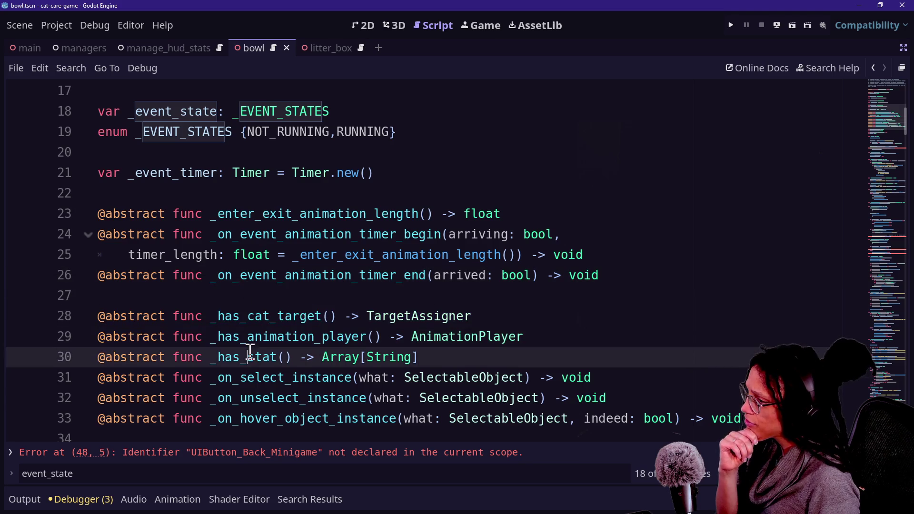
mouse_move(219, 358)
left_mouse_down()
mouse_move(394, 375)
mouse_move(498, 360)
left_mouse_up()
left_click(202, 358)
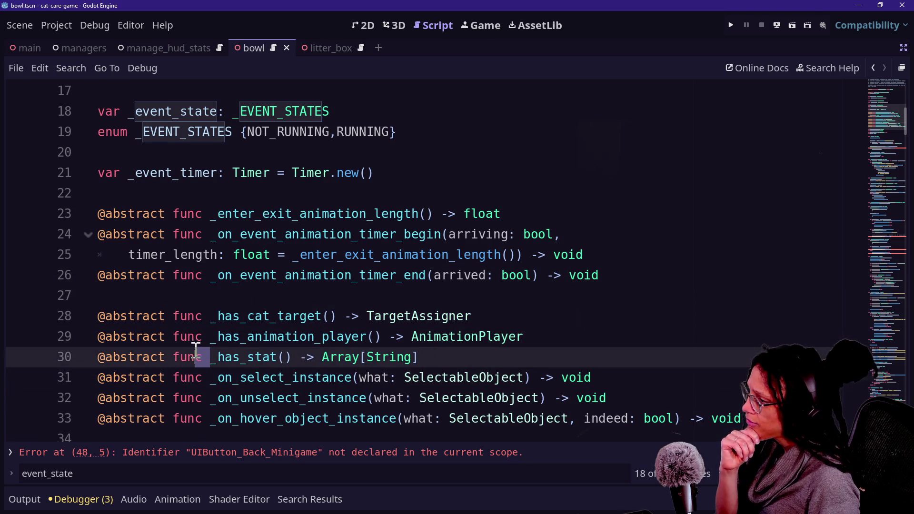
left_click(334, 315)
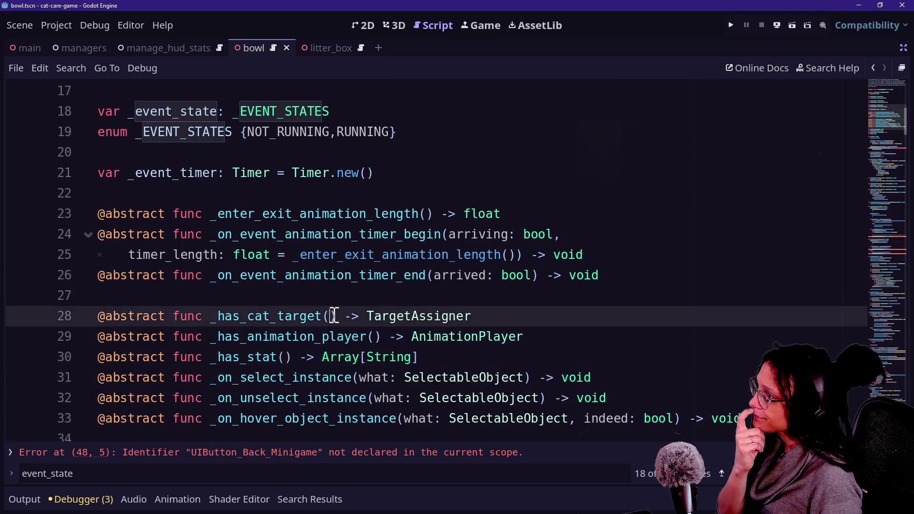
scroll(335, 316, "up", 6)
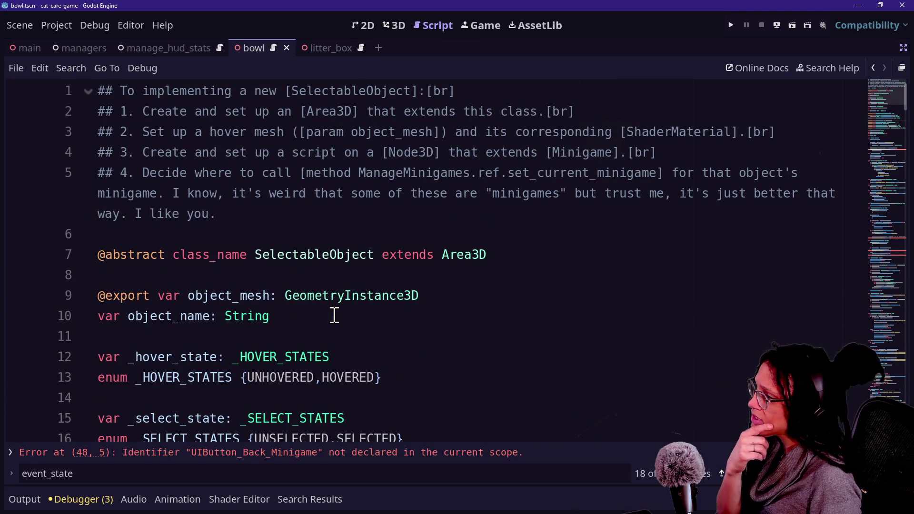
scroll(335, 315, "down", 1)
left_click(96, 251, "shift")
left_click(253, 259)
left_click_drag(254, 261, 100, 257)
left_click(102, 257)
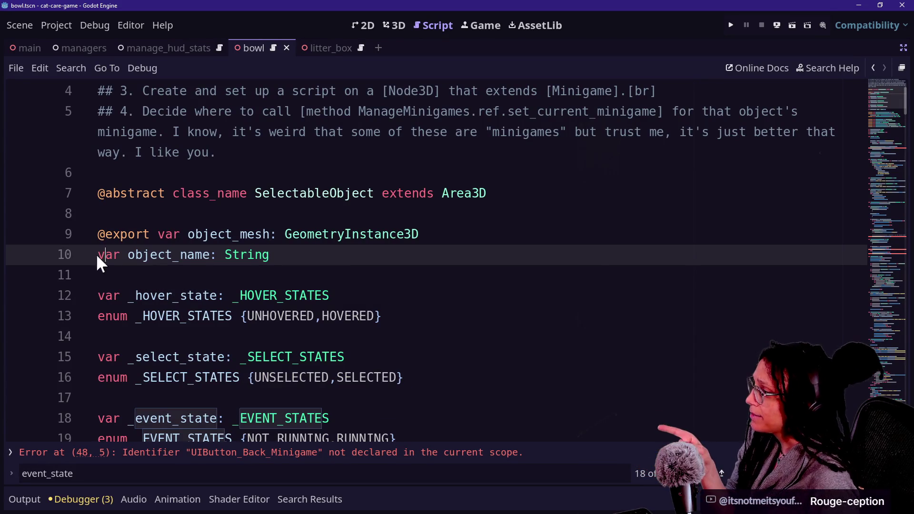
left_click(164, 240)
key("Down")
key("Down")
key("Down")
key("Down")
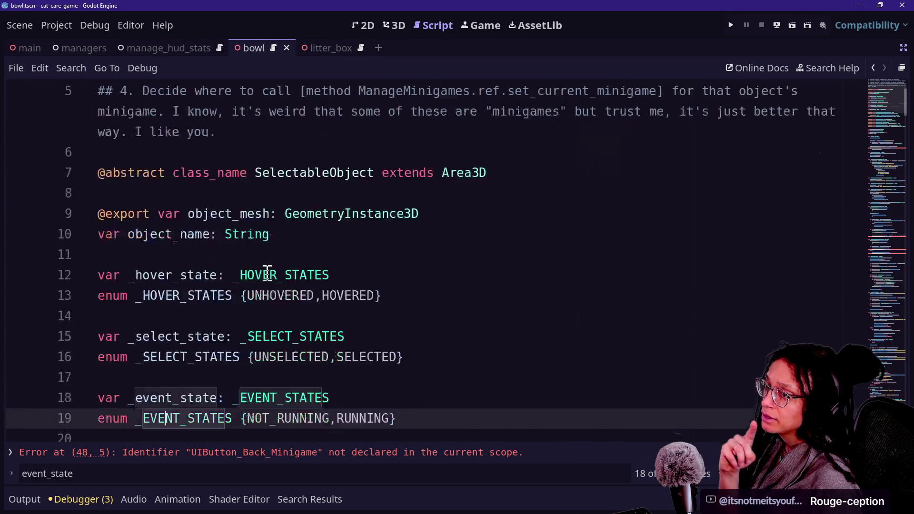
key("Down")
key("Down")
key("Down")
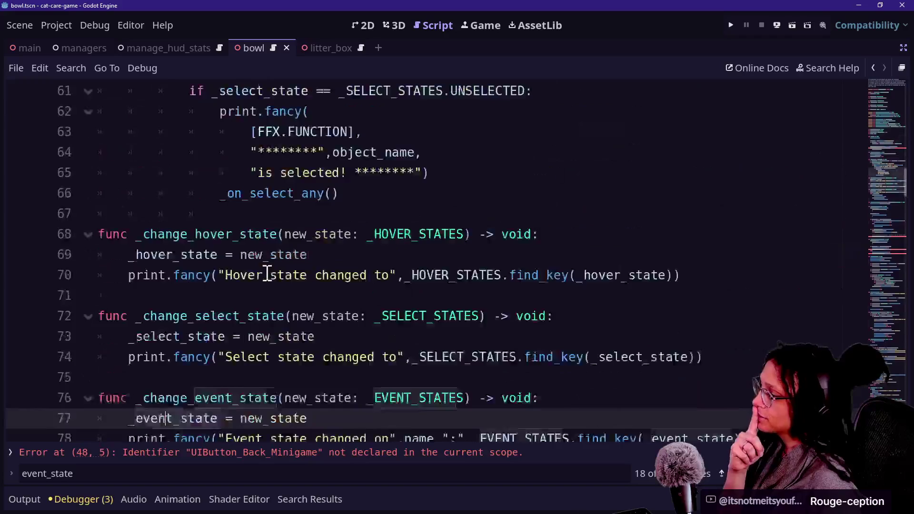
key("Down")
key("Down")
key("Up")
key("Up")
key("Up")
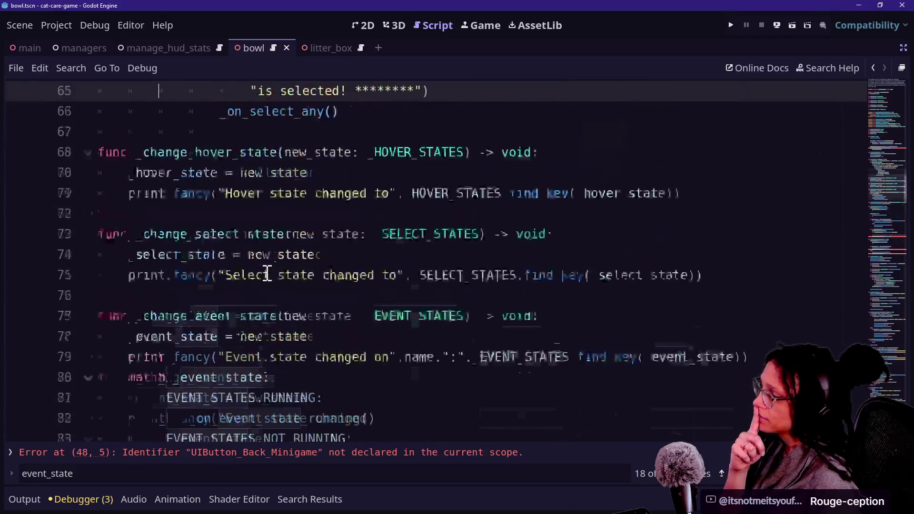
key("Up")
key("Up")
key("Up")
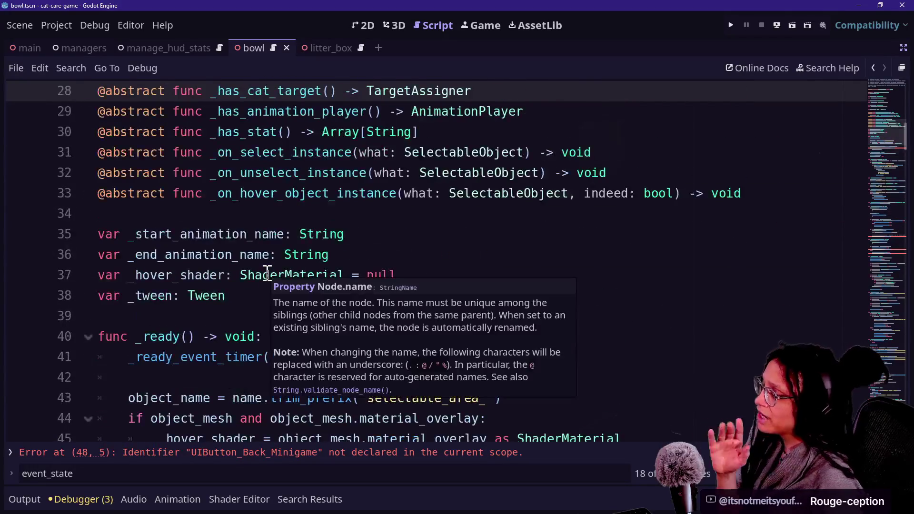
scroll(267, 275, "down", 15)
scroll(268, 274, "down", 1)
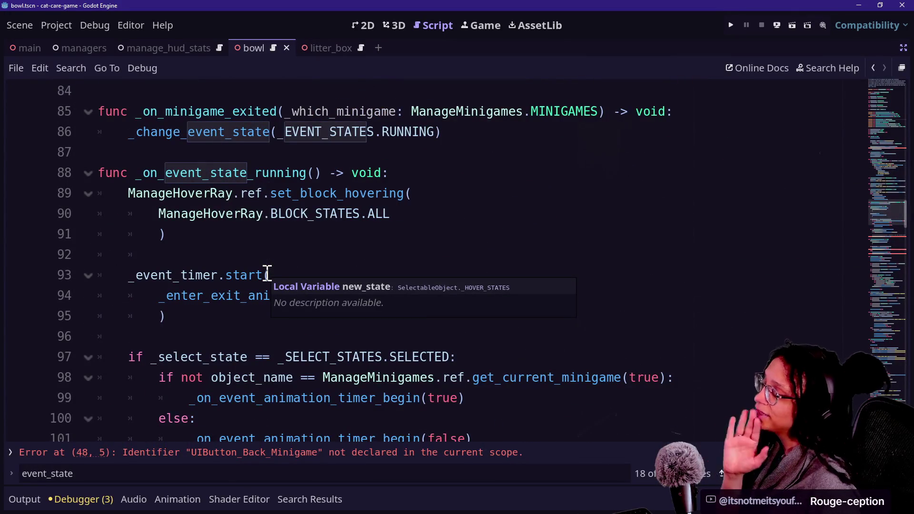
scroll(357, 239, "up", 1)
scroll(363, 239, "up", 2)
scroll(364, 241, "down", 2)
scroll(364, 241, "down", 4)
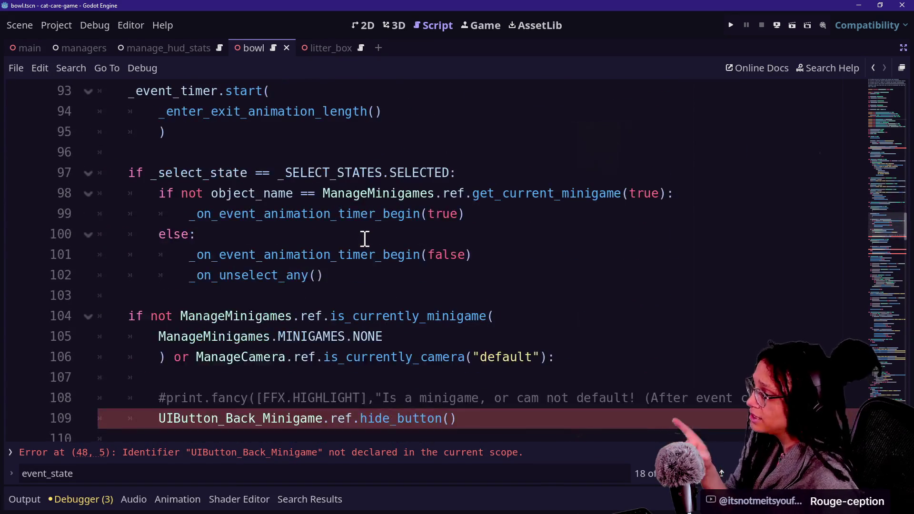
Find select_any and paste the set_what_needs_going_back(which_minigame) call at line 128
left_click(365, 237)
key("ctrl+f")
type("sele")
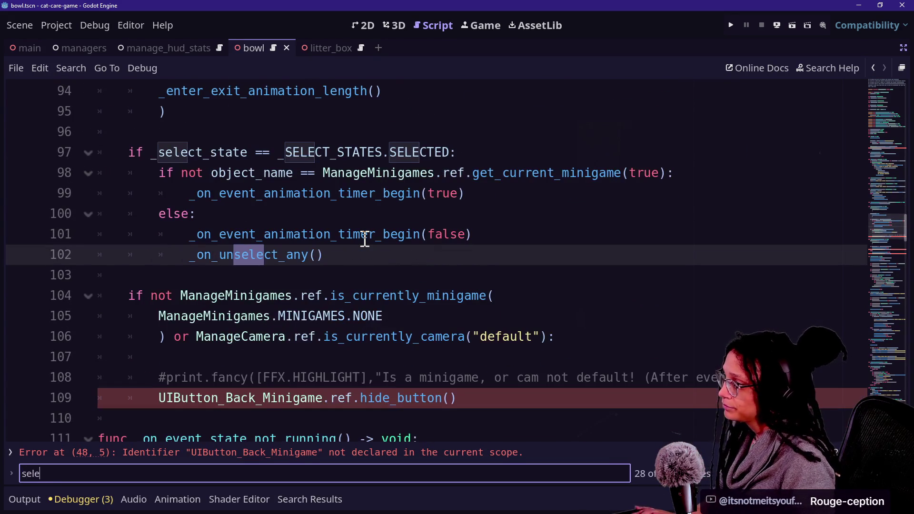
type("ct_an")
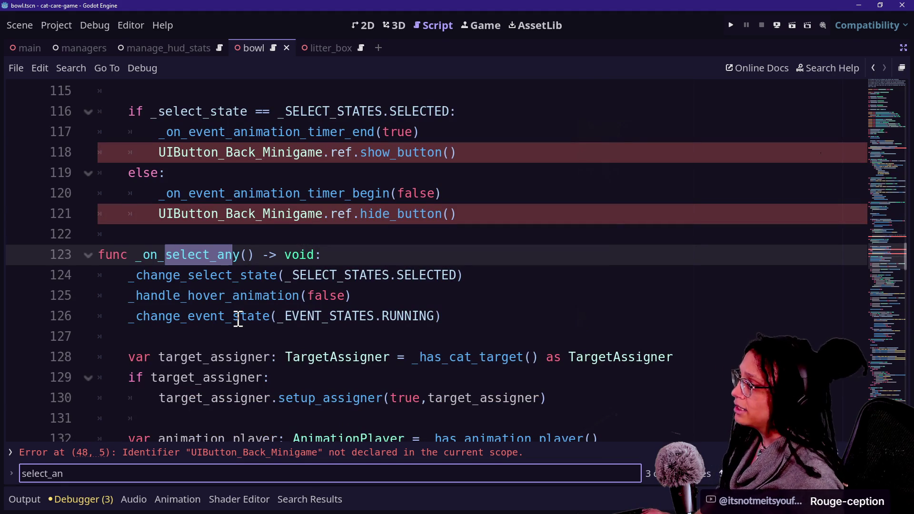
mouse_move(235, 316)
left_click(470, 323)
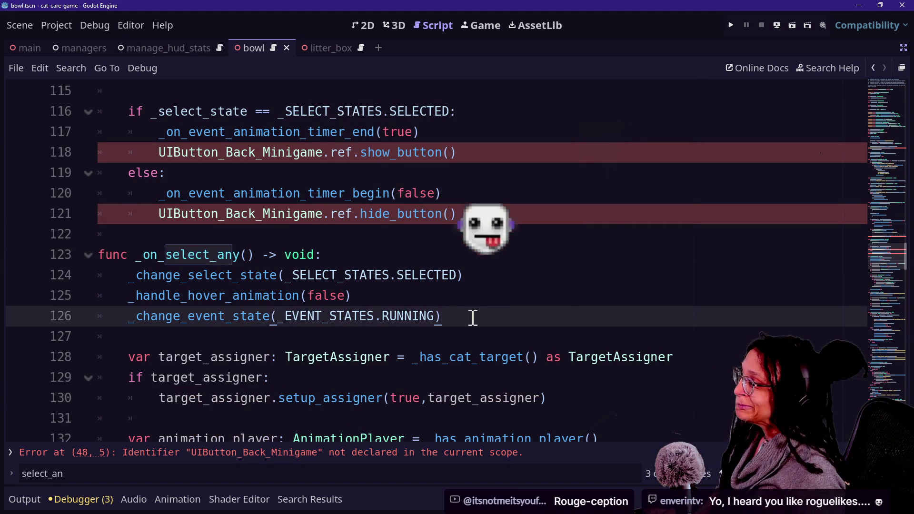
scroll(471, 318, "down", 1)
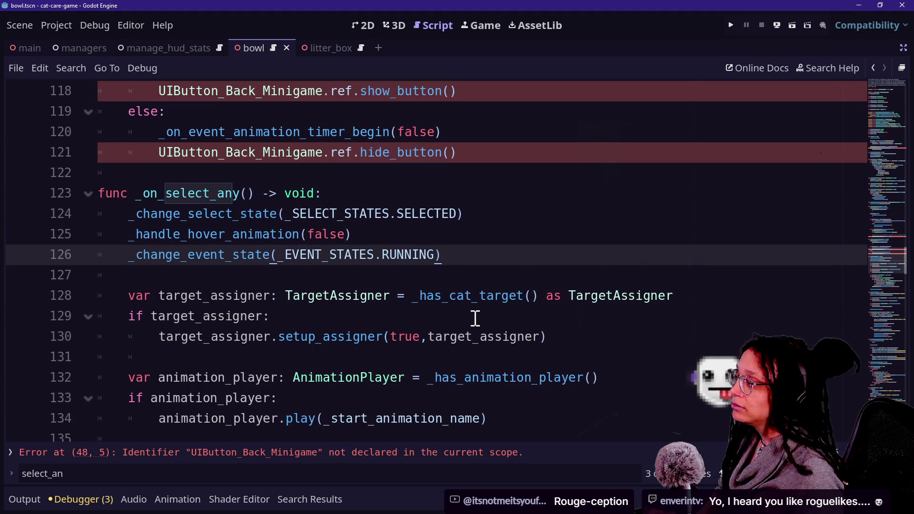
key("Return")
key("Return")
type("UIButton_Back_Minigame.ref.set_what_needs_going_back(which_minigame)")
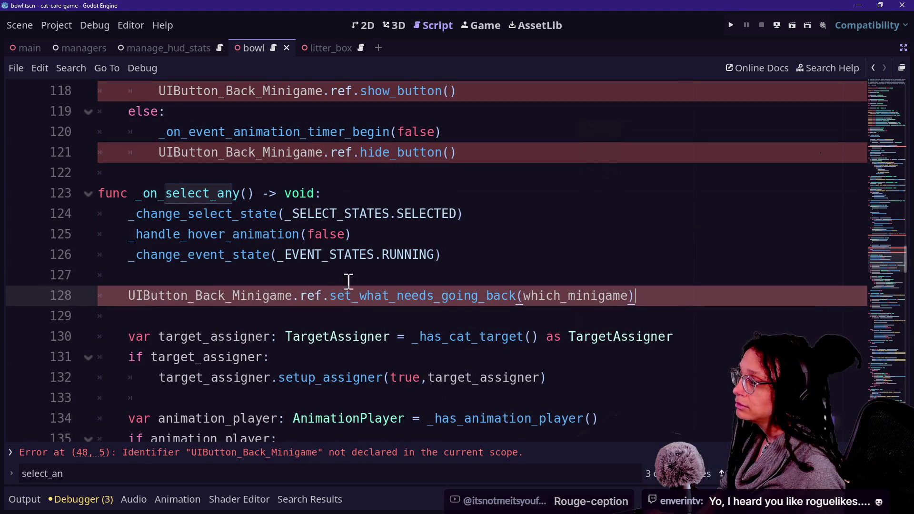
Delete 'Minigame' from the pasted call's class name, leaving UIButton_Back_
left_click_drag(232, 296, 278, 298)
key("BackSpace")
key("Delete")
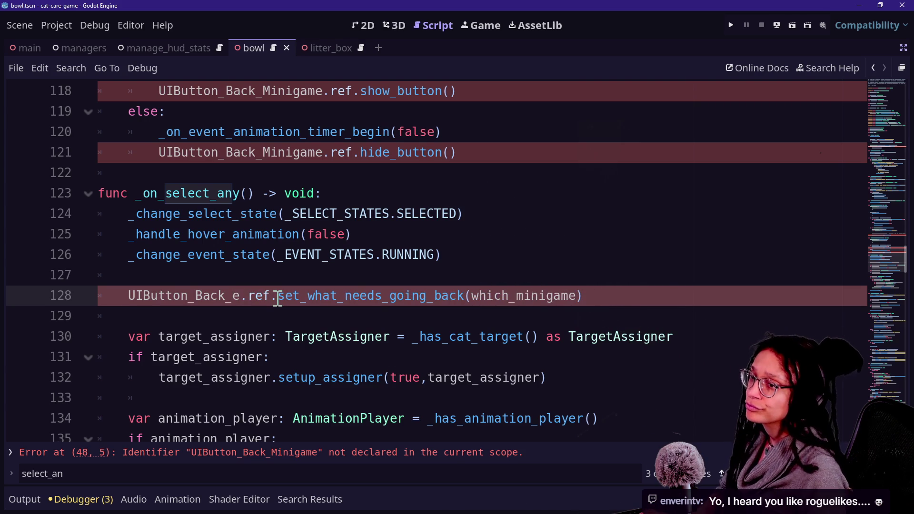
key("Delete")
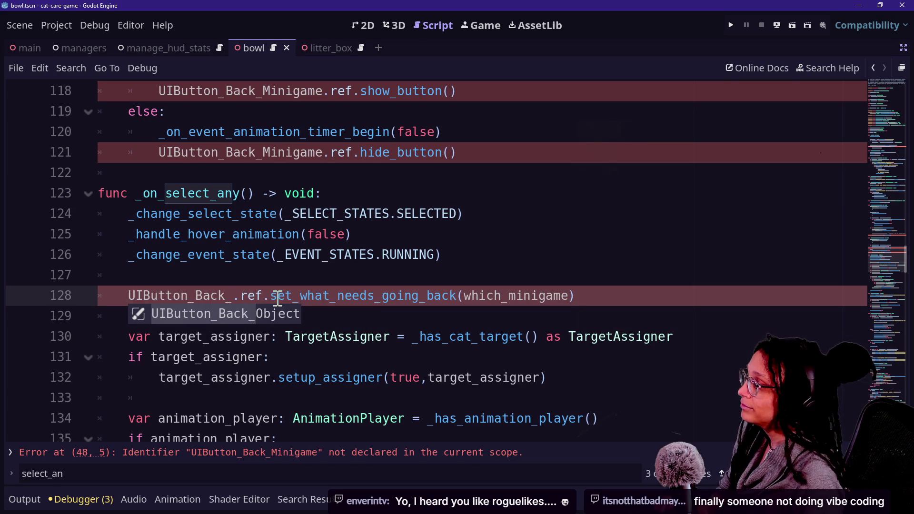
type("v")
key("BackSpace")
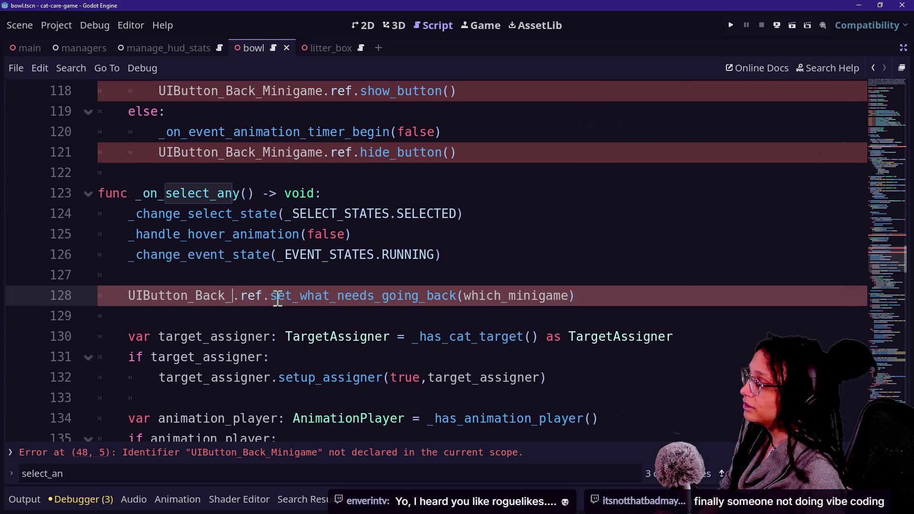
key("ctrl+space")
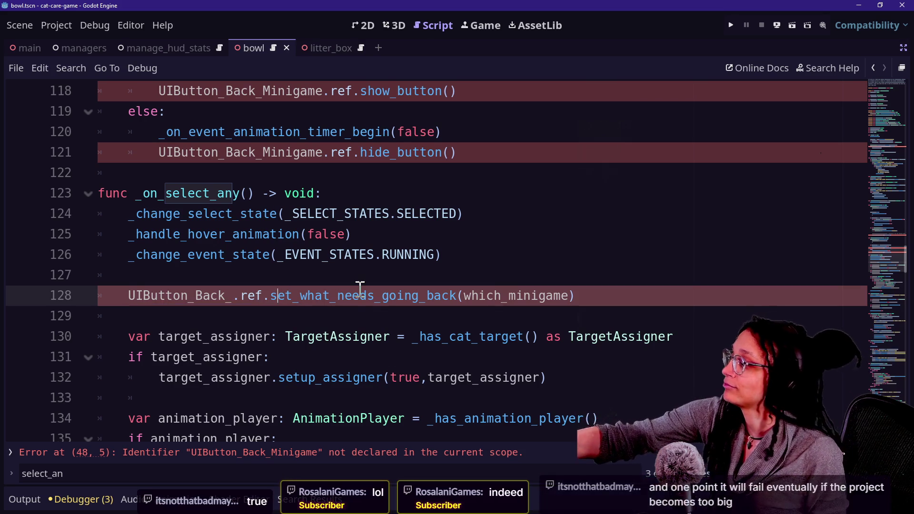
left_click(330, 255)
mouse_move(318, 263)
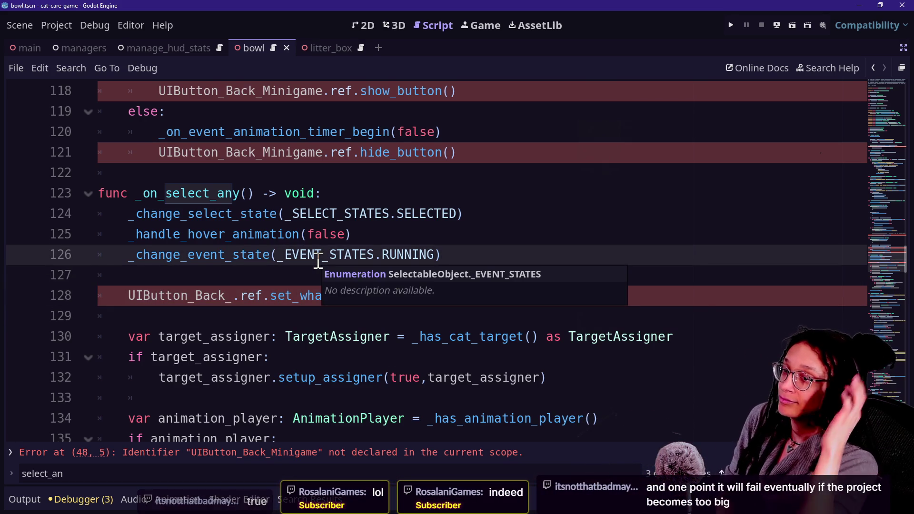
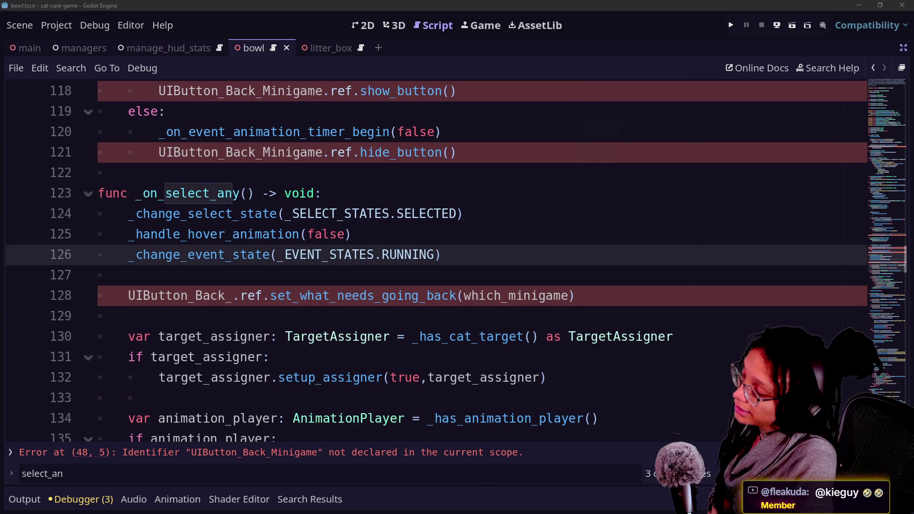
Look over lines 122–126 of the bowl script, then switch to the stream chat browser
left_click(438, 255)
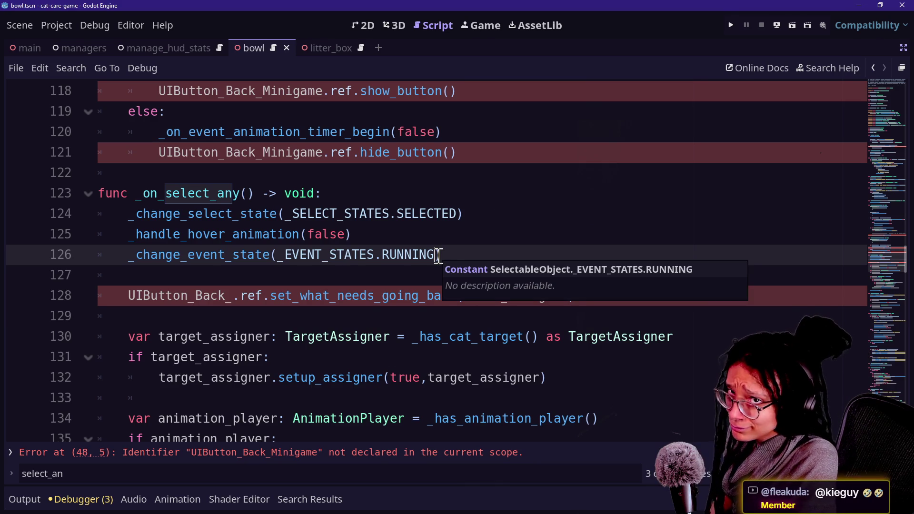
key("Up")
key("Down")
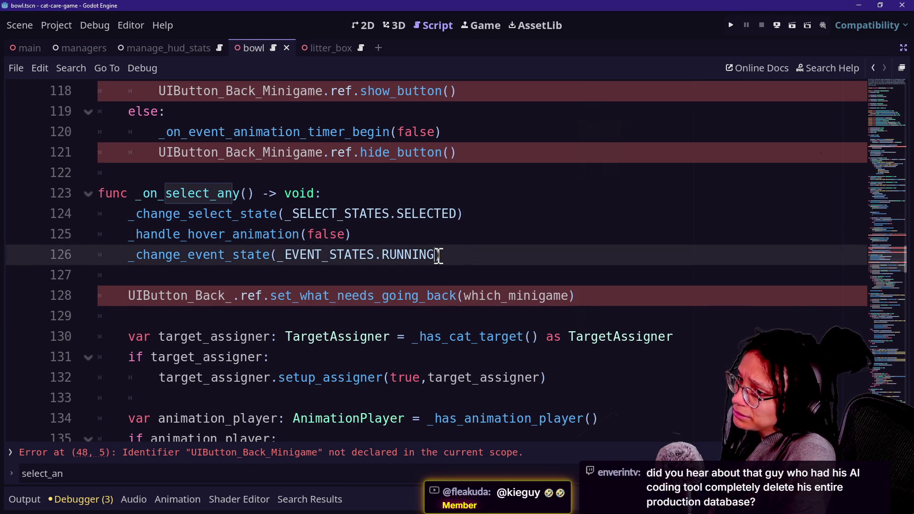
key("Up")
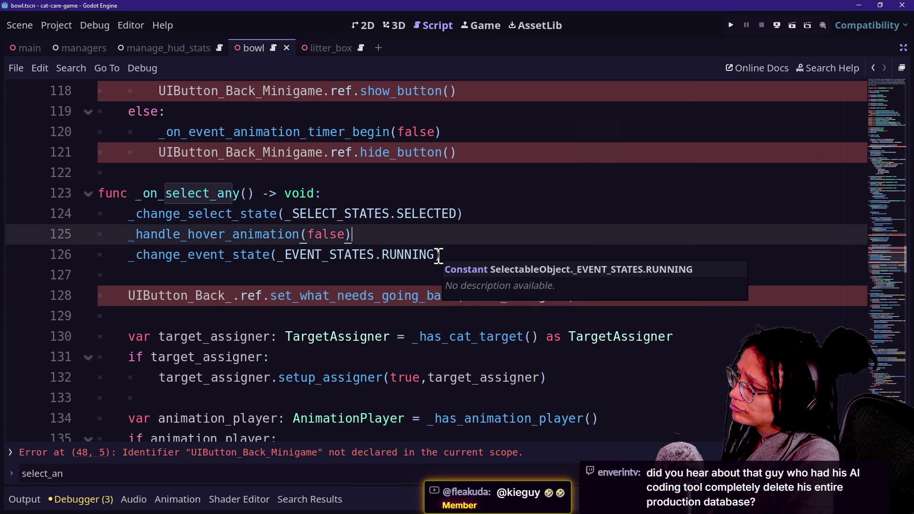
key("Down")
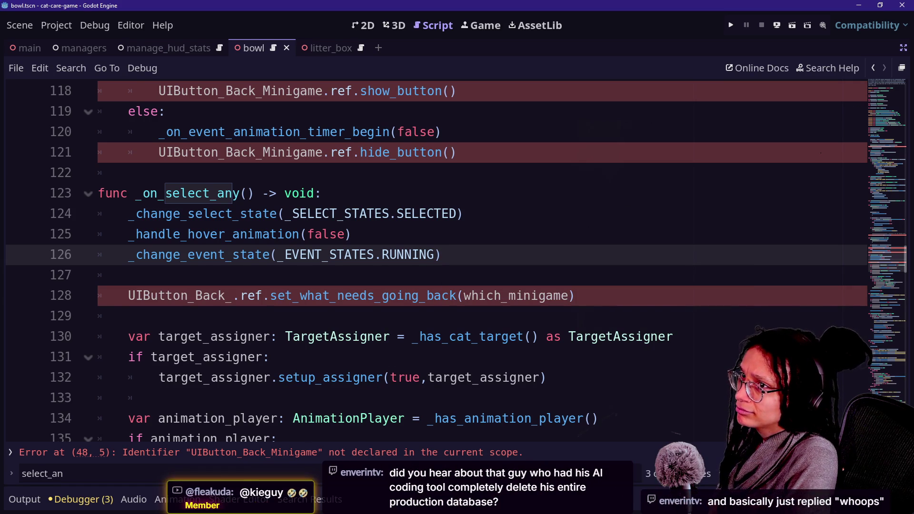
left_click(553, 220)
left_click(549, 254)
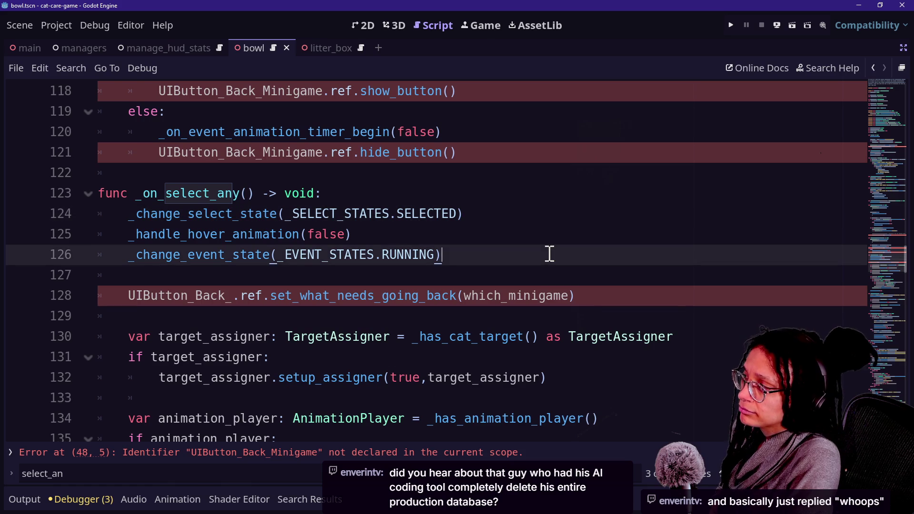
key("Up")
key("Up")
key("Up")
key("Down")
key("Down")
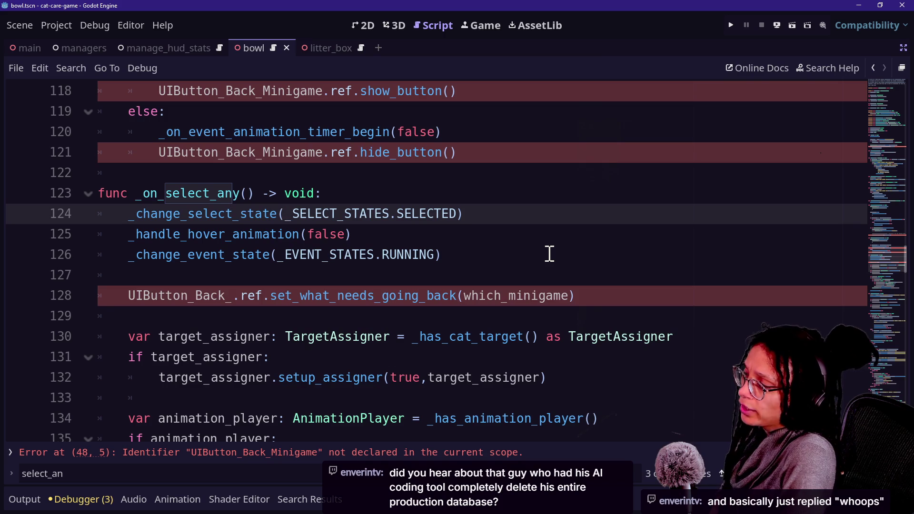
key("Down")
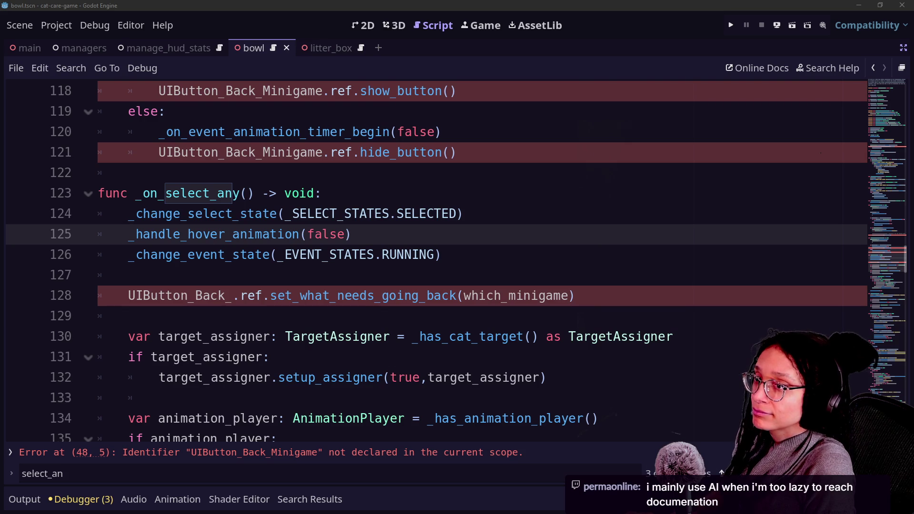
key("alt+Tab")
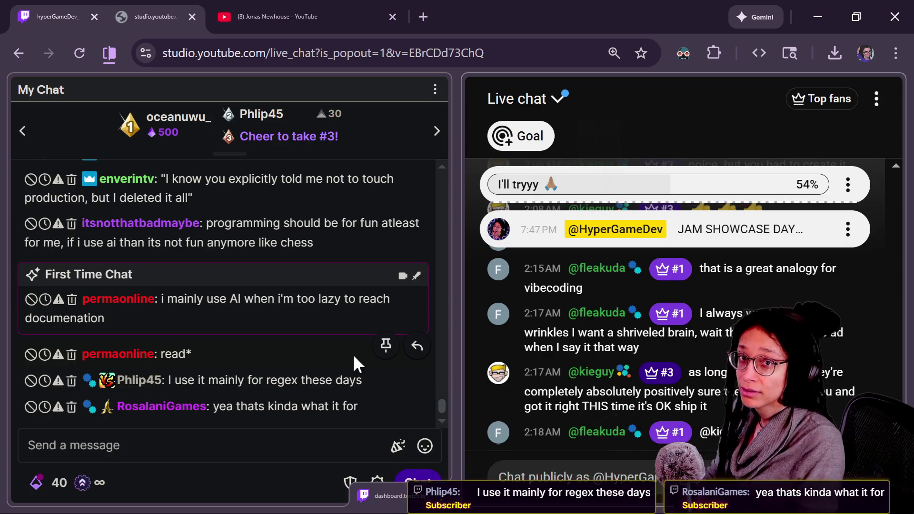
Focus the Twitch chat popout and scroll up through older messages about AI coding
left_click(438, 398)
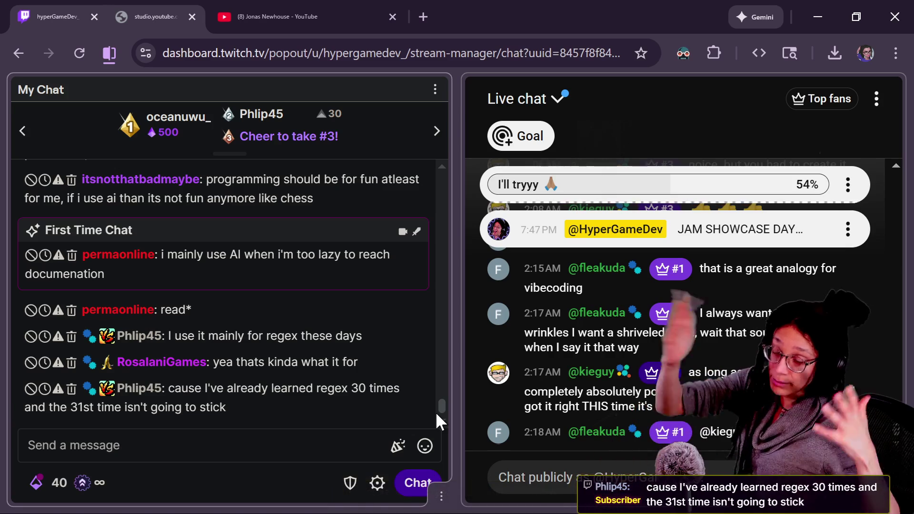
mouse_move(385, 341)
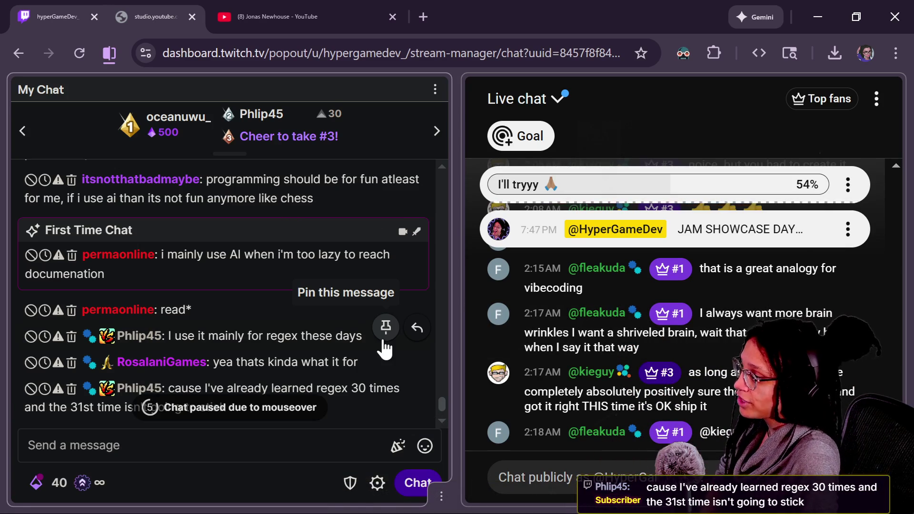
scroll(350, 373, "up", 5)
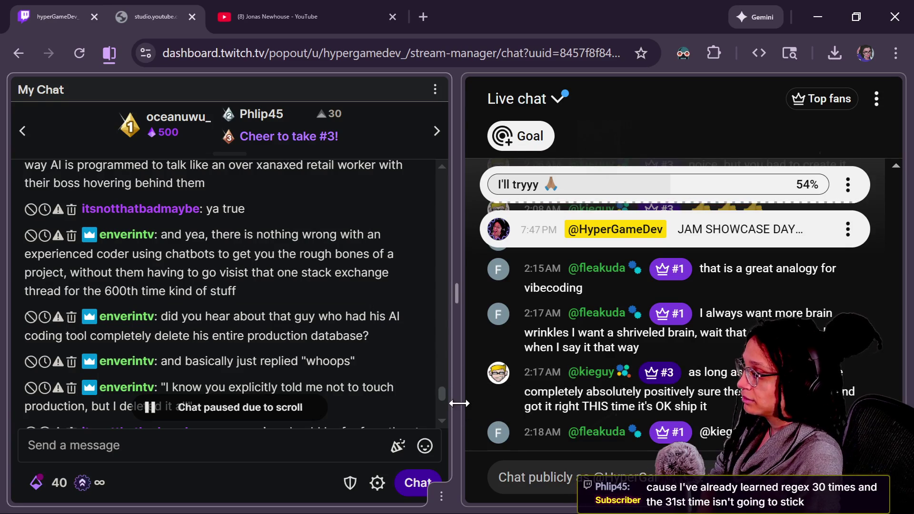
scroll(444, 394, "up", 2)
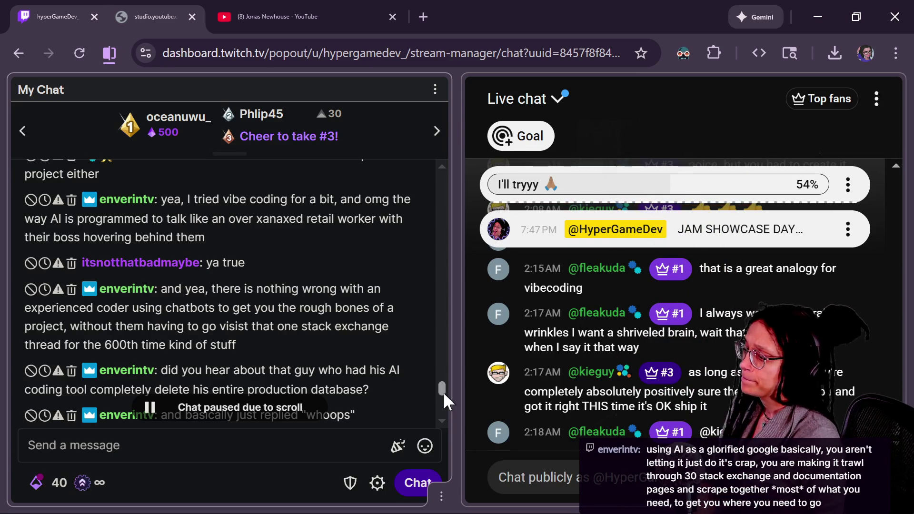
left_click_drag(441, 387, 442, 396)
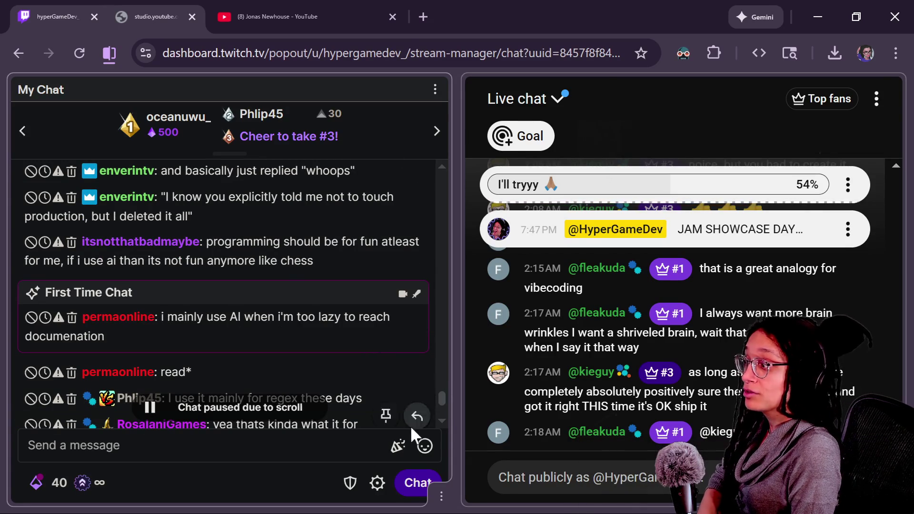
Scroll the Twitch chat back down, highlight 'regex' in a message, then return to Godot
scroll(442, 407, "down", 2)
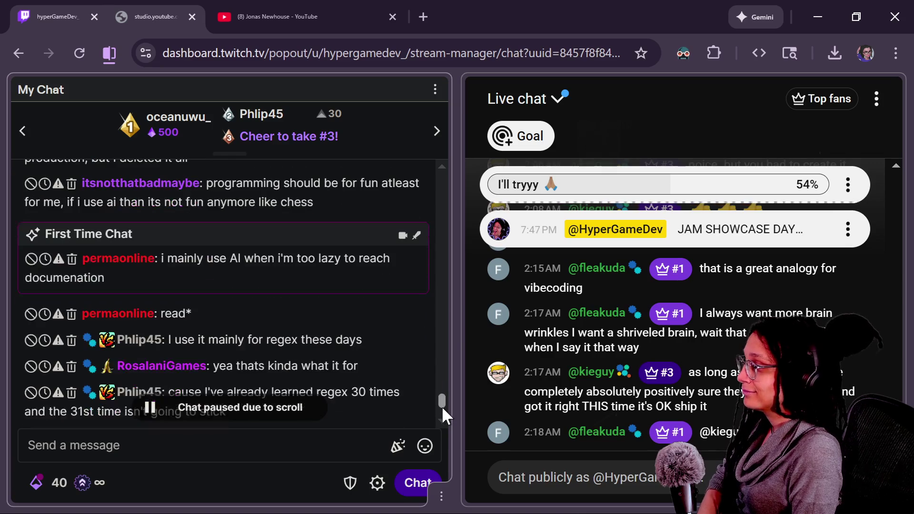
left_click_drag(442, 407, 442, 407)
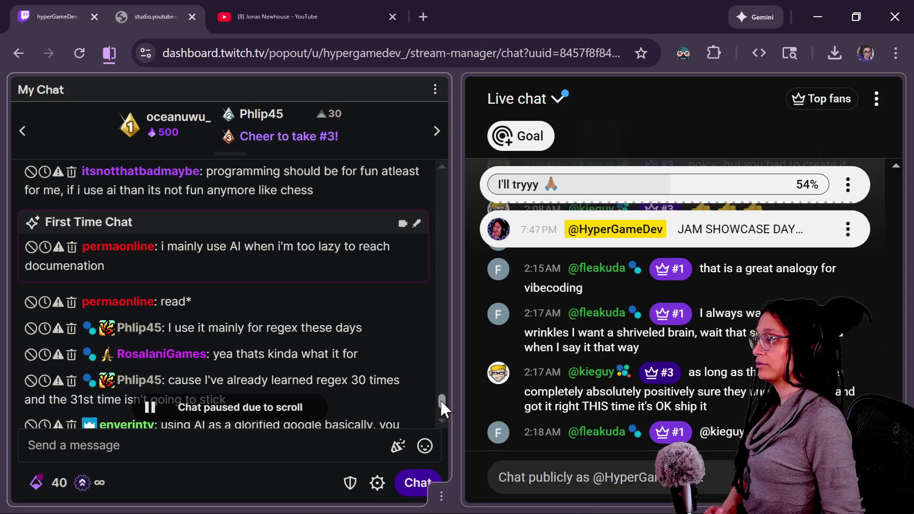
left_click_drag(441, 397, 439, 404)
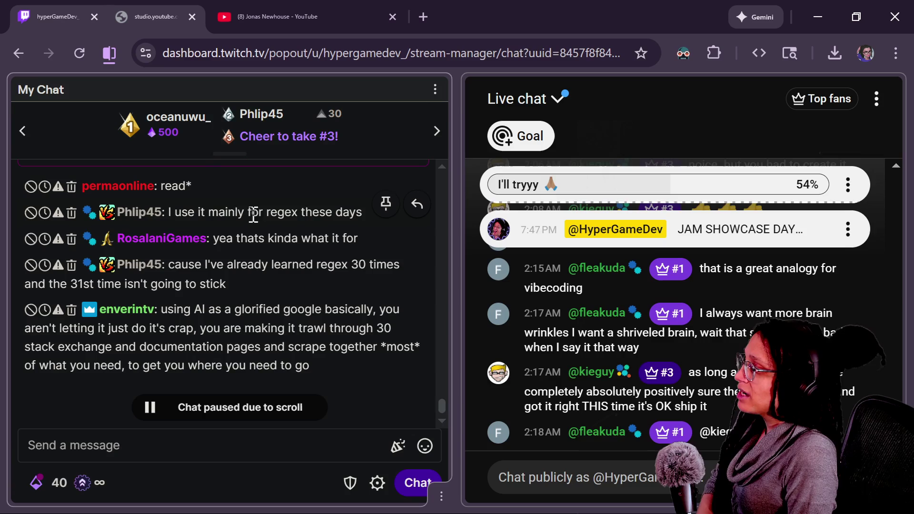
left_click_drag(263, 213, 305, 218)
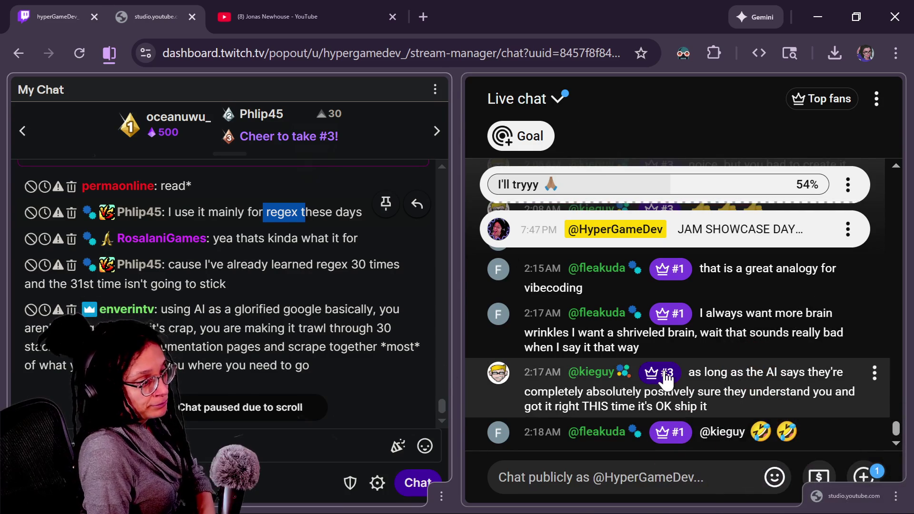
scroll(666, 378, "up", 3)
scroll(810, 382, "down", 3)
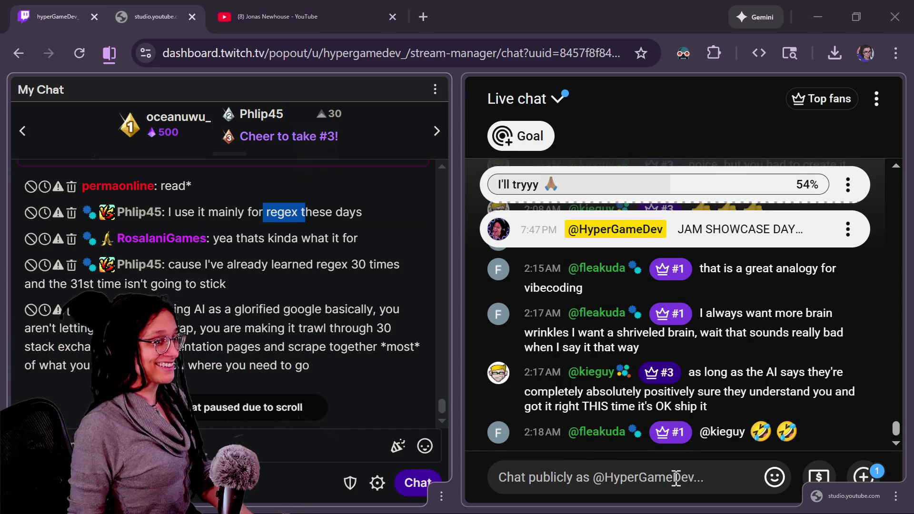
key("alt+Tab")
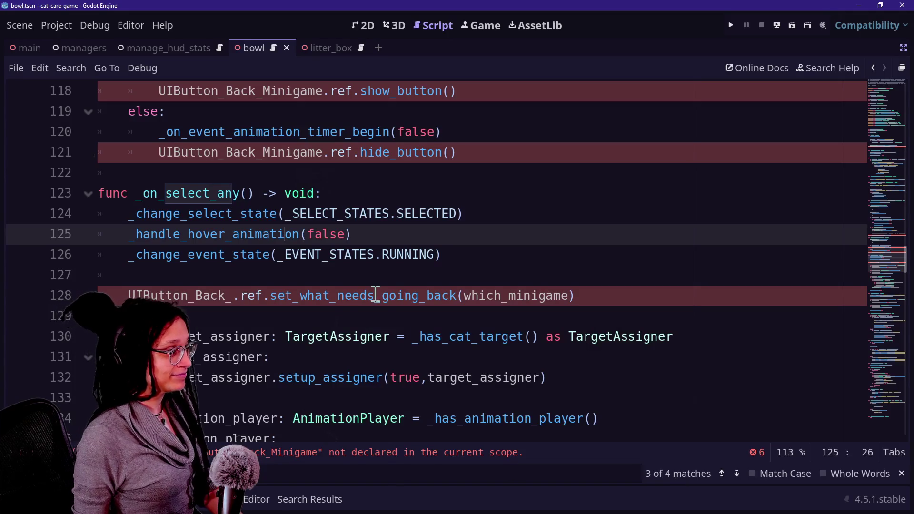
Correct the class name on line 128 to UIButton_Back_Object
left_click(346, 220)
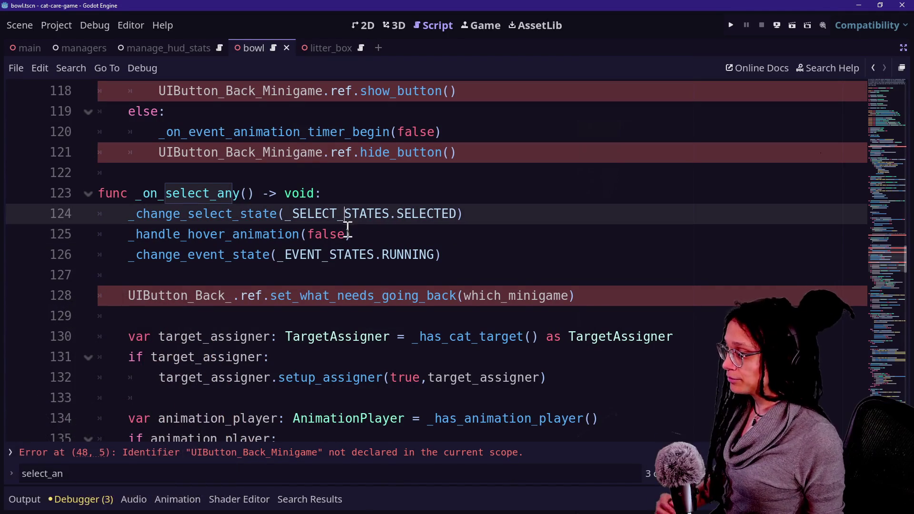
left_click(323, 280)
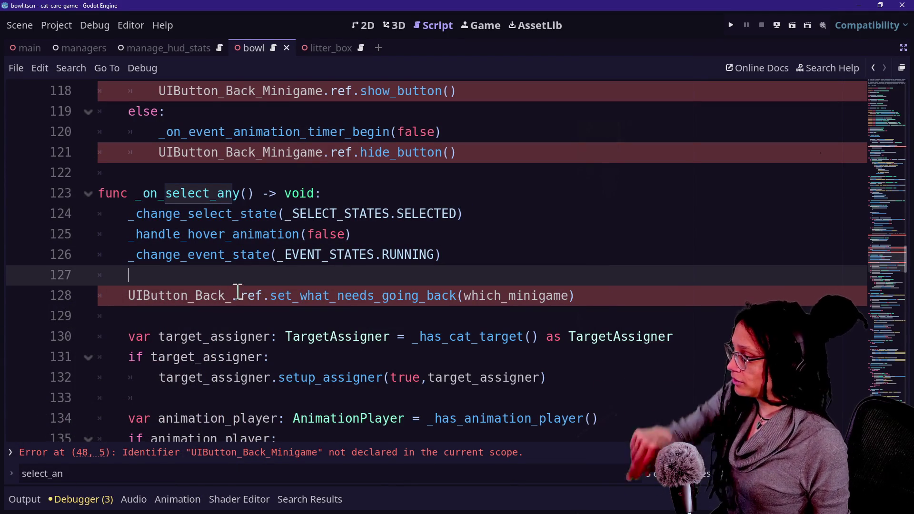
left_click(384, 294)
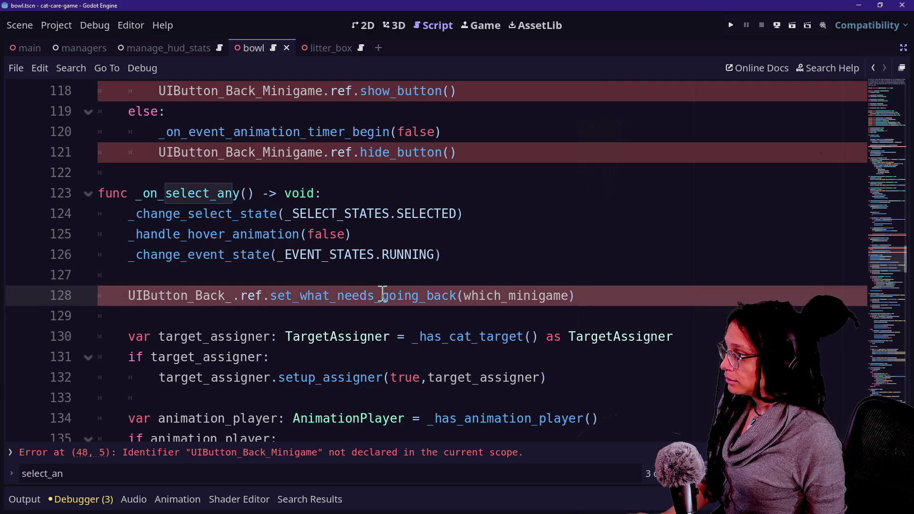
mouse_move(222, 234)
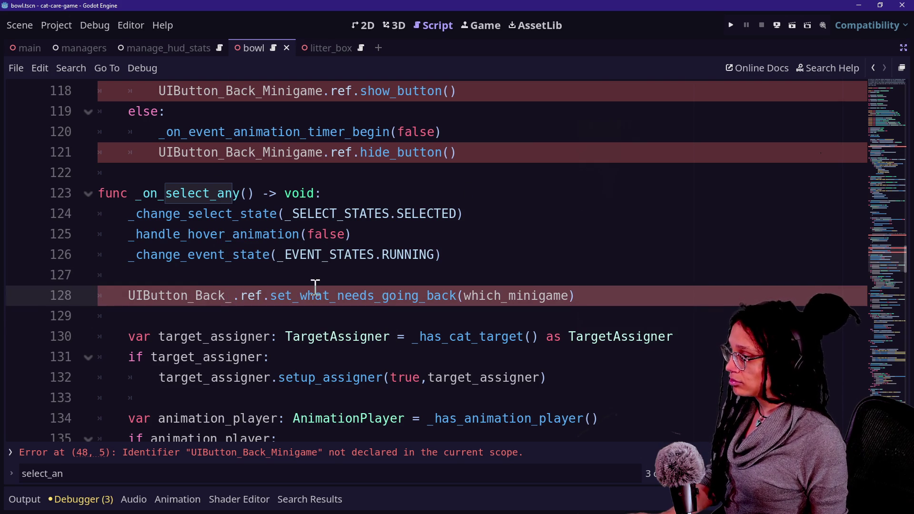
key("BackSpace")
type("+")
key("BackSpace")
type("_Object")
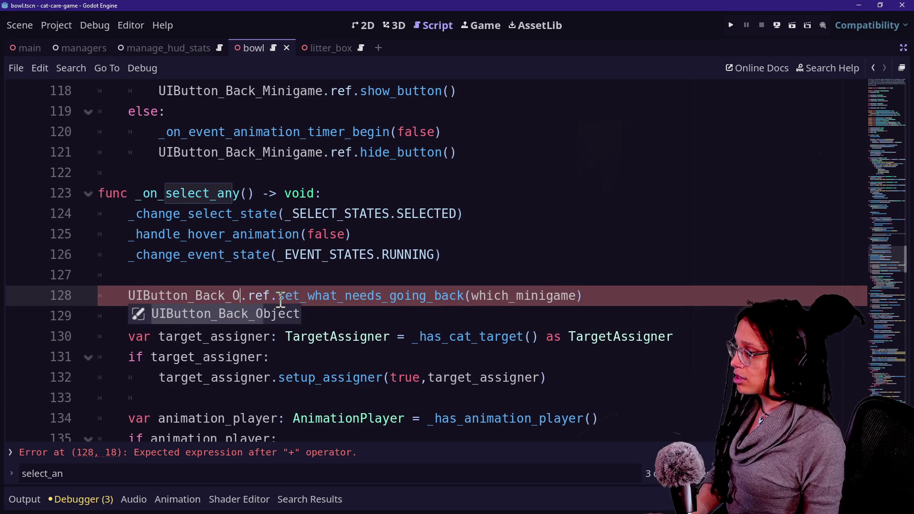
left_click(172, 219)
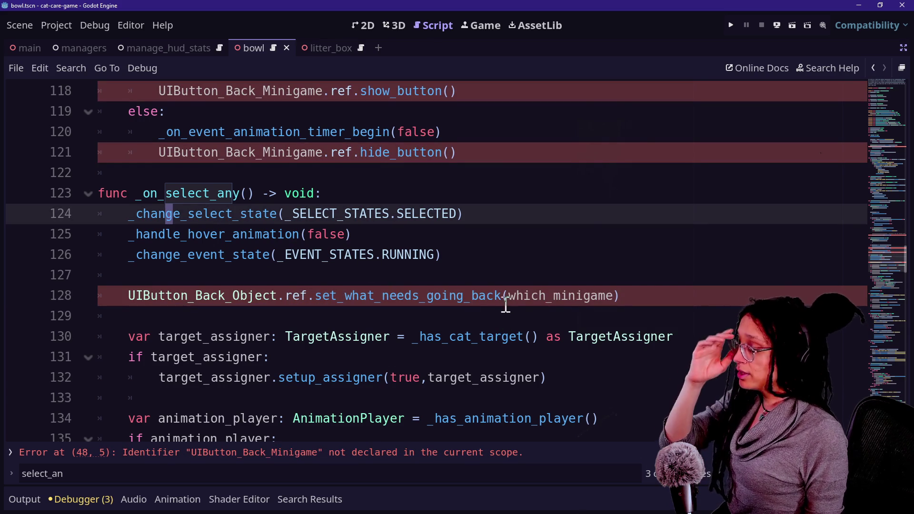
Replace the which_minigame argument on line 128 with object_name
left_click_drag(509, 296, 623, 303)
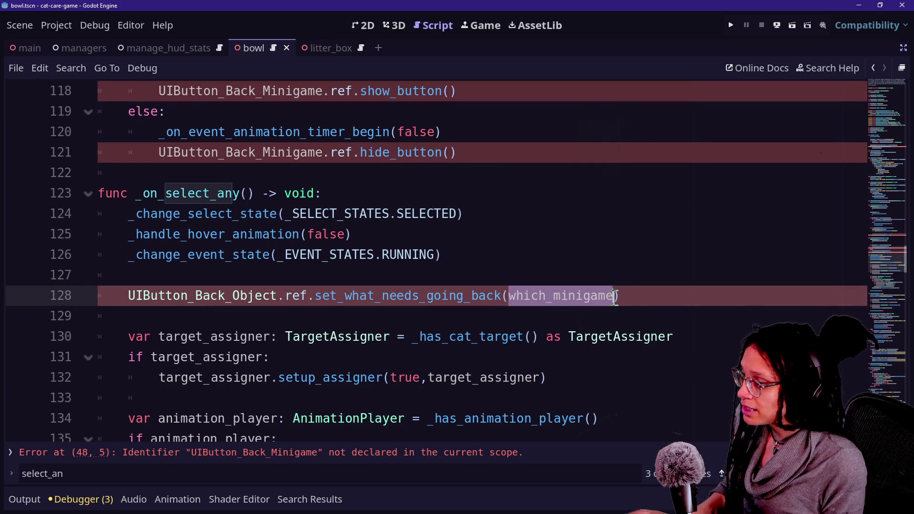
type("object_name")
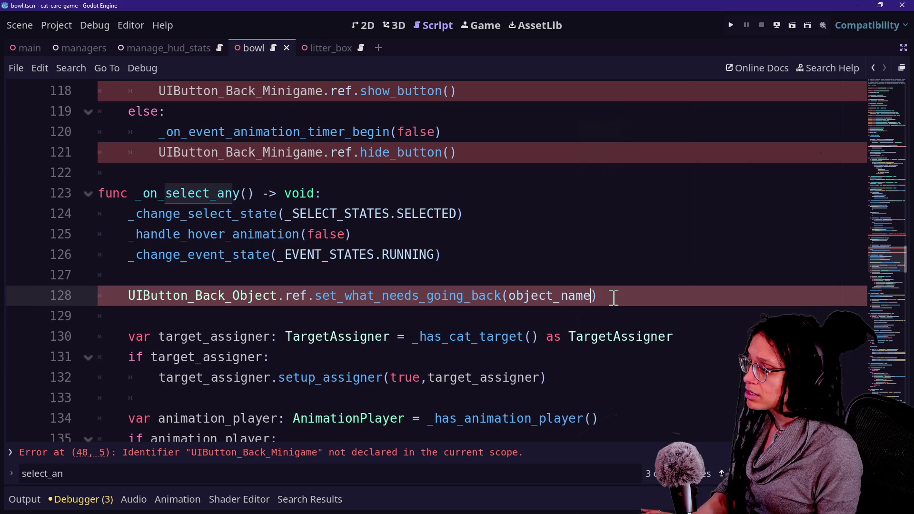
left_click_drag(405, 296, 550, 312)
left_click(369, 302)
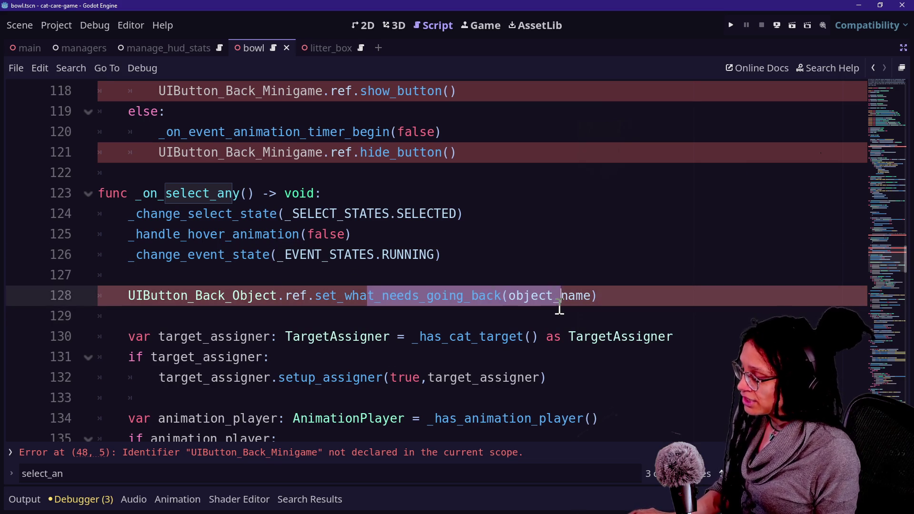
left_click(397, 301, "ctrl")
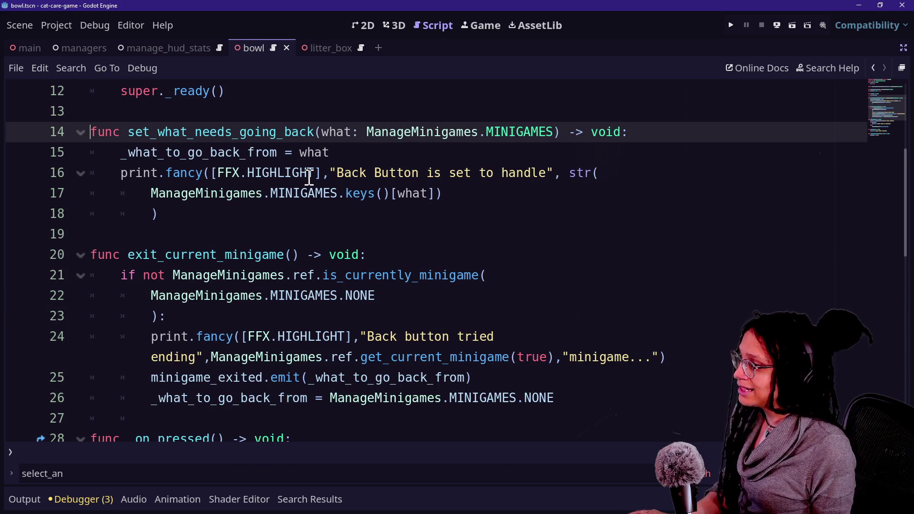
Change the MINIGAMES types of line 14's parameter and line 8's variable to String
left_click_drag(368, 134, 552, 133)
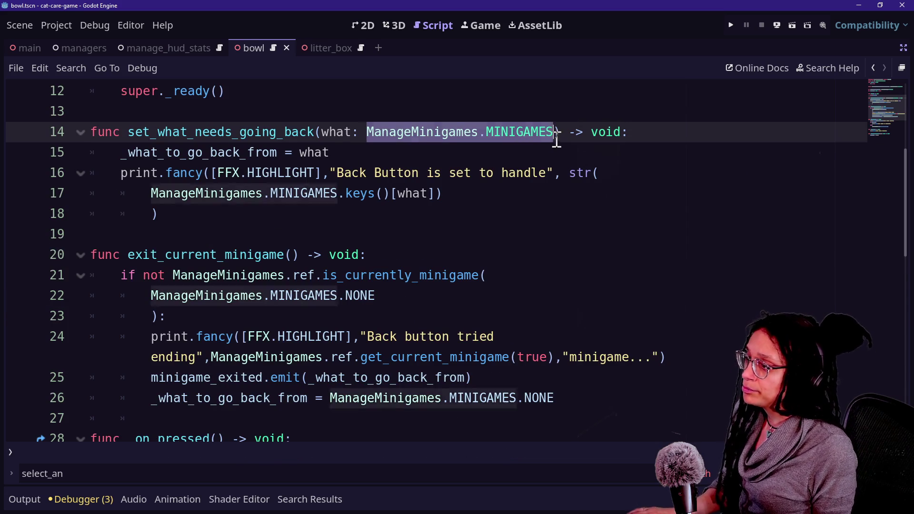
key("BackSpace")
key("BackSpace")
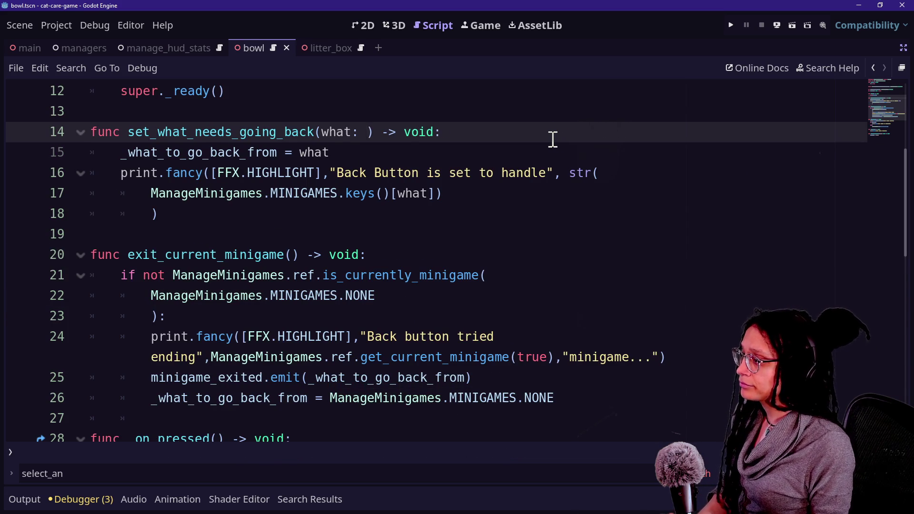
type("String")
key("Return")
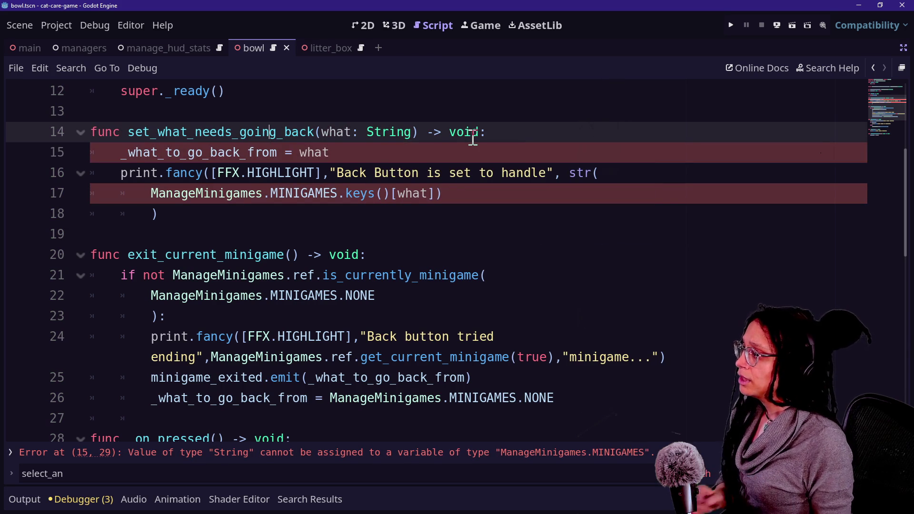
scroll(230, 159, "up", 4)
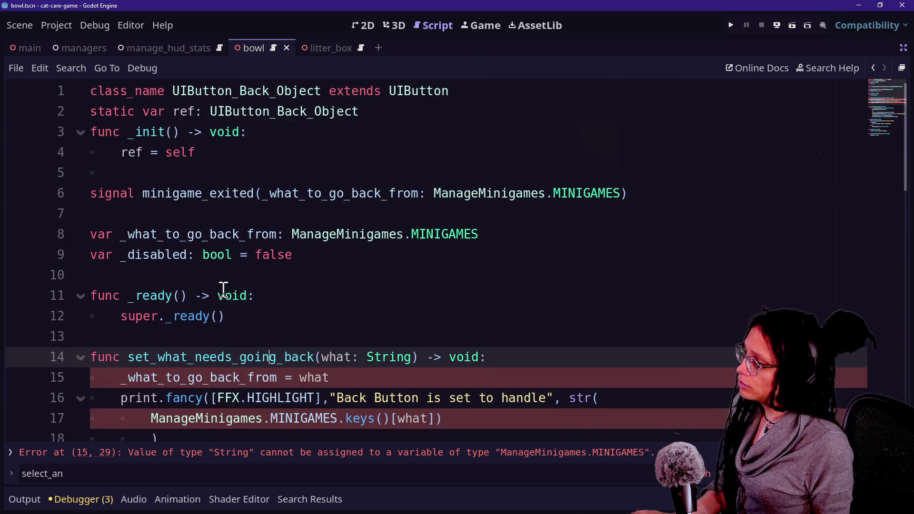
mouse_move(291, 234)
left_mouse_down()
mouse_move(363, 249)
mouse_move(549, 229)
left_mouse_up()
type("Str")
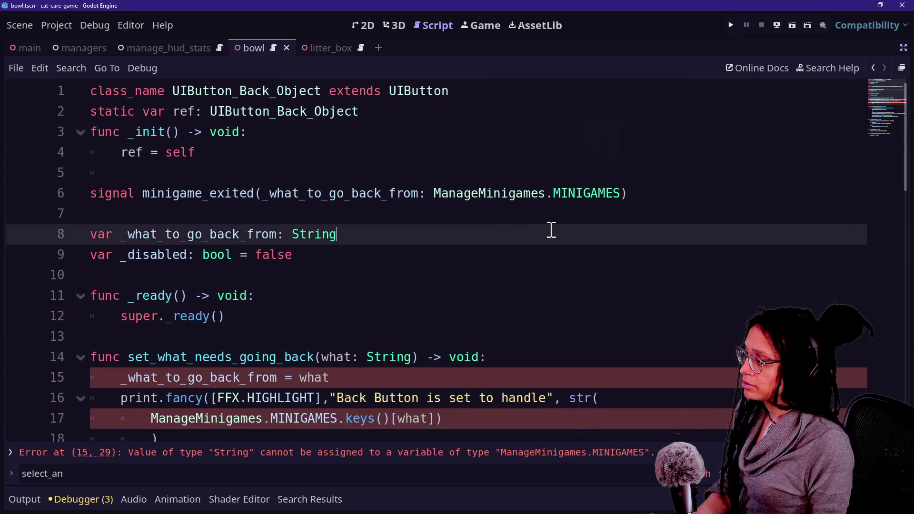
Make the print statement print what directly instead of the str keys lookup, removing leftovers
left_click(320, 357)
scroll(321, 357, "down", 2)
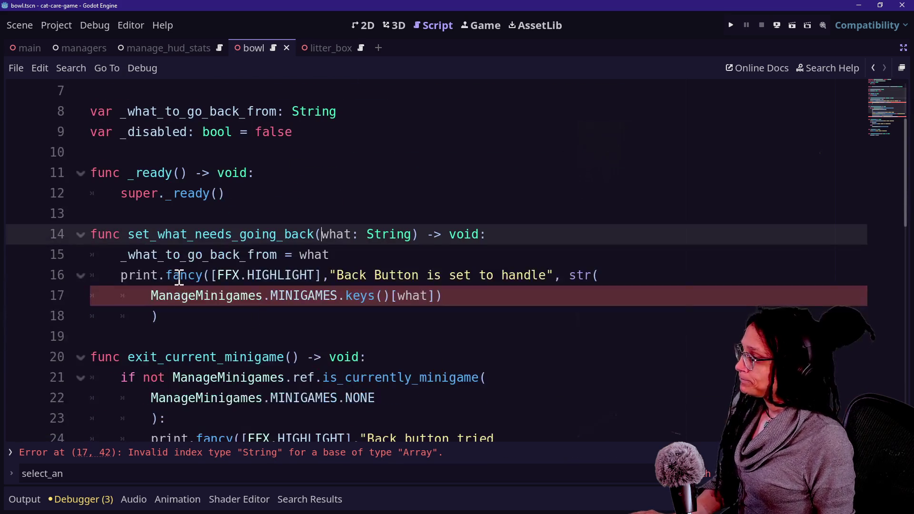
left_click_drag(114, 279, 390, 294)
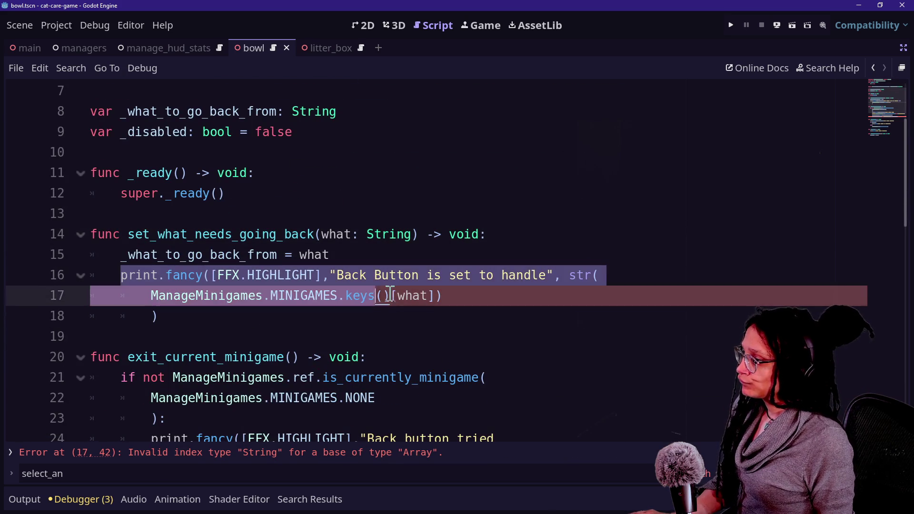
left_click(392, 295)
left_click(515, 276)
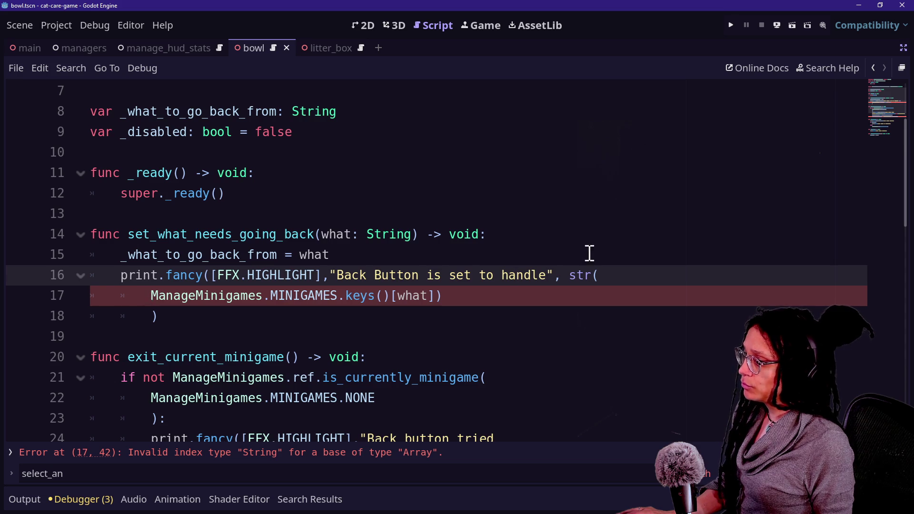
left_click_drag(572, 275, 423, 295)
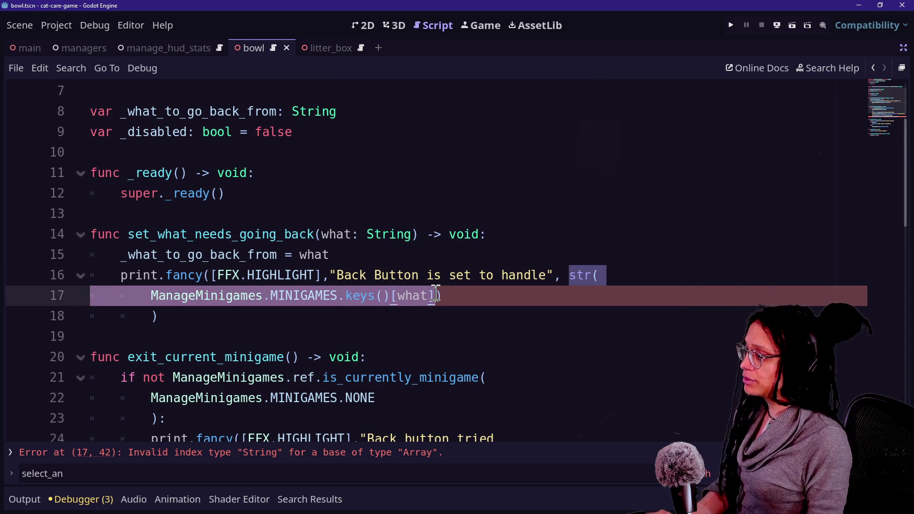
type("what")
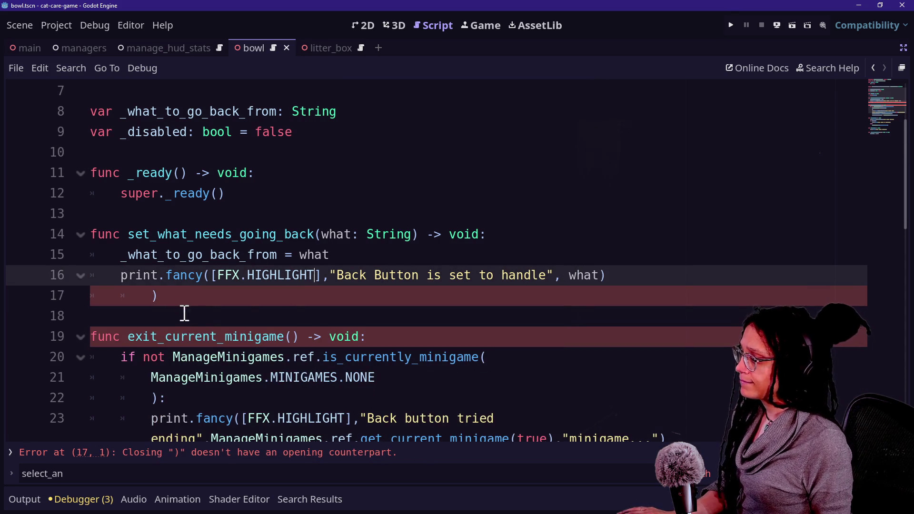
left_click(211, 294)
key("BackSpace")
key("BackSpace")
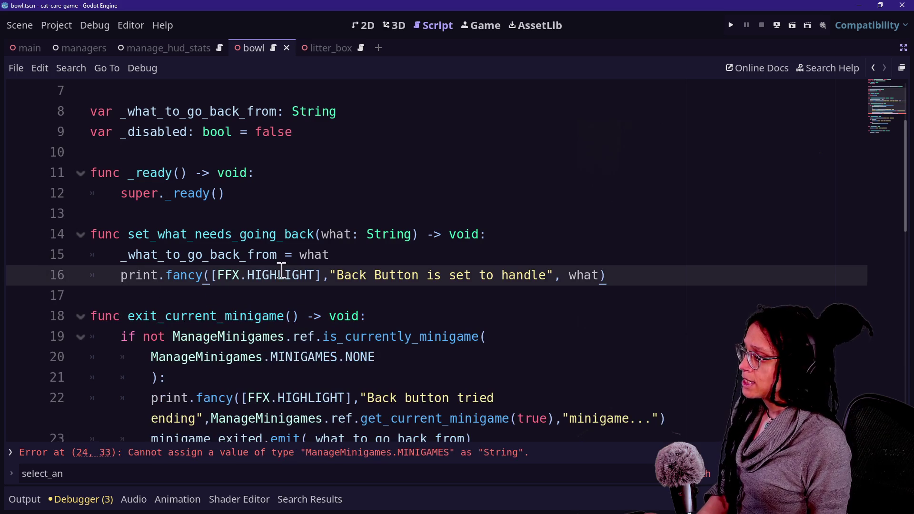
left_click(265, 194)
Save the script and go to the line reporting the type error
scroll(265, 196, "up", 3)
scroll(265, 198, "up", 2, "ctrl")
key("ctrl+minus")
key("ctrl+minus")
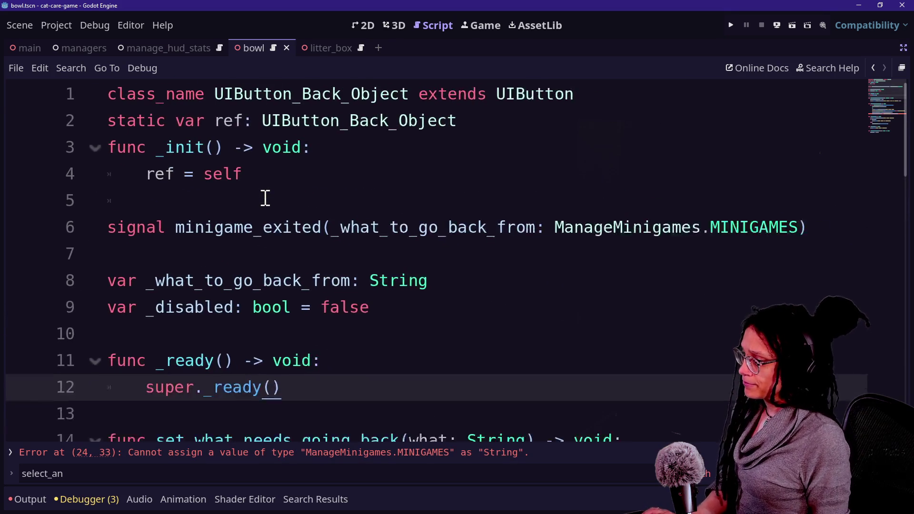
left_click(351, 450)
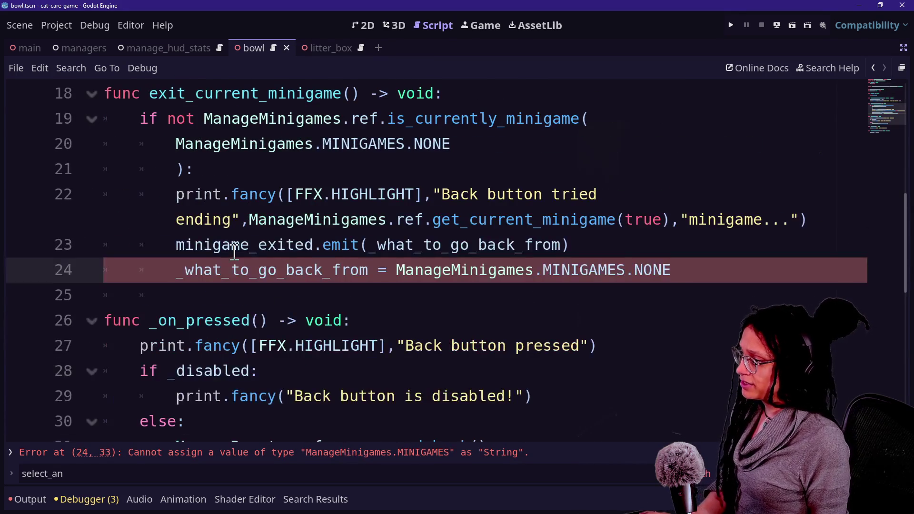
Rename exit_current_minigame to handle_exit_of_current_object
key("ctrl+minus")
key("ctrl+minus")
key("ctrl+minus")
mouse_move(160, 161)
left_mouse_down()
mouse_move(443, 235)
mouse_move(493, 225)
mouse_move(326, 343)
mouse_move(165, 199)
mouse_move(485, 319)
left_mouse_up()
left_click(482, 314)
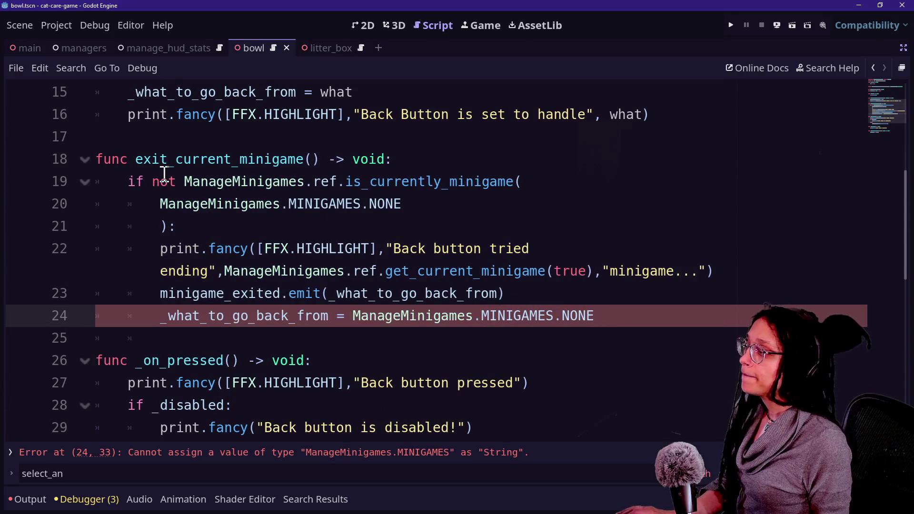
left_click_drag(142, 159, 176, 160)
double_click(237, 162)
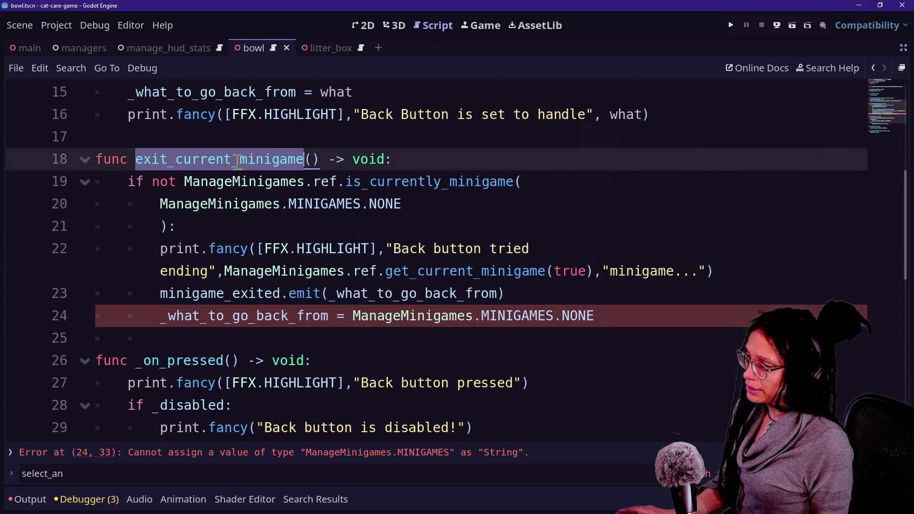
left_click(271, 161)
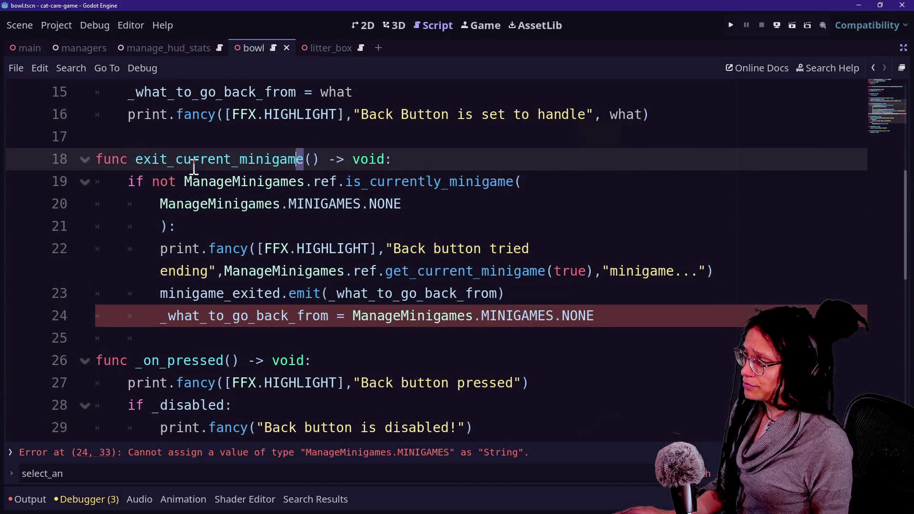
left_click_drag(136, 159, 169, 160)
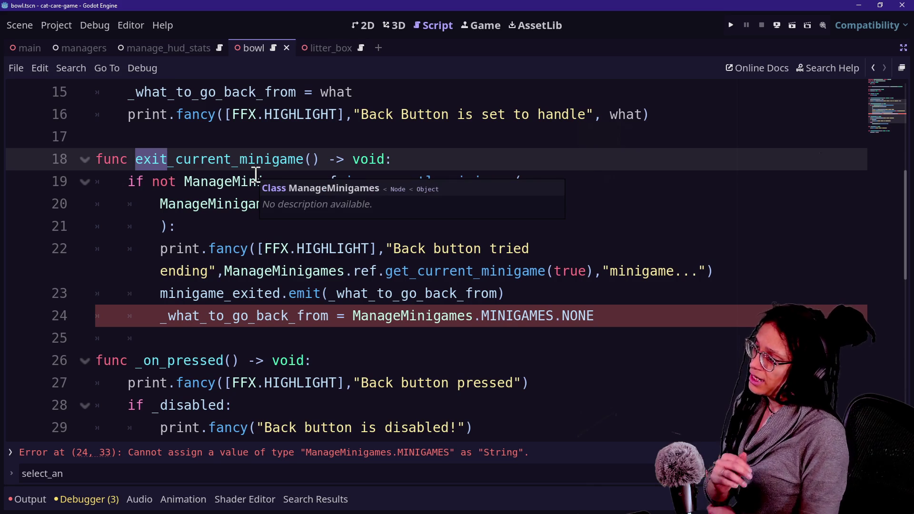
type("handle_e")
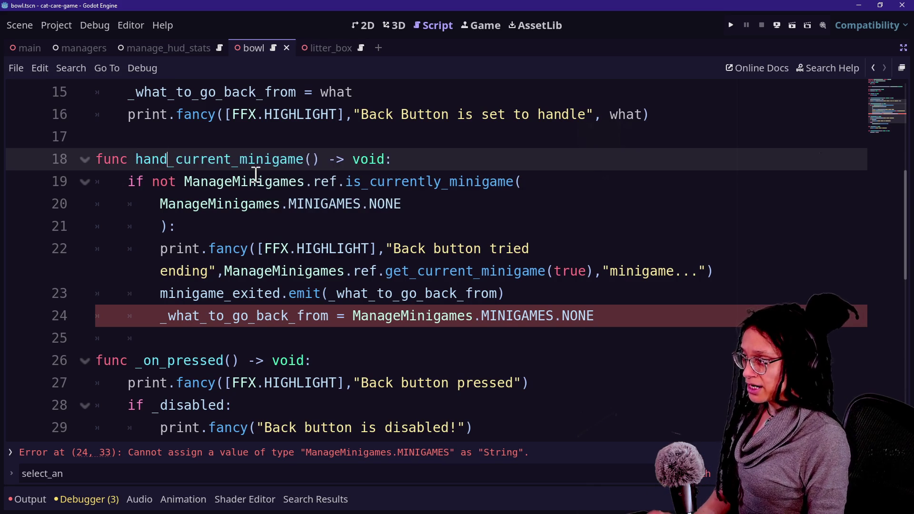
type("xit_of_")
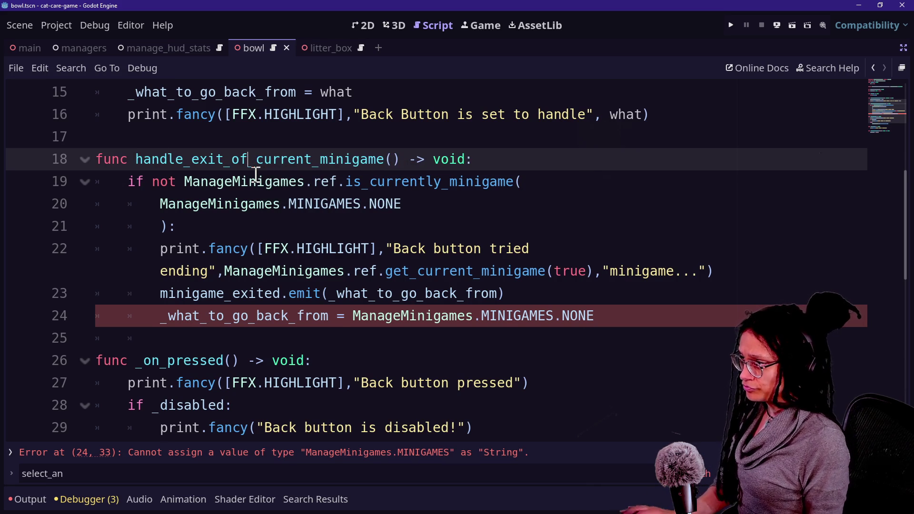
key("BackSpace")
key("BackSpace")
key("BackSpace")
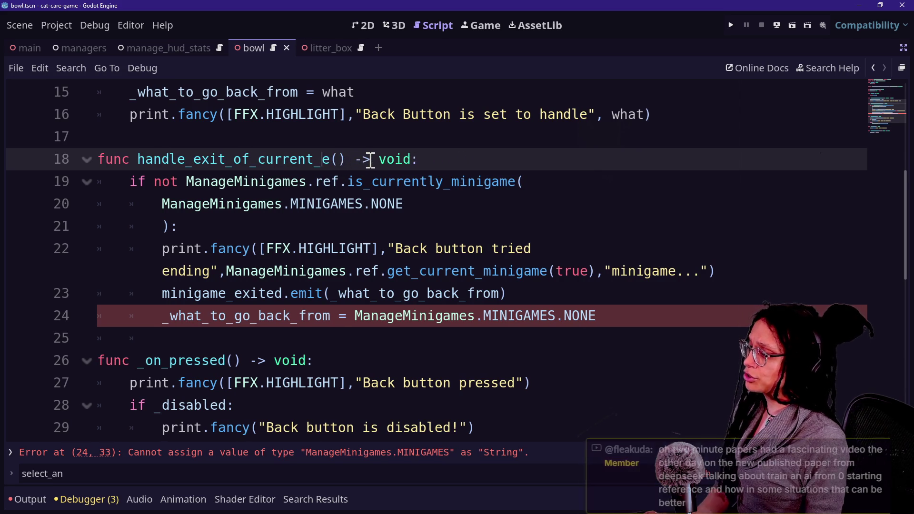
type("object")
left_click(209, 183)
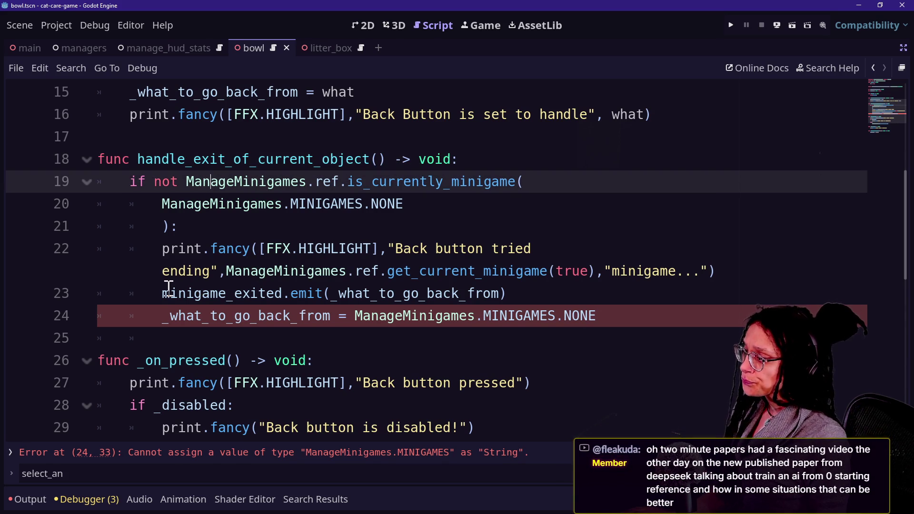
Change the emitted signal on line 23 from minigame_exited to object_exited
mouse_move(165, 292)
left_mouse_down()
mouse_move(500, 294)
mouse_move(163, 288)
mouse_move(152, 271)
mouse_move(354, 292)
mouse_move(239, 292)
mouse_move(500, 316)
mouse_move(518, 295)
left_mouse_up()
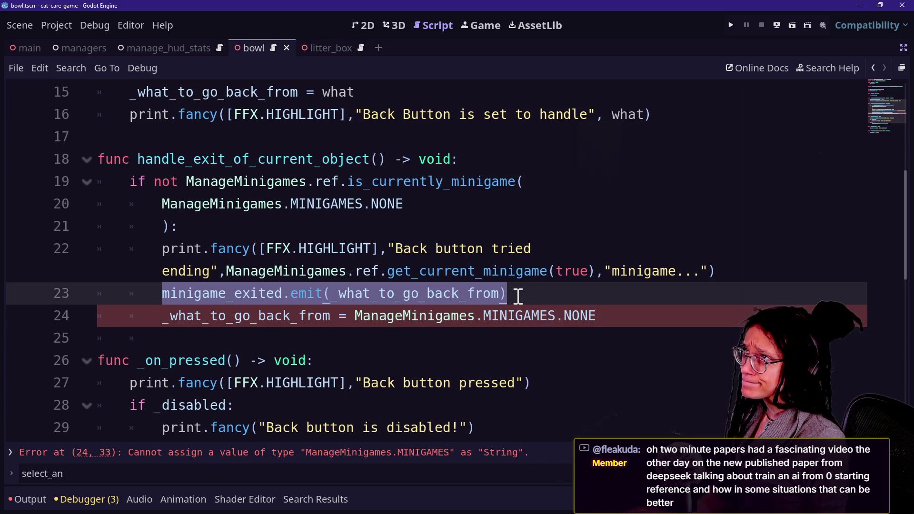
left_click(271, 292)
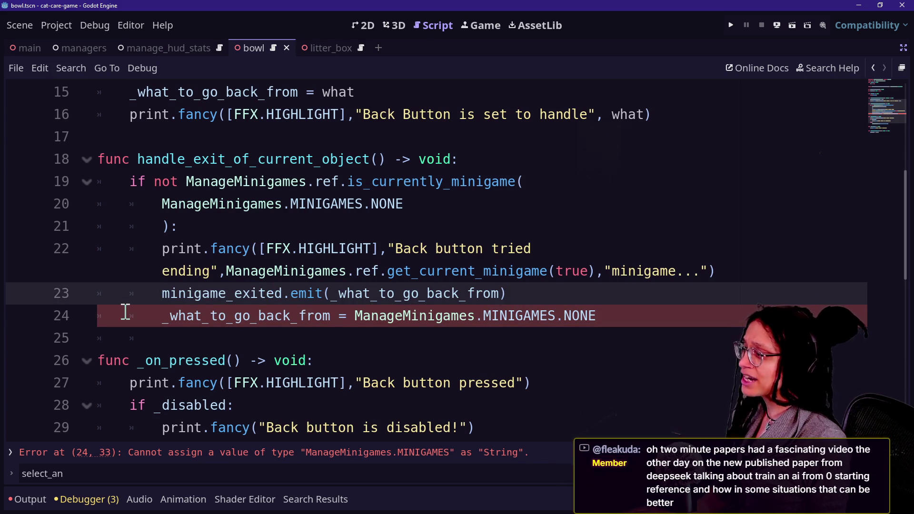
left_click_drag(162, 293, 226, 301)
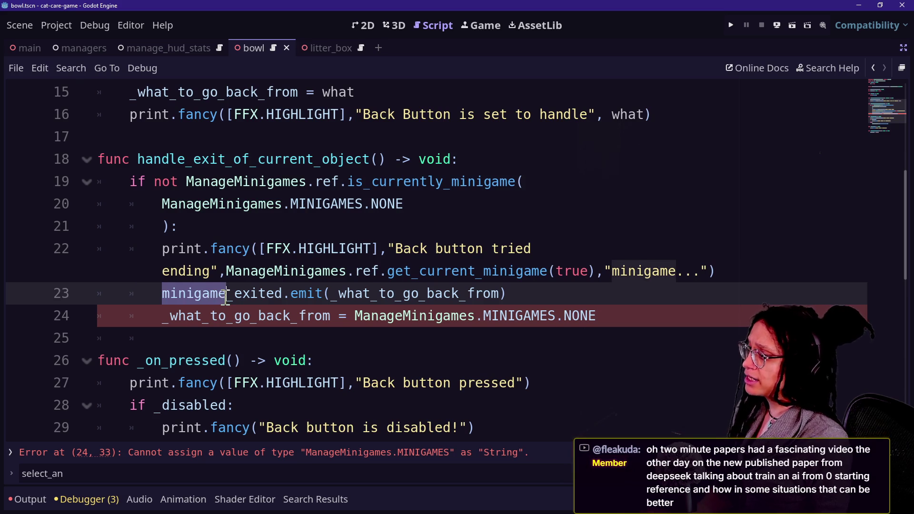
type("object")
Reset _what_to_go_back_from to an empty string on line 24 instead of MINIGAMES.NONE
left_click(452, 316)
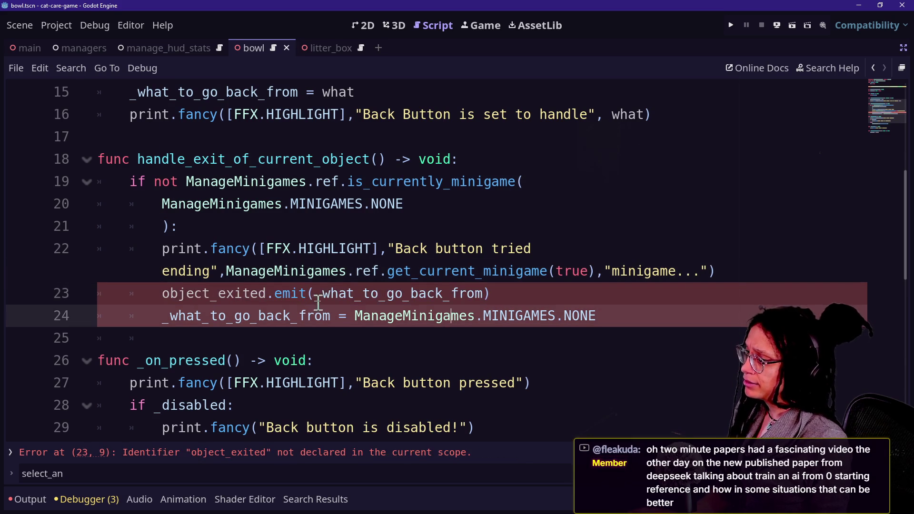
key("ctrl+z")
left_click_drag(235, 293, 445, 286)
left_click(445, 286)
scroll(268, 349, "down", 2)
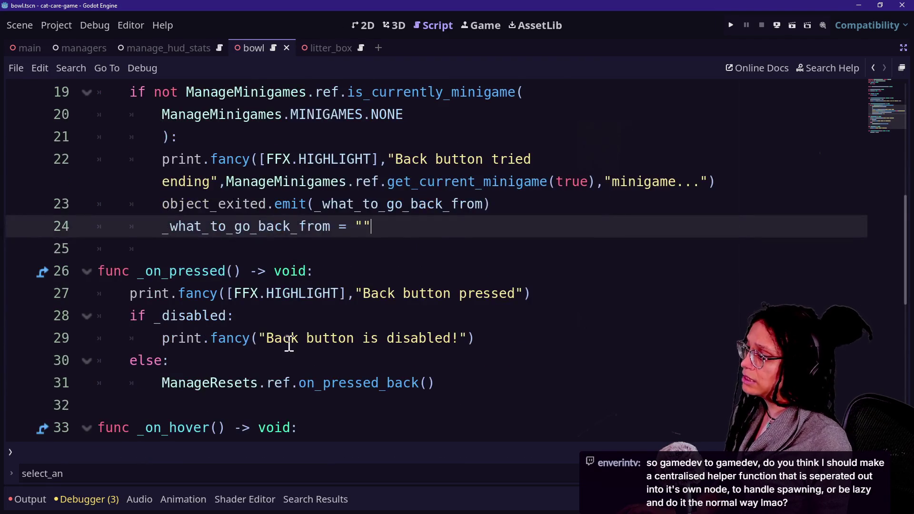
scroll(289, 343, "down", 1)
scroll(288, 343, "up", 7)
Open ui_button_back_minigame.gd from the project file list
key("shift+alt+o")
key("Down")
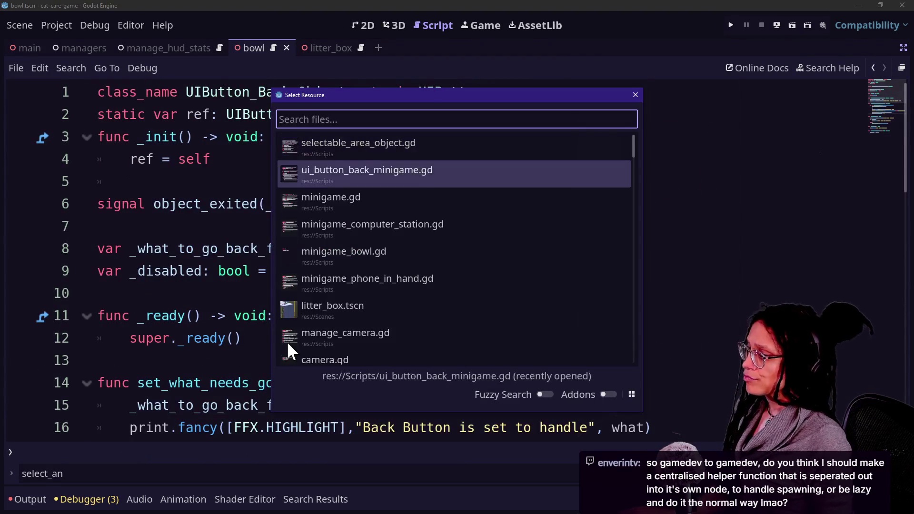
key("Return")
scroll(288, 343, "down", 9)
scroll(289, 342, "up", 1)
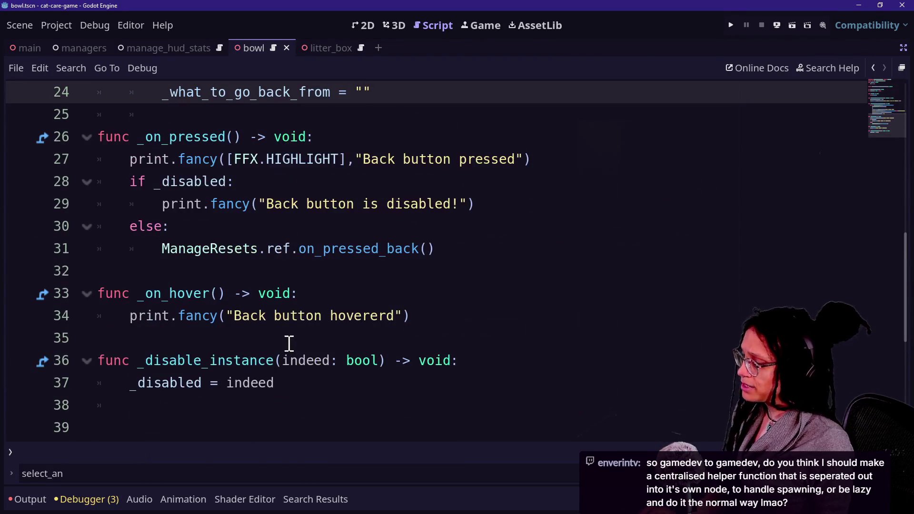
In manage_resets.gd, make line 7 call UIButton_Back_Object.ref.handle_exit_of_current_object() and save
key("shift+alt+o")
type("manage_r")
key("Escape")
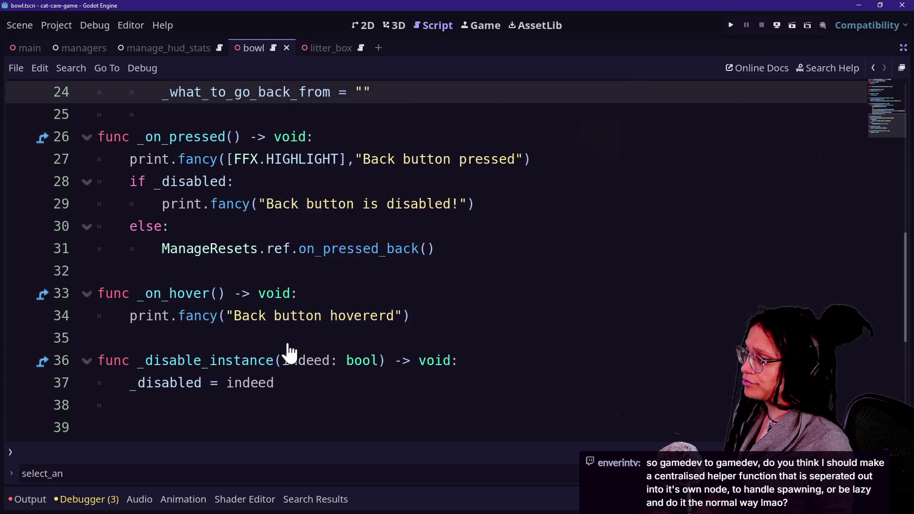
left_click_drag(339, 226, 566, 227)
key("BackSpace")
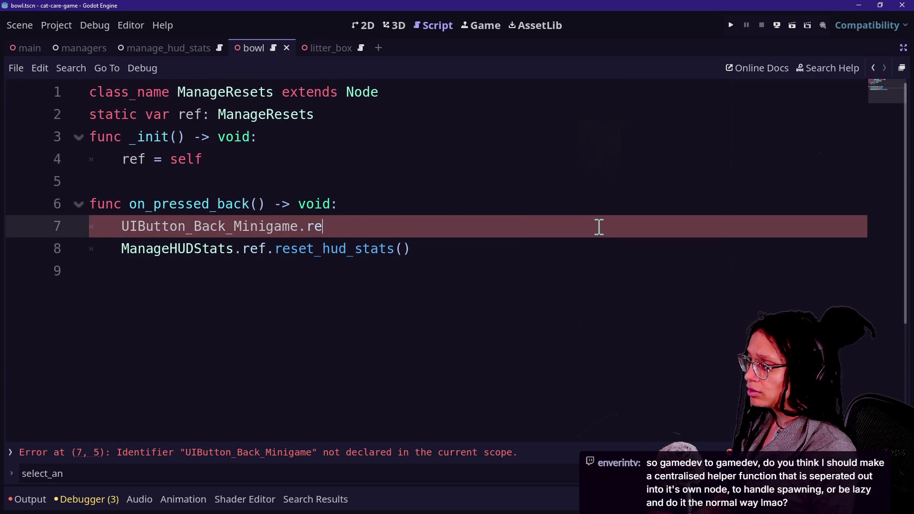
type("ect.r")
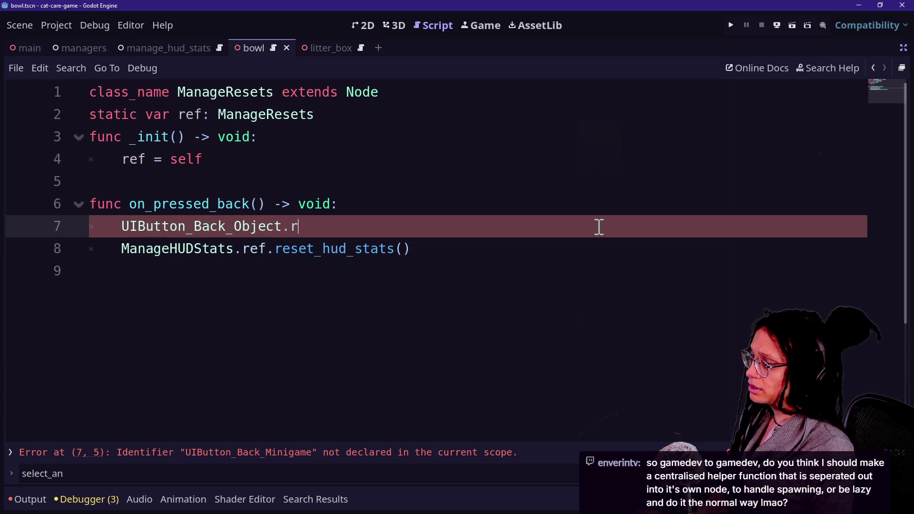
type("ef.ha")
key("Return")
key("ctrl+s")
Reopen ui_button_back_minigame.gd through the project file picker
key("shift+alt+o")
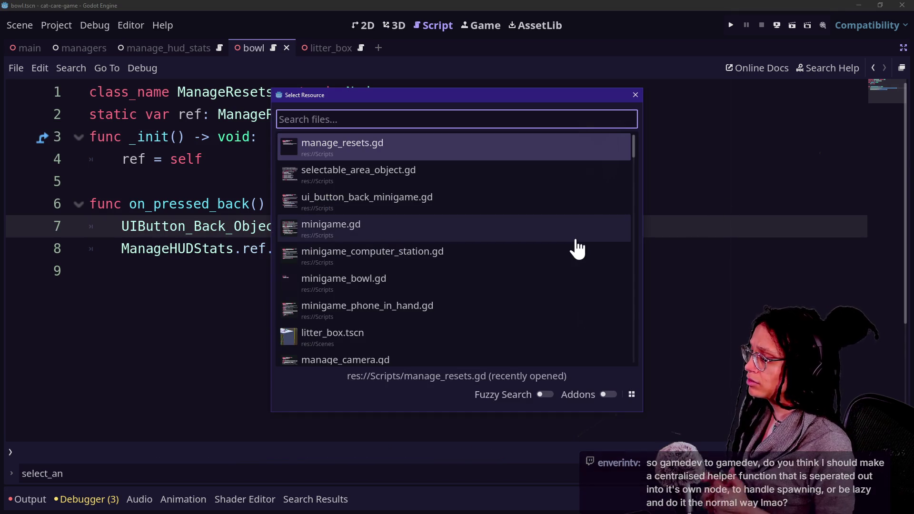
left_click(157, 234)
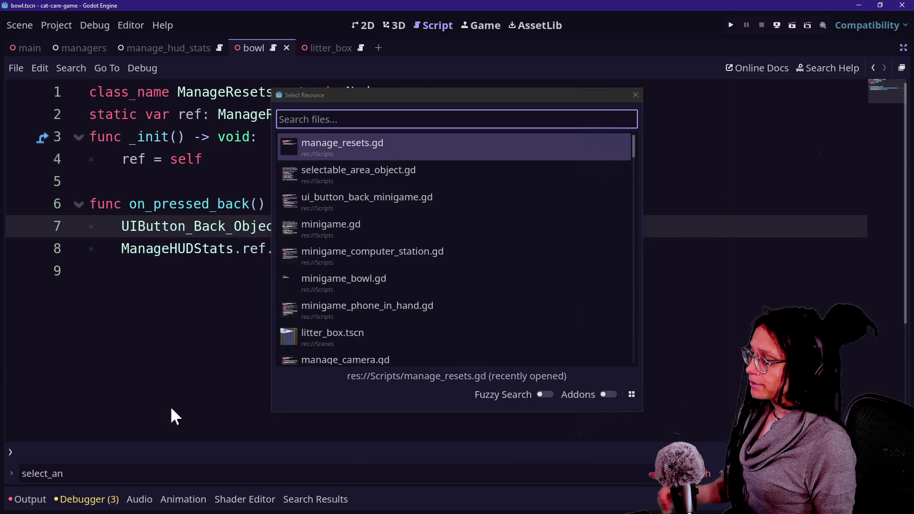
left_click(337, 198)
key("shift+alt+o")
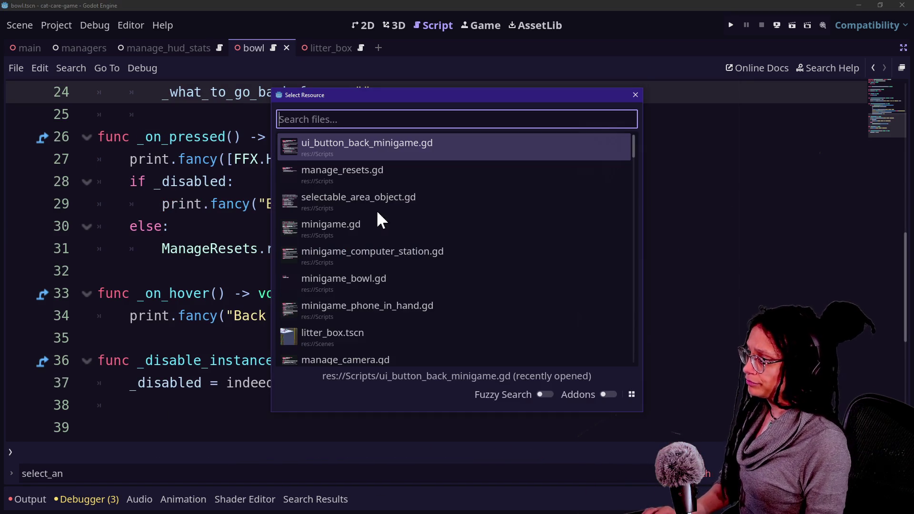
Open selectable_area_object.gd and move to the button calls around lines 116–118
left_click(318, 200)
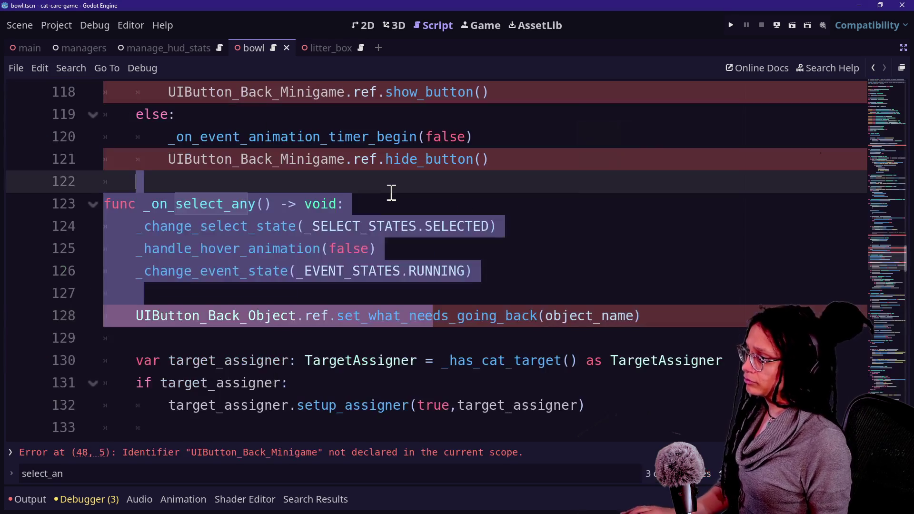
left_click(292, 267)
left_click(297, 295)
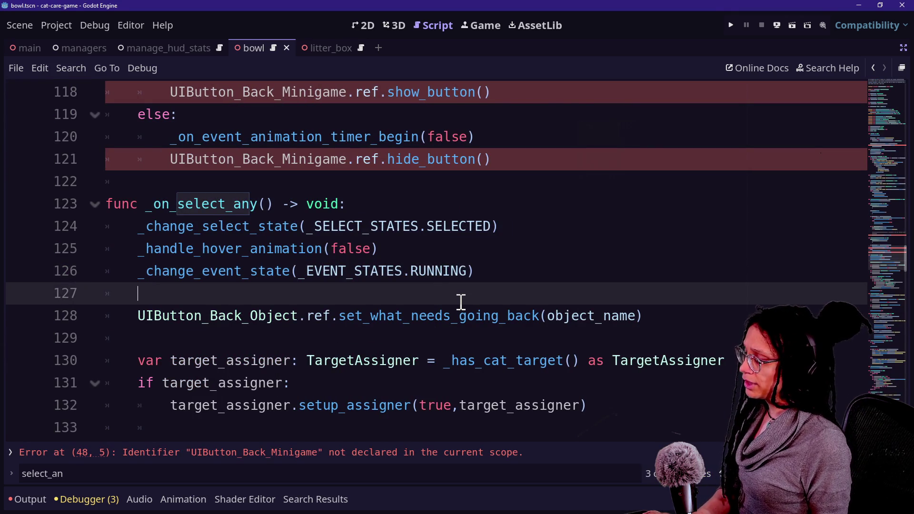
scroll(461, 301, "up", 2)
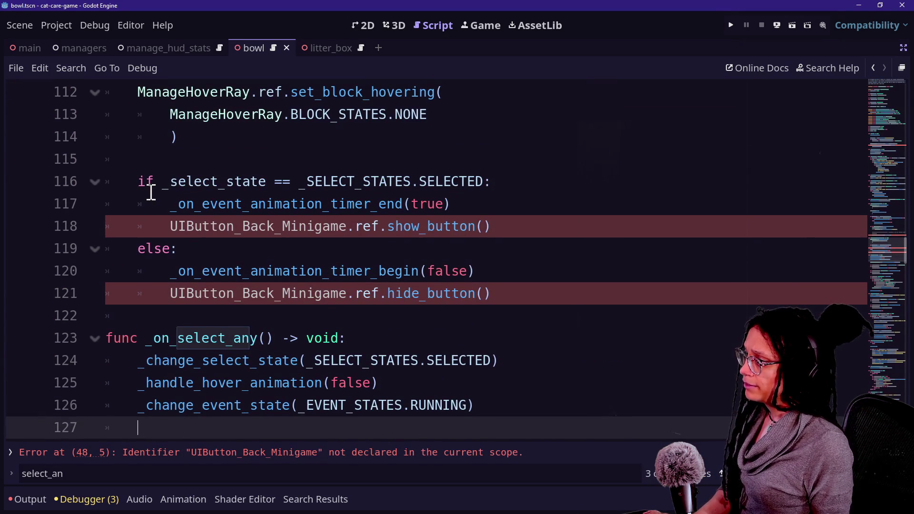
left_click_drag(151, 192, 354, 204)
left_click(355, 204)
left_click(191, 185)
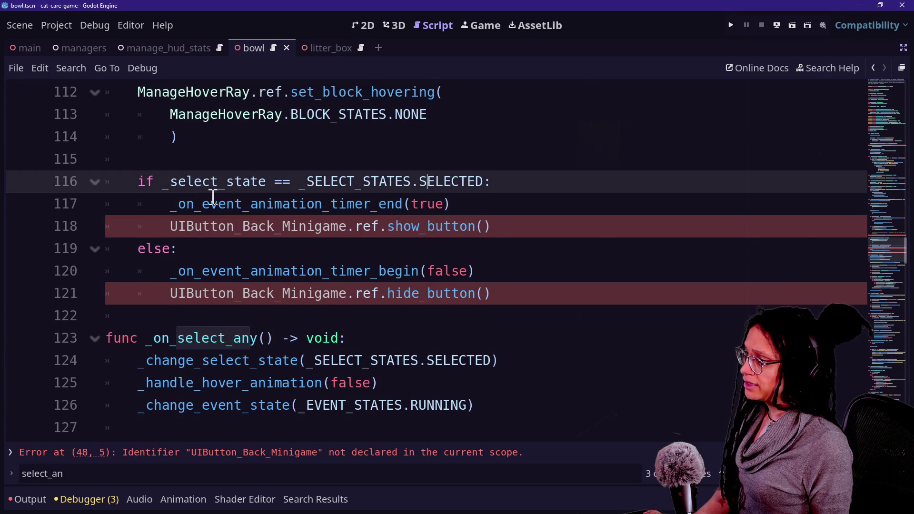
left_click(167, 203)
left_click(155, 227)
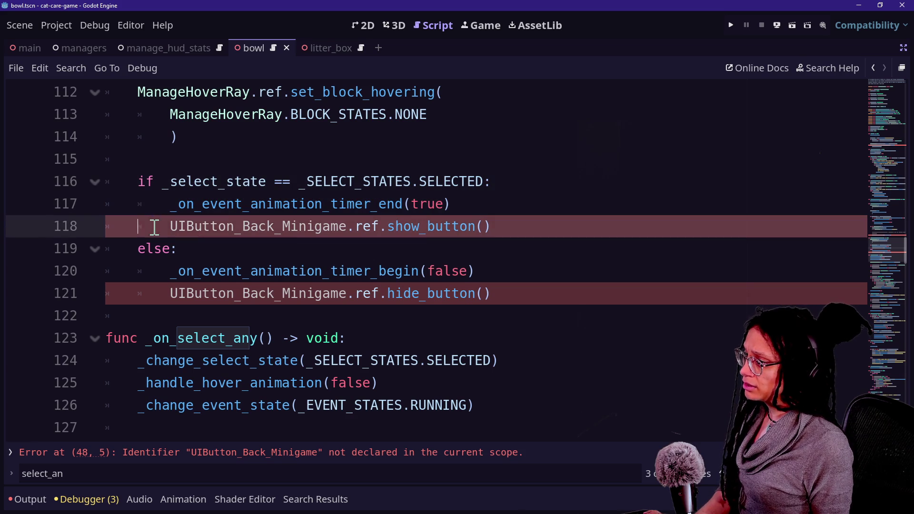
left_click(372, 210)
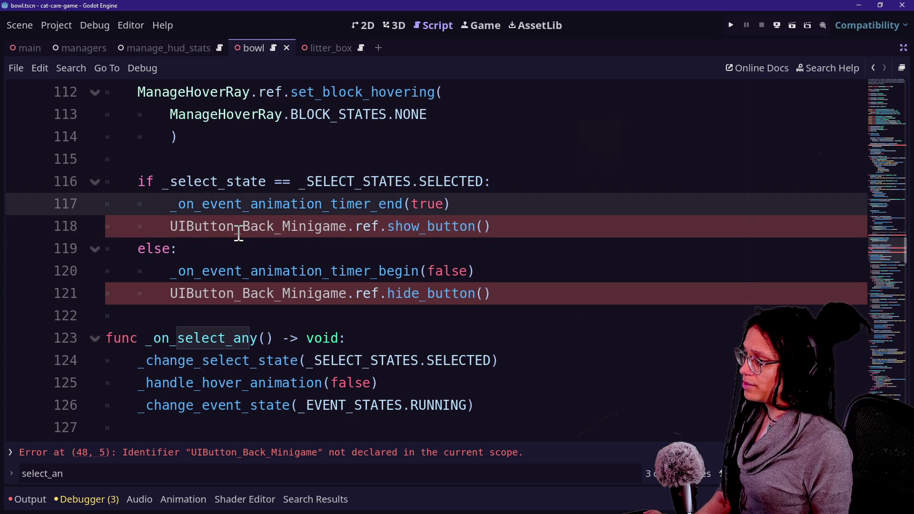
Rename UIButton_Back_Minigame to UIButton_Back_Object on lines 118 and 121, and save
left_click(352, 227)
key("BackSpace")
key("BackSpace")
key("BackSpace")
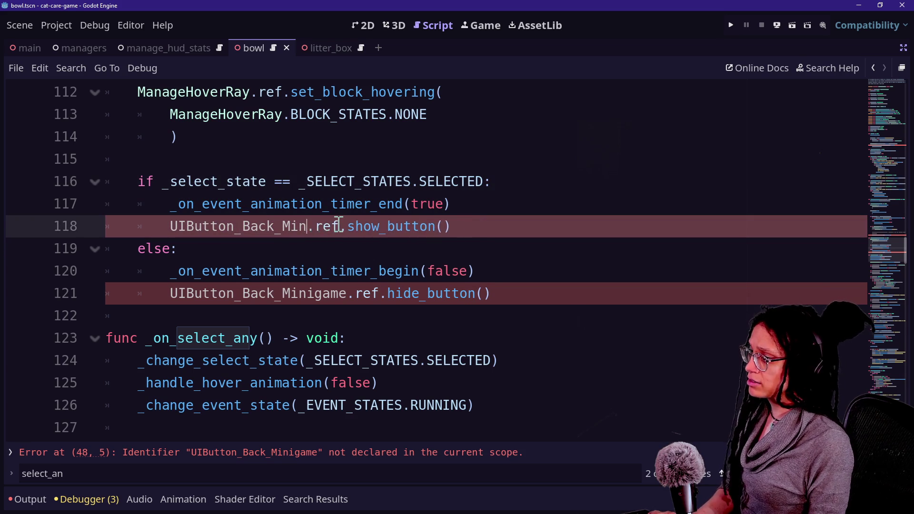
type("Object")
left_click_drag(284, 300, 345, 305)
type("Object")
left_click(374, 237)
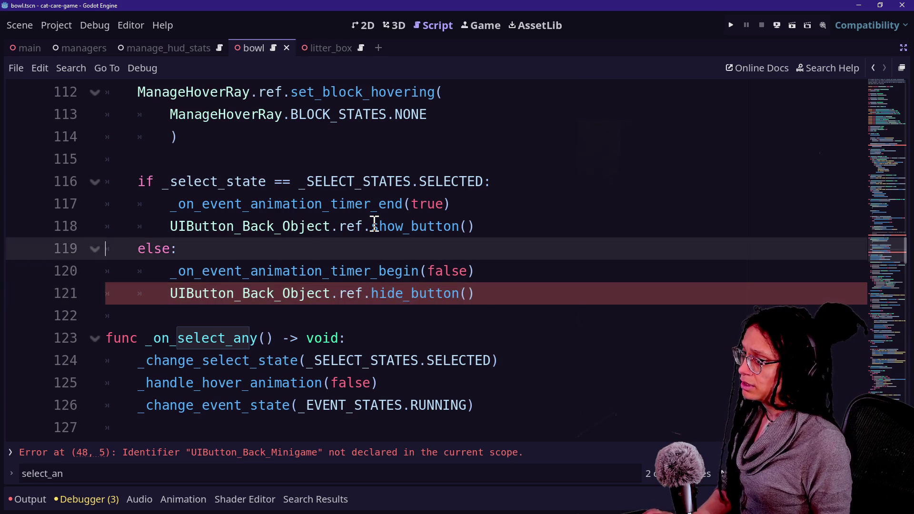
scroll(375, 224, "down", 1)
scroll(373, 226, "up", 5)
scroll(459, 224, "down", 1)
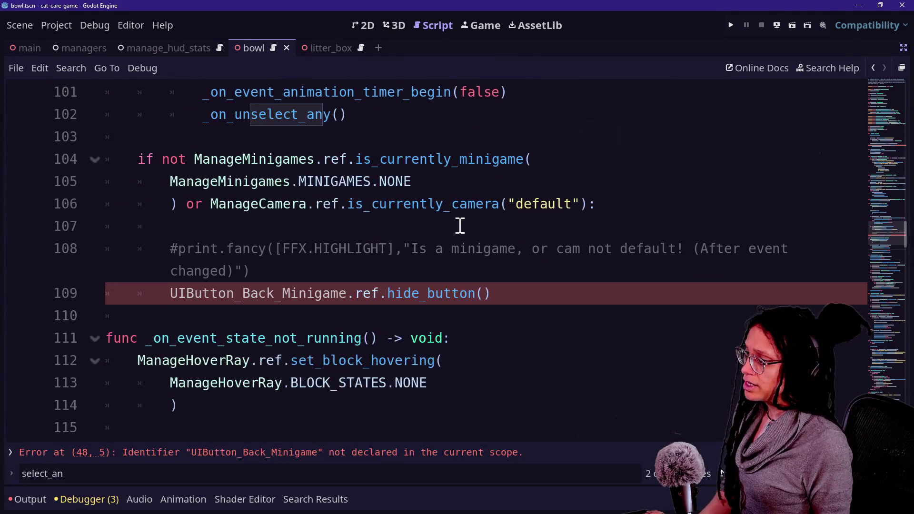
left_click(345, 277)
key("ctrl+s")
Make the same rename on line 109, save, and go to the remaining line 48 error
left_click_drag(283, 294, 347, 291)
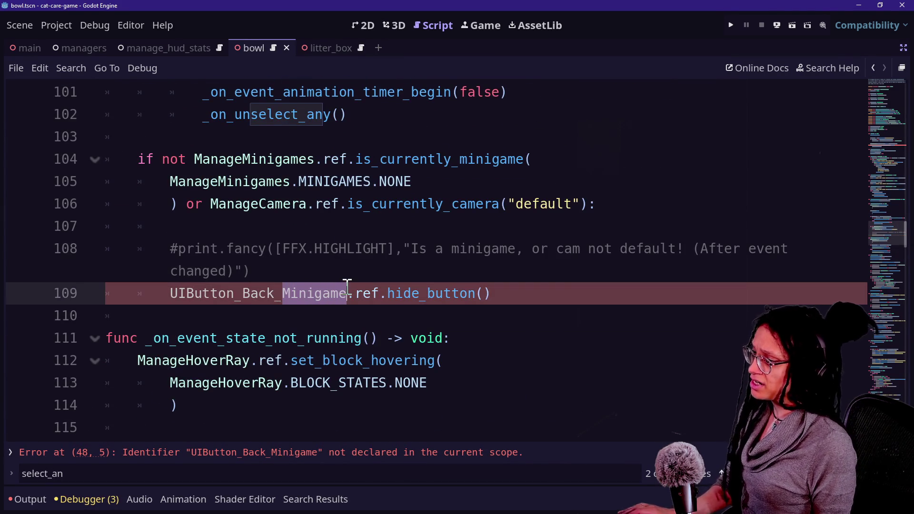
type("OBject")
key("BackSpace")
key("BackSpace")
key("BackSpace")
type("bject")
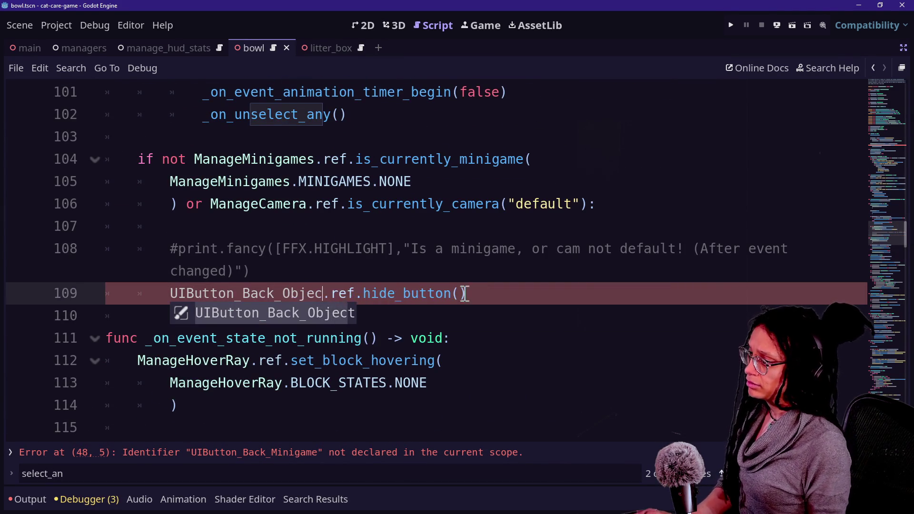
key("ctrl+s")
left_click(881, 154)
scroll(866, 154, "up", 4)
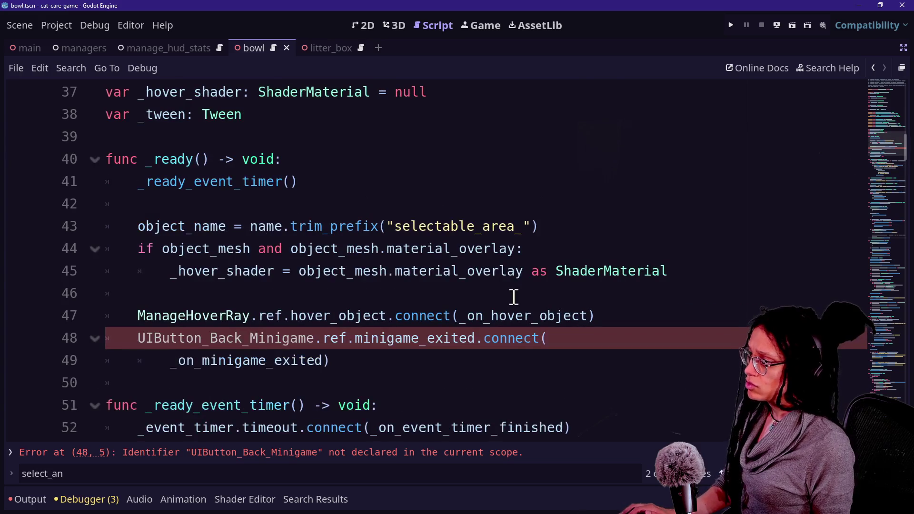
Change line 48 to UIButton_Back_Object.ref.object_exited
left_click(271, 355)
left_click_drag(240, 339, 282, 337)
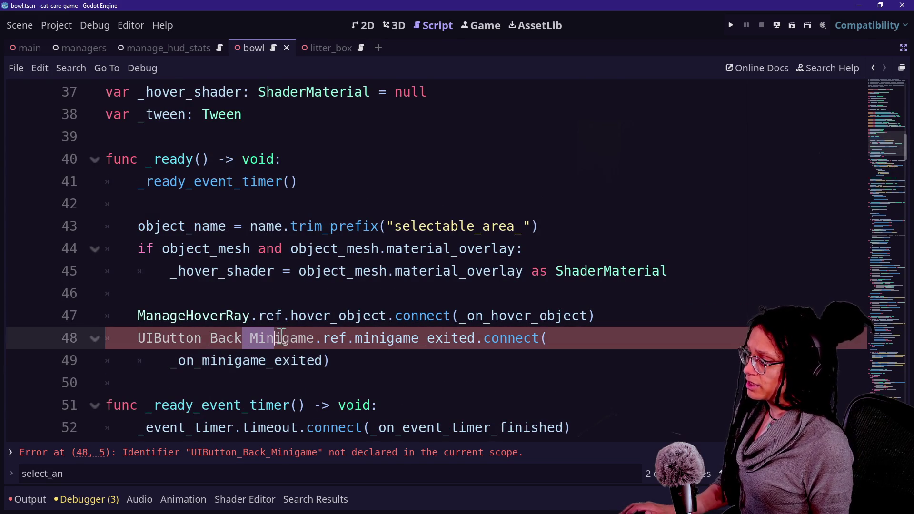
type("_Object")
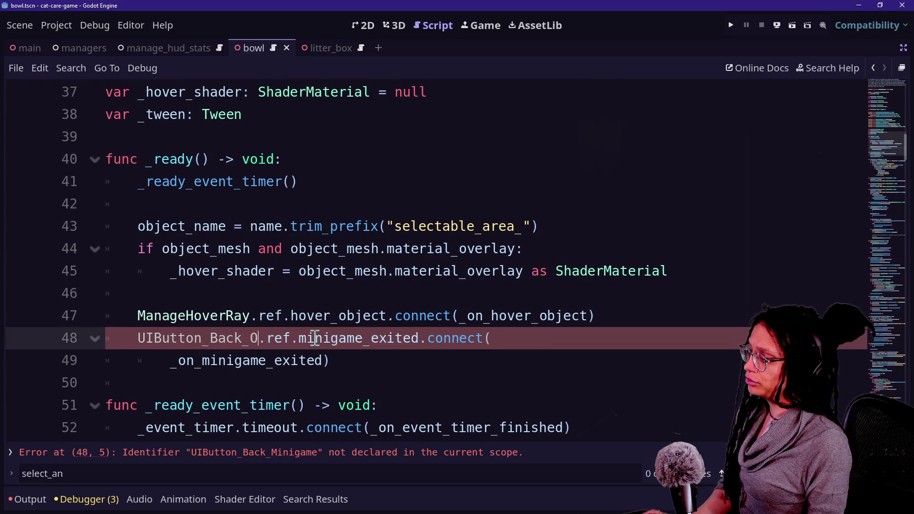
left_click_drag(340, 337, 396, 338)
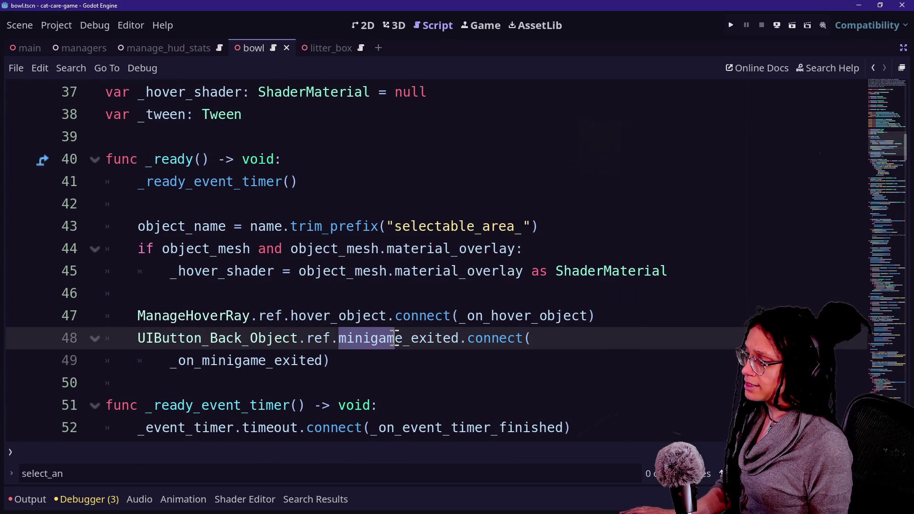
key("BackSpace")
type("object")
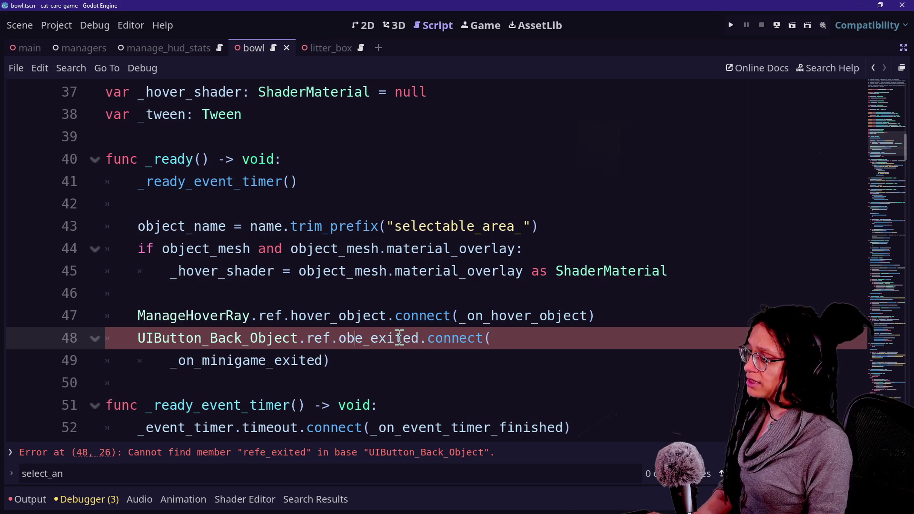
key("BackSpace")
Rename the connected handler to _on_object_exited, save, and search the script for 'minigame_e'
left_click(274, 359)
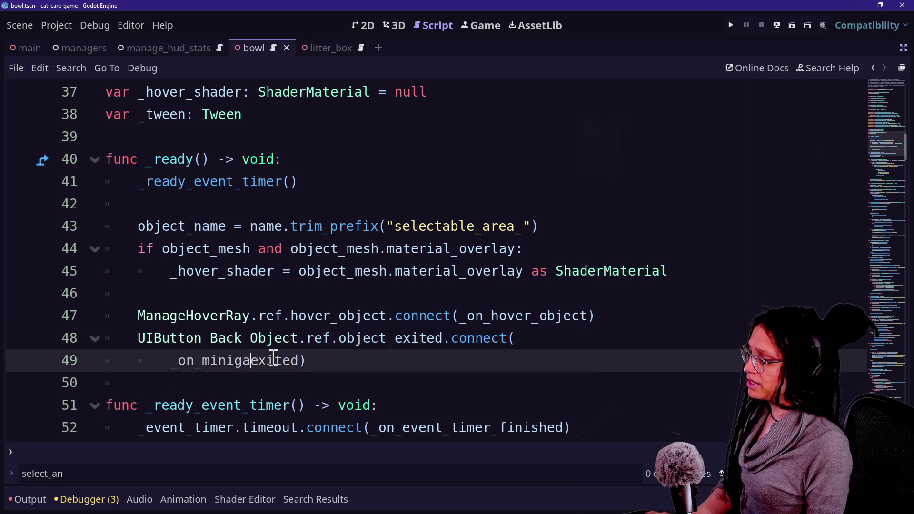
type("bj")
type("objec")
key("Up")
key("ctrl+s")
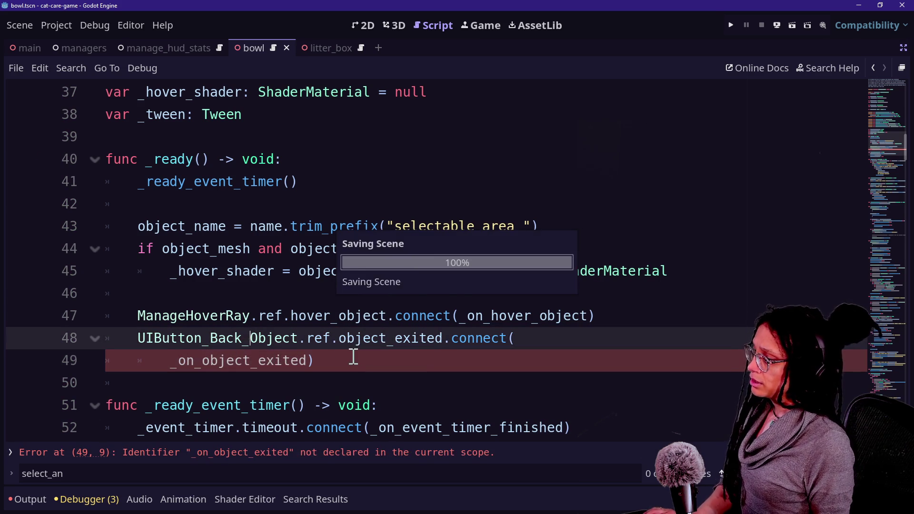
key("ctrl+f")
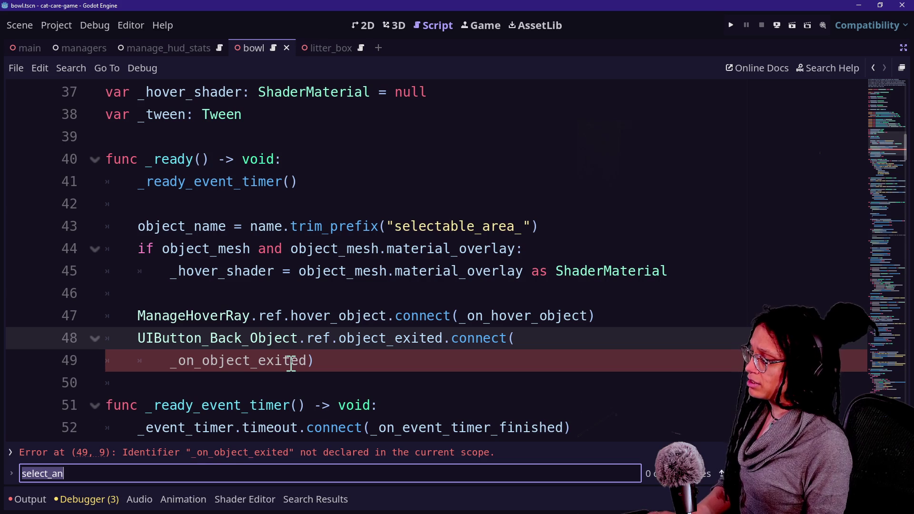
type("minigame_e")
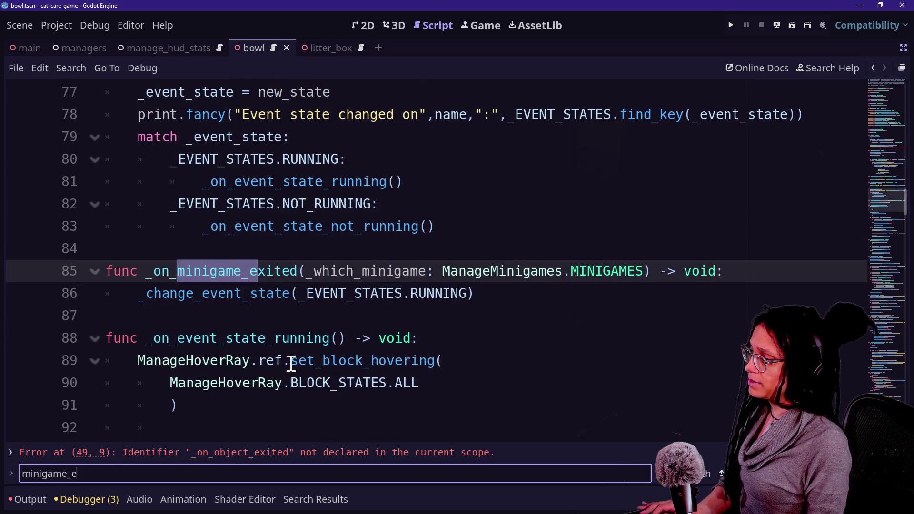
Rename the handler to _on_object_exited and give it the parameter which_object: String
left_click_drag(309, 272, 635, 282)
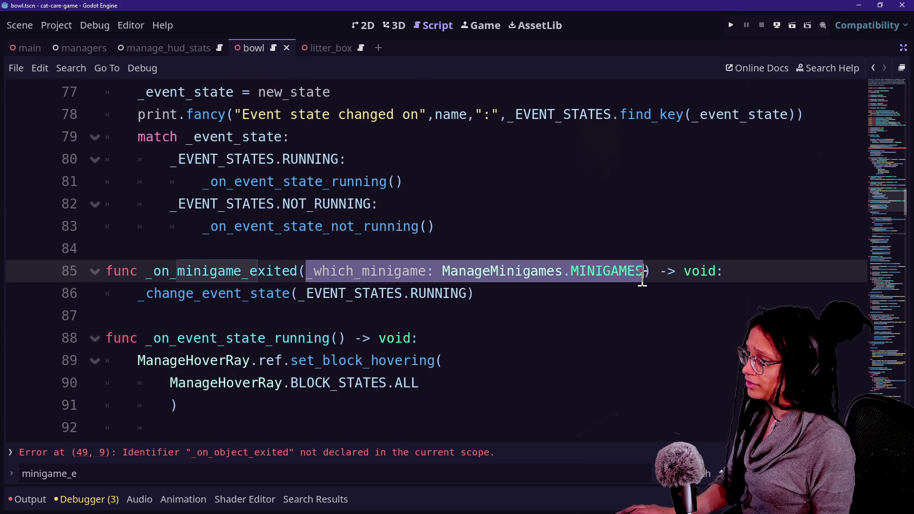
key("BackSpace")
key("BackSpace")
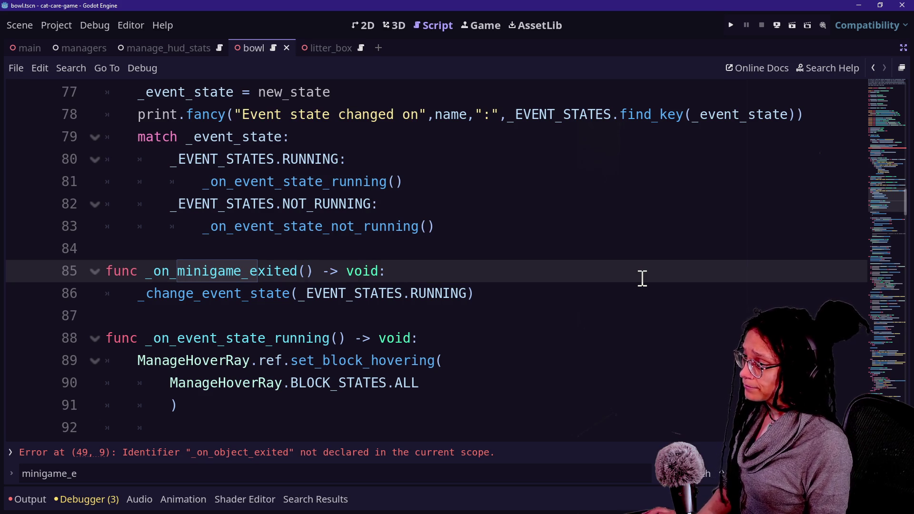
type("s")
key("ctrl+z")
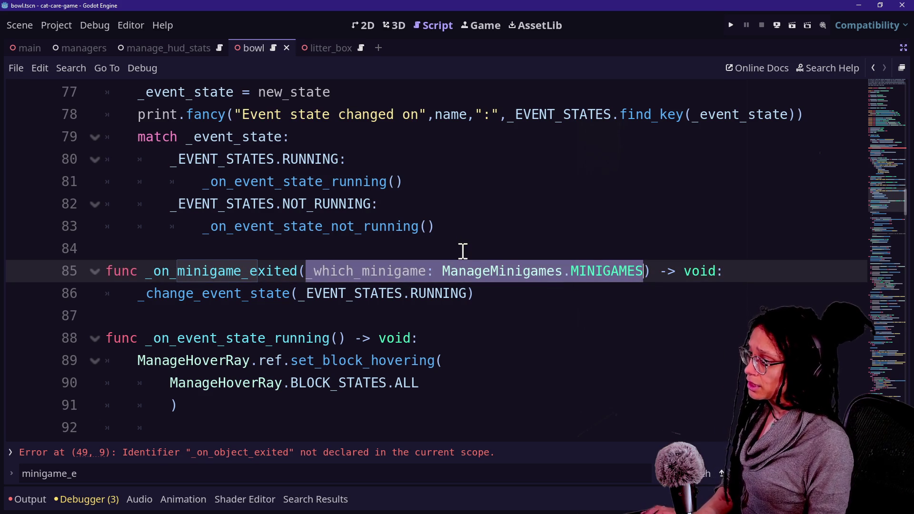
type("w")
key("BackSpace")
key("BackSpace")
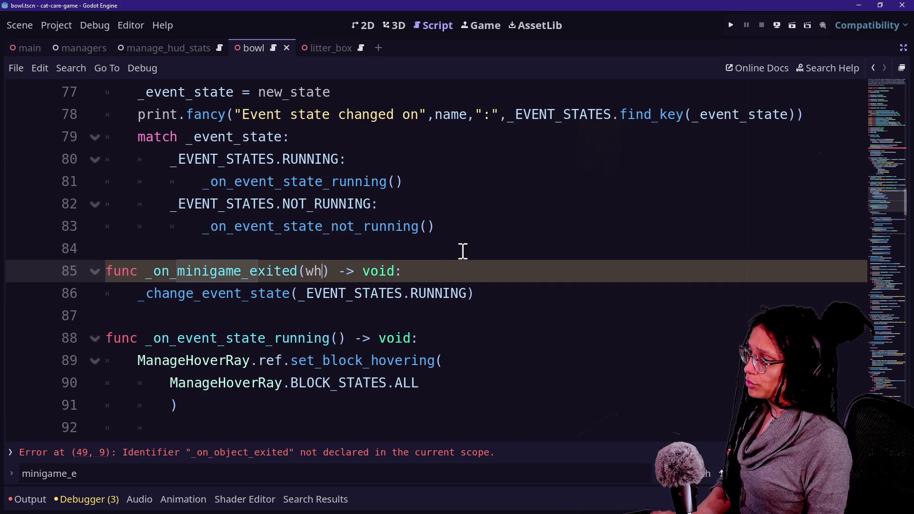
left_click(226, 281)
key("BackSpace")
key("BackSpace")
key("BackSpace")
type("o")
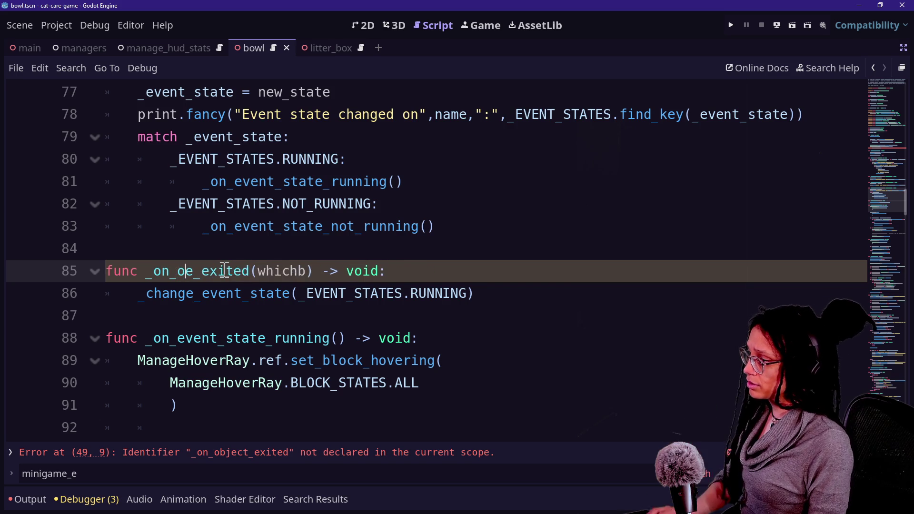
type("bk")
key("BackSpace")
key("BackSpace")
type("ject")
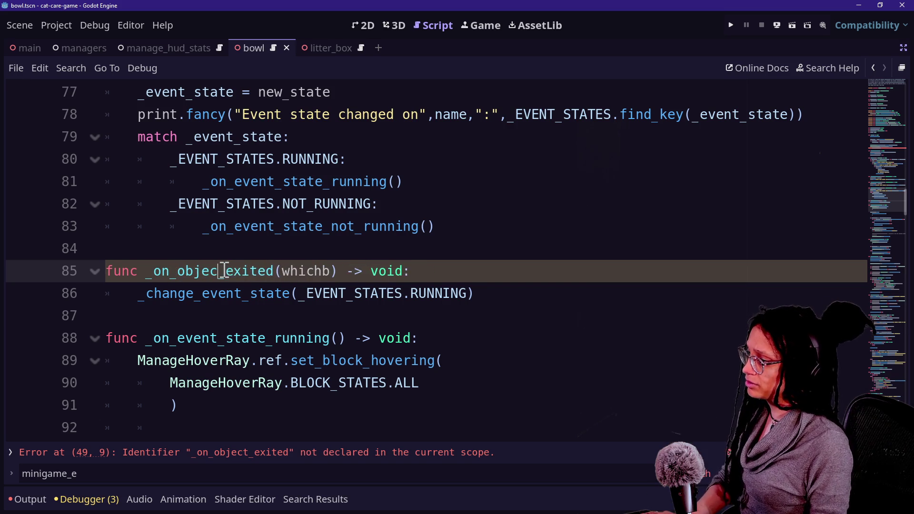
key("Right")
key("Right")
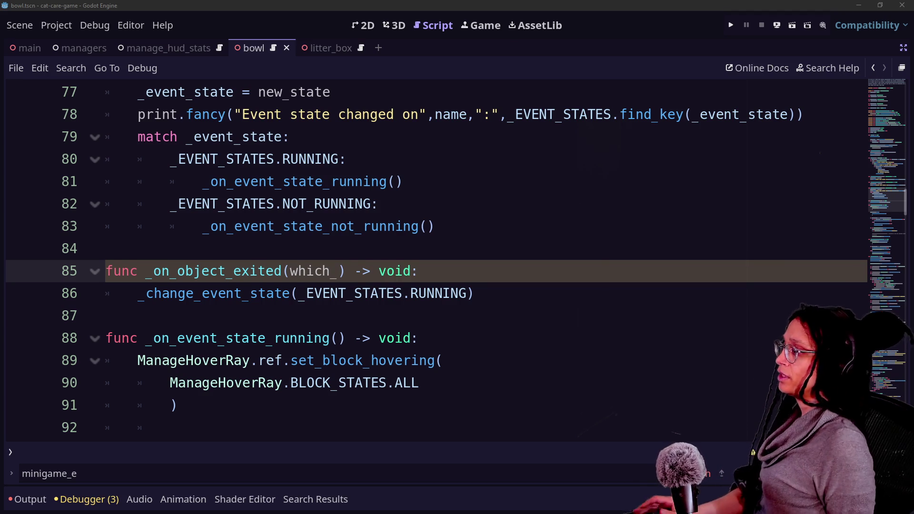
left_click(381, 241)
left_click(344, 265)
type("object: St")
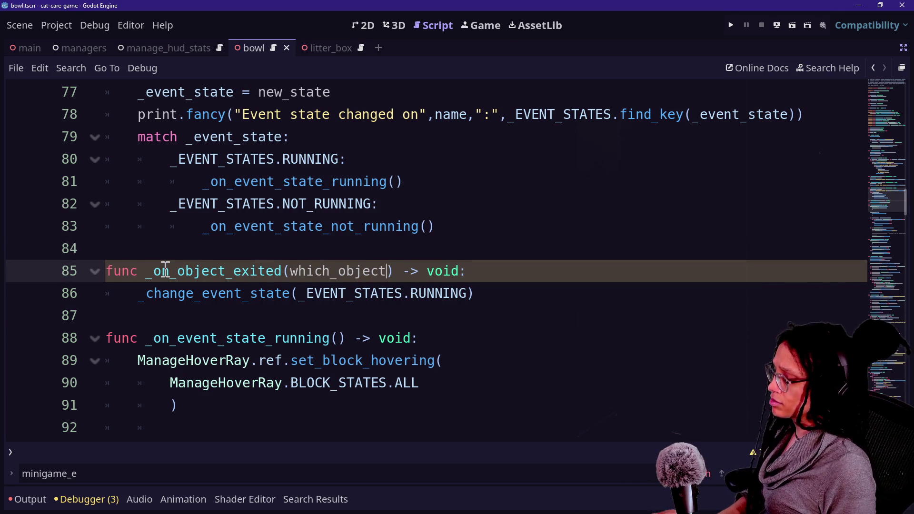
type("ring")
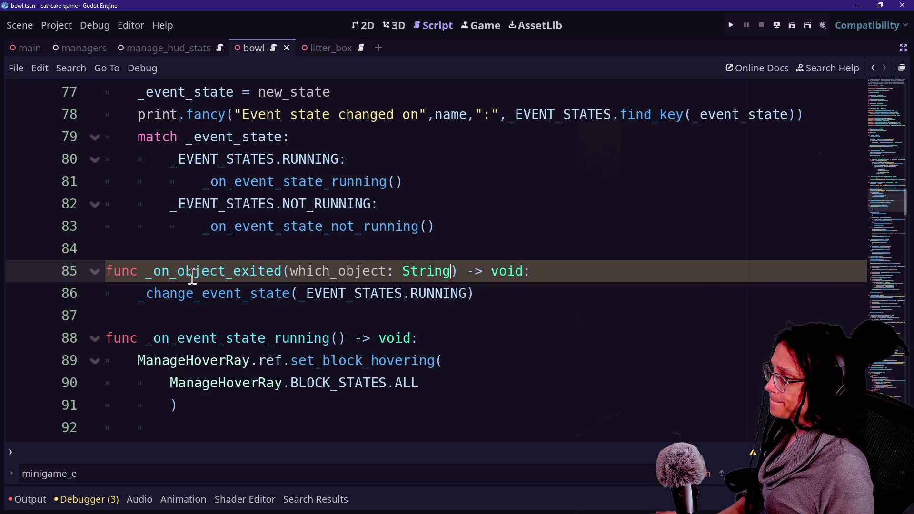
left_click(577, 270)
Add 'if object_name == which_object:' and indent the _change_event_state call beneath it
key("Return")
type("if")
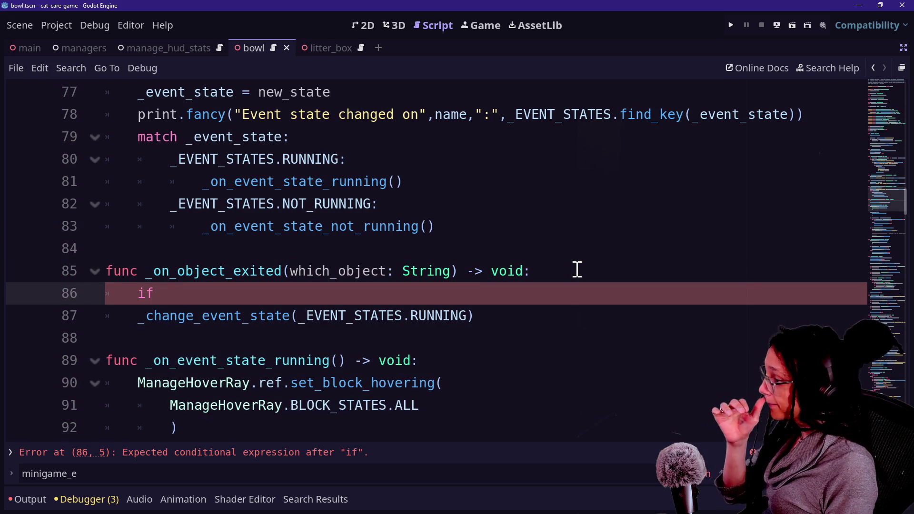
type("_n")
key("Caps_Lock")
type("AME")
key("BackSpace")
key("BackSpace")
key("Caps_Lock")
type("m")
key("BackSpace")
key("BackSpace")
key("BackSpace")
type("a")
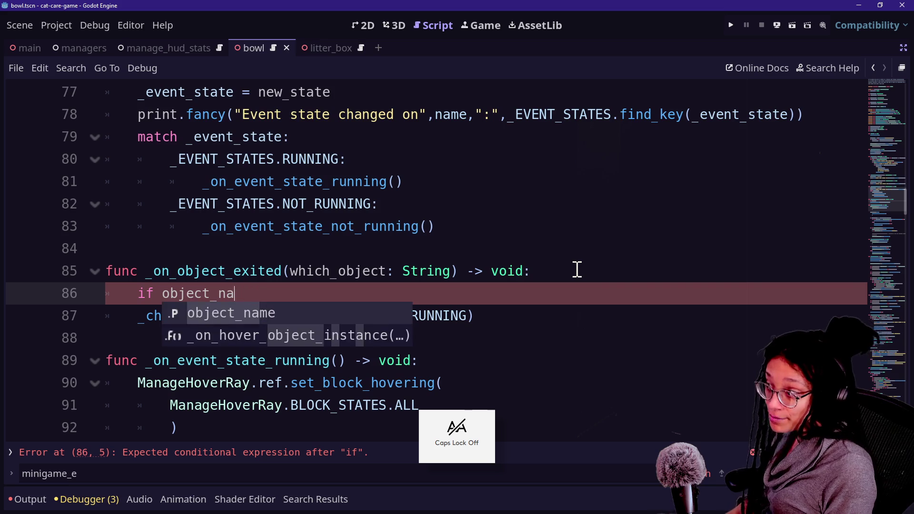
type("me ==")
key("BackSpace")
key("BackSpace")
type("whihc")
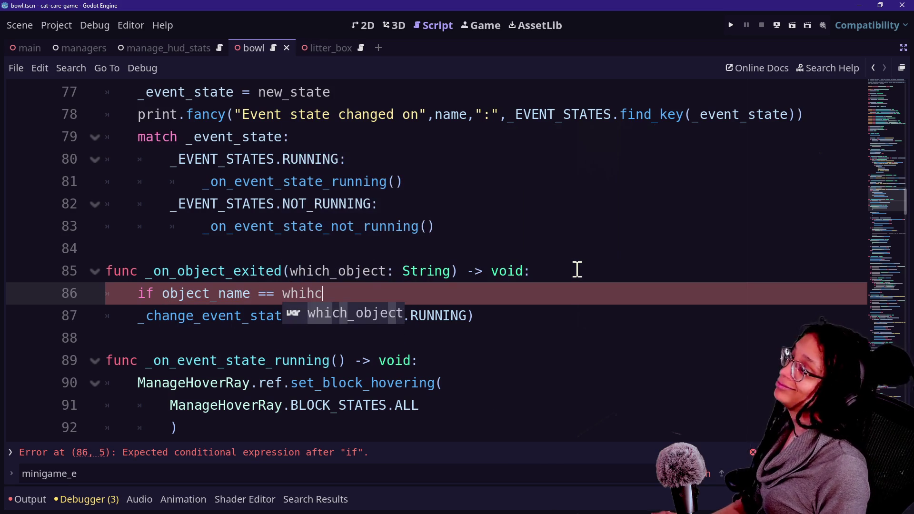
key("Return")
type("\"")
key("BackSpace")
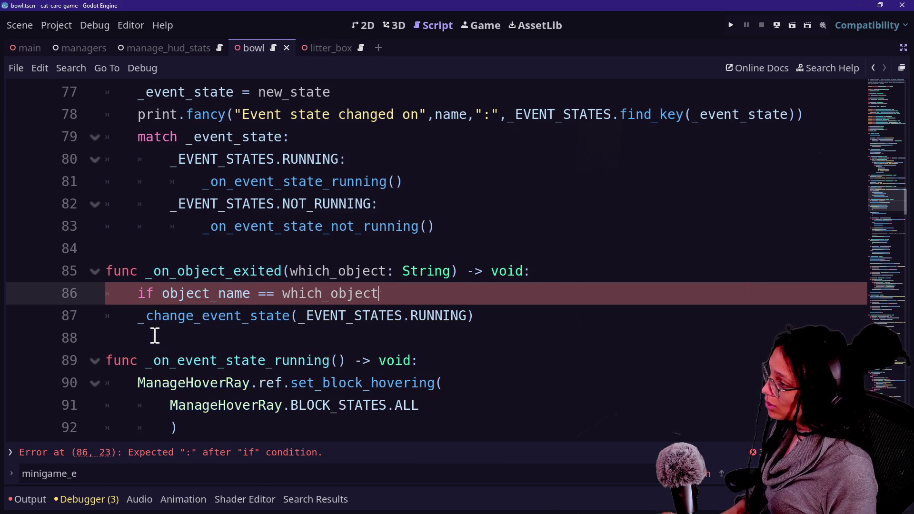
left_click(137, 315)
key("Tab")
left_click_drag(235, 315, 435, 316)
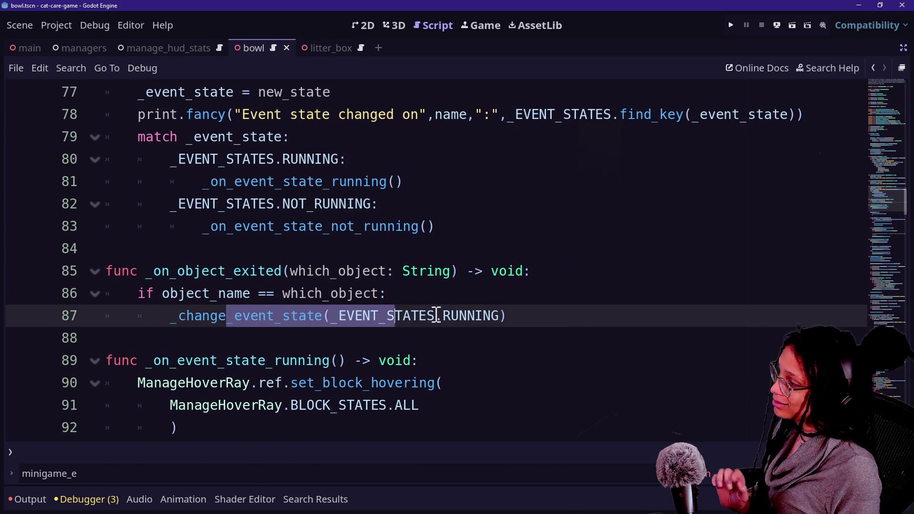
left_click(442, 315)
scroll(396, 296, "down", 15)
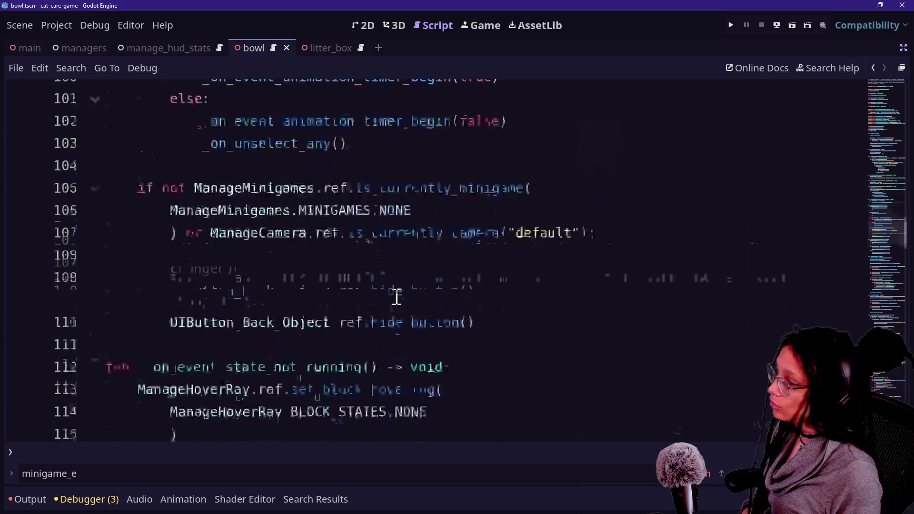
Look through the project's scripts in the quick file picker, then close it without opening one
scroll(396, 297, "down", 9)
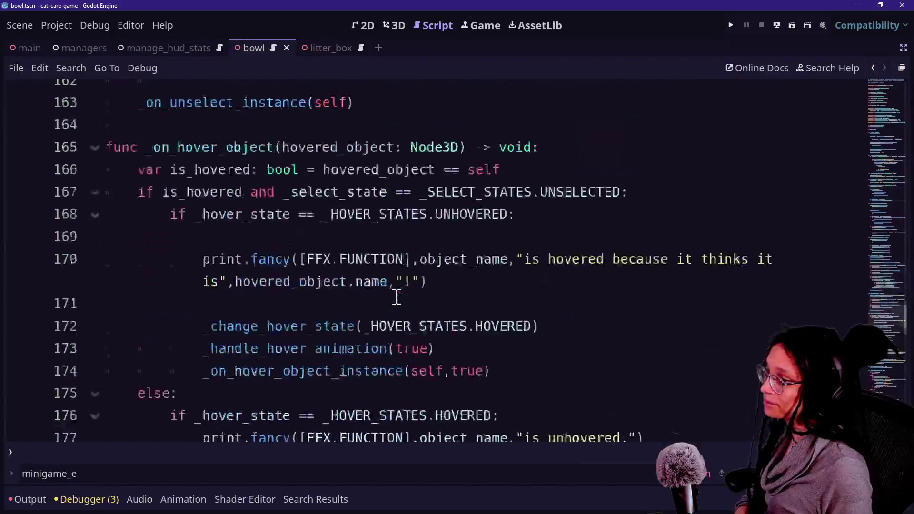
scroll(397, 297, "up", 7)
scroll(396, 297, "up", 20)
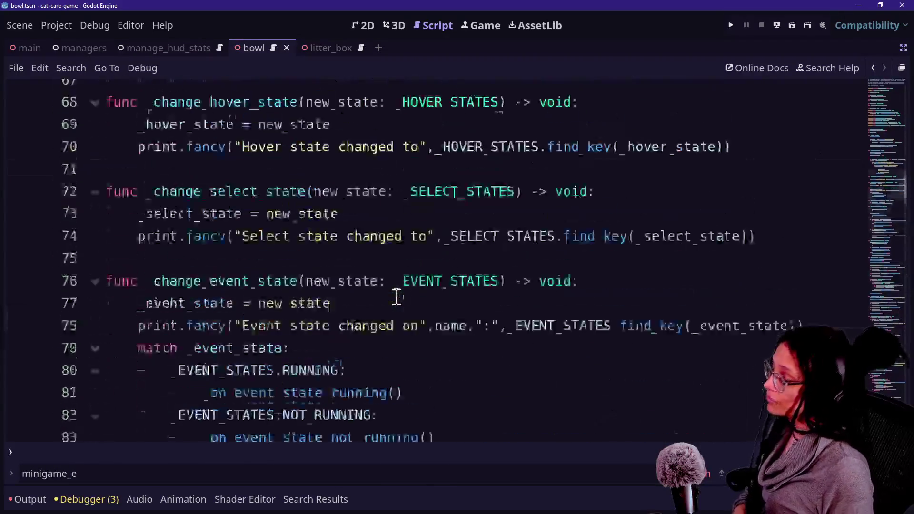
scroll(397, 297, "up", 2)
key("alt+shift+o")
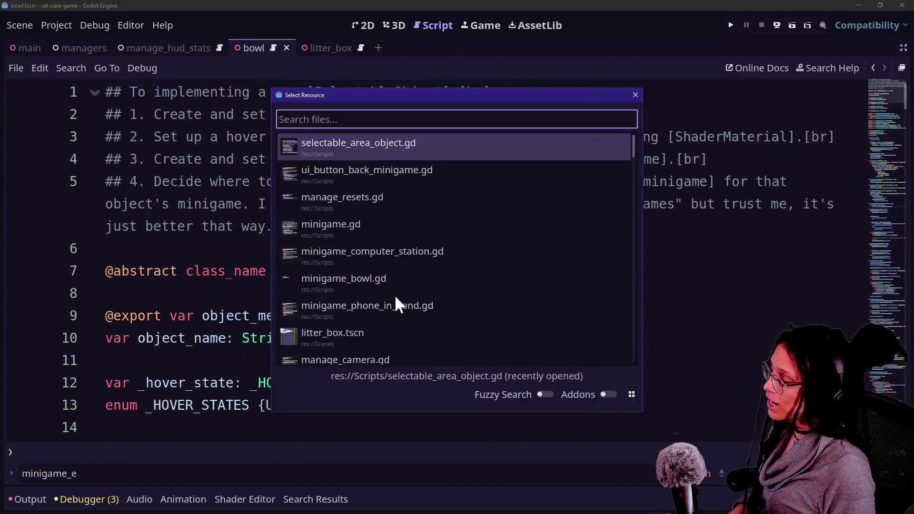
key("Down")
key("Down")
key("Down")
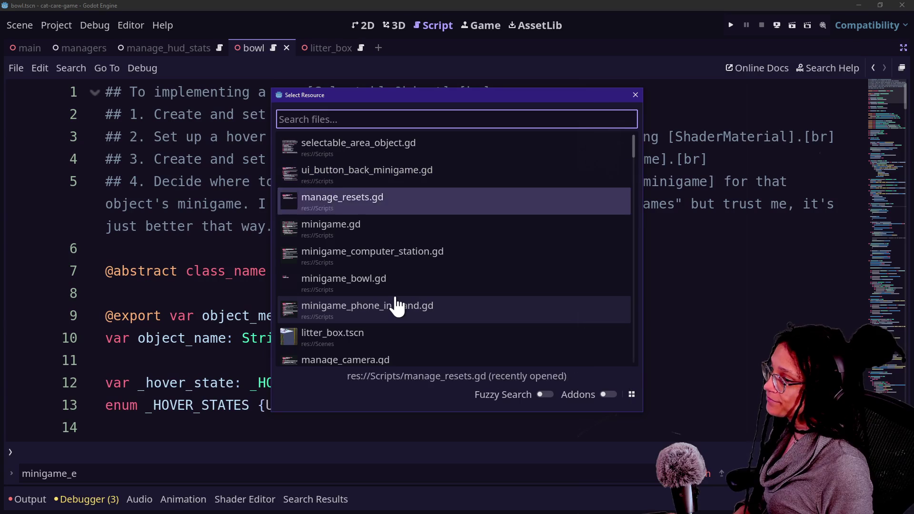
key("Down")
key("Up")
key("Down")
key("Down")
key("Up")
key("Up")
key("Down")
key("Down")
key("Up")
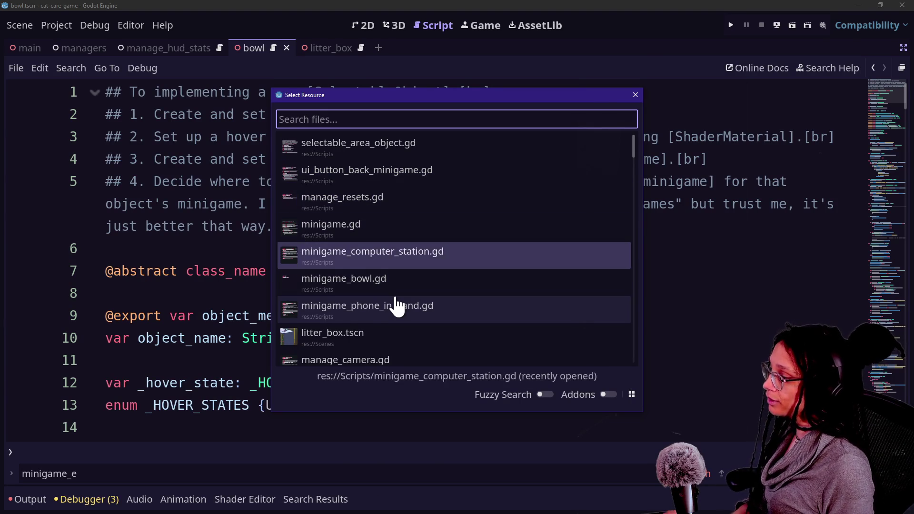
key("Escape")
Find UIButton_Back_Minigame across the project and open its match in minigame.gd
key("ctrl+shift+f")
key("Return")
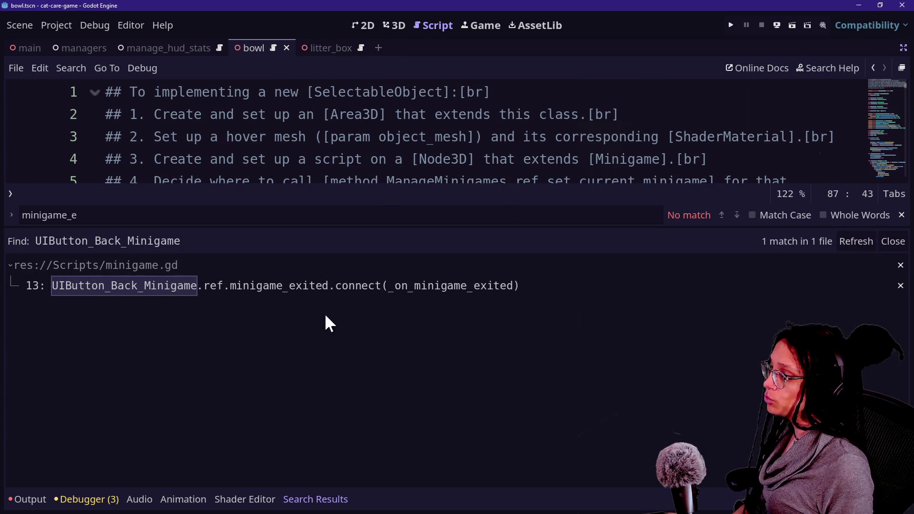
left_click(334, 286)
left_click(436, 121)
key("ctrl+shift+F11")
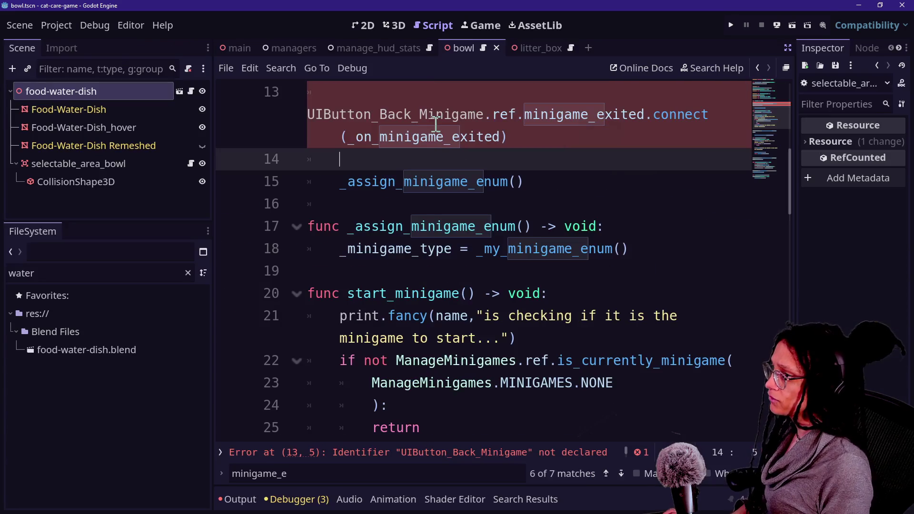
key("ctrl+shift+F11")
Change UIButton_Back_Minigame to UIButton_Back_Object on line 13 of minigame.gd
scroll(360, 203, "up", 3)
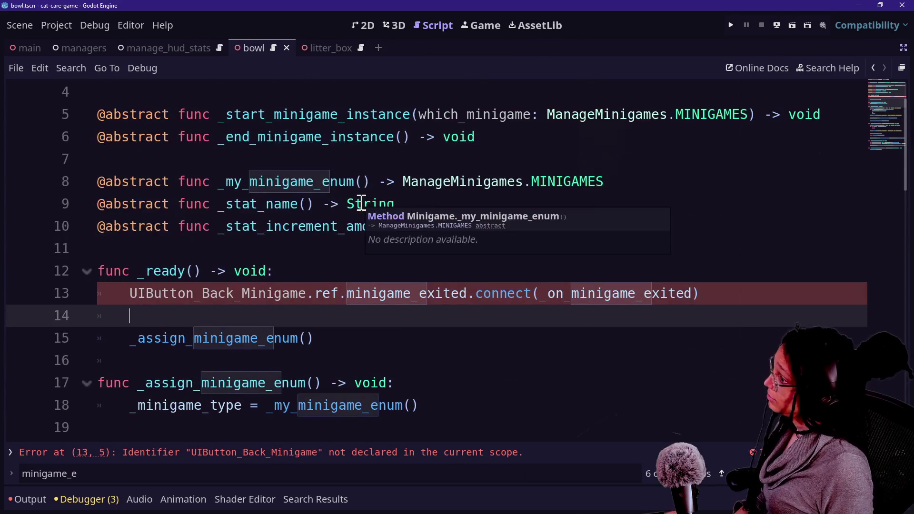
left_click(244, 291)
left_click(372, 277)
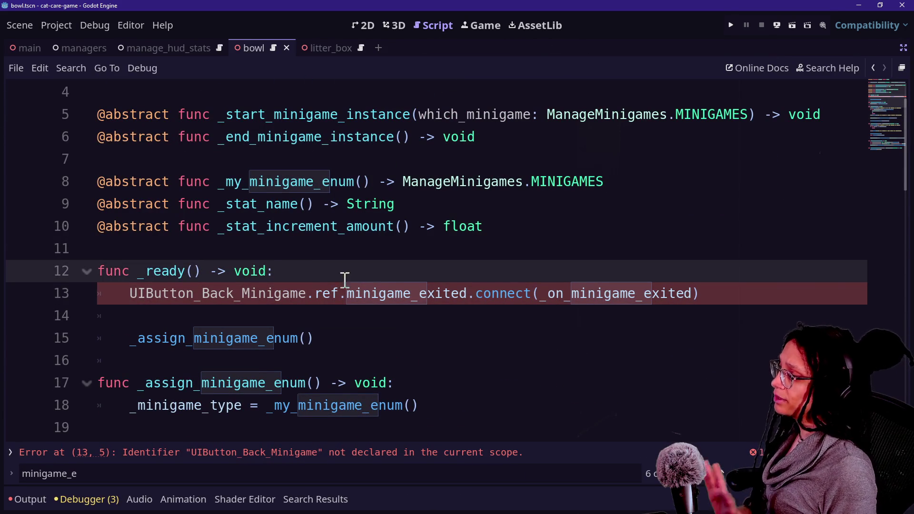
left_click(244, 293)
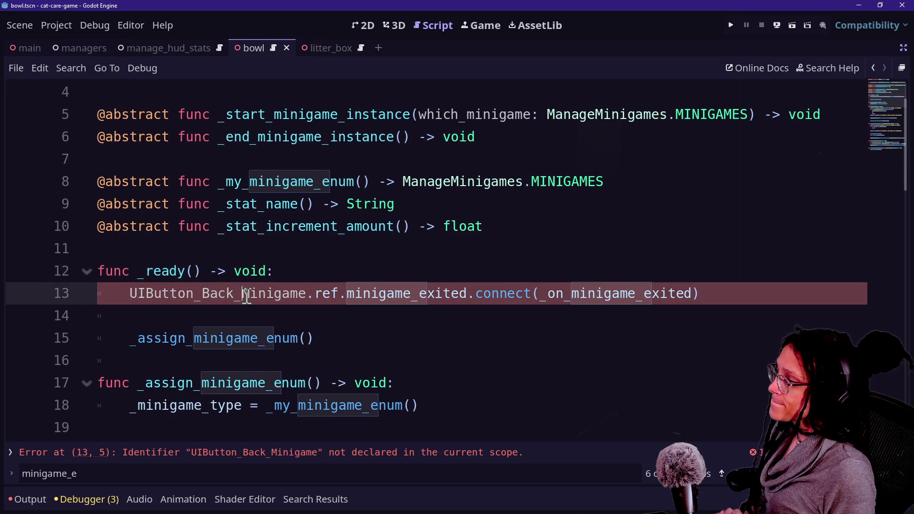
scroll(270, 295, "up", 1)
scroll(257, 211, "down", 1)
left_click(227, 271)
left_click_drag(241, 294, 309, 287)
type("Object")
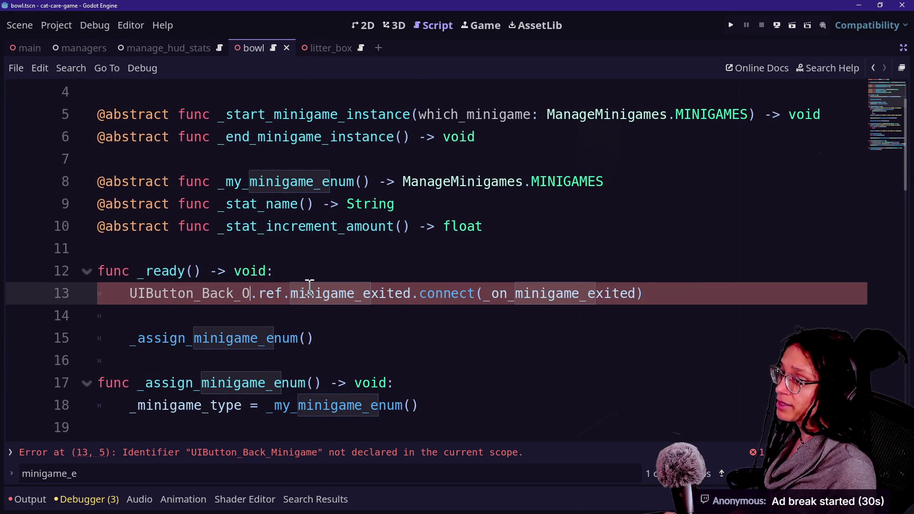
left_click(308, 317)
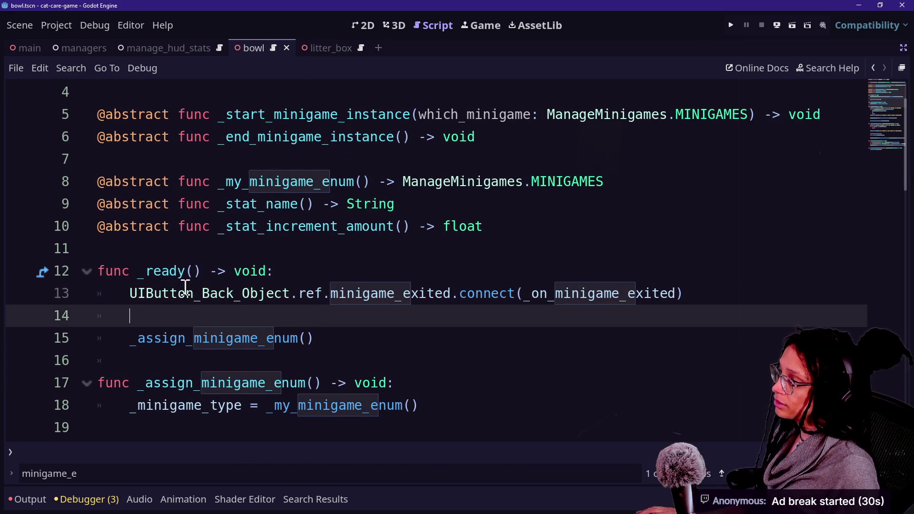
scroll(322, 294, "down", 12)
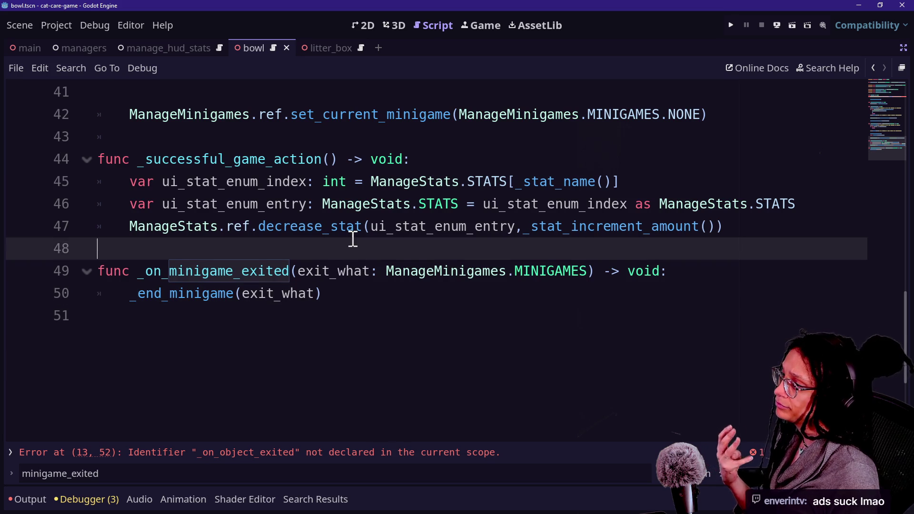
left_click(399, 316)
left_click(395, 294)
left_click(384, 267)
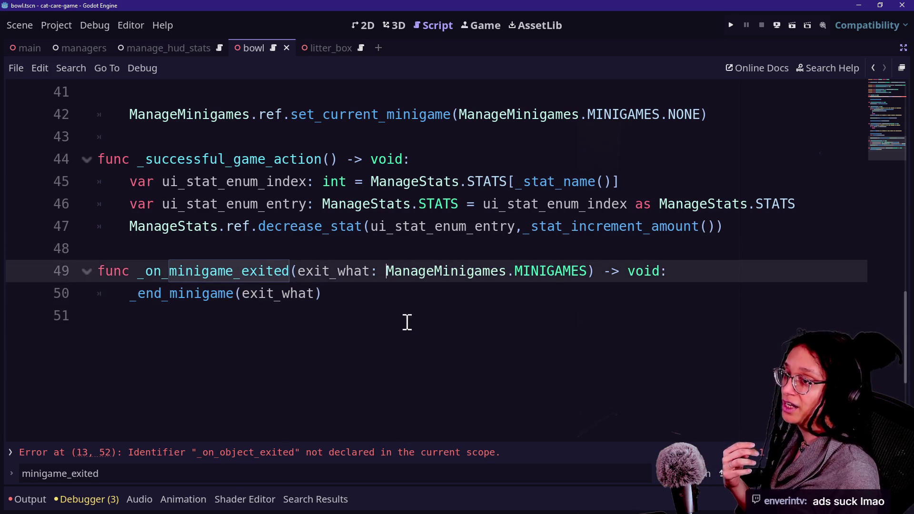
left_click(406, 316)
left_click(383, 227)
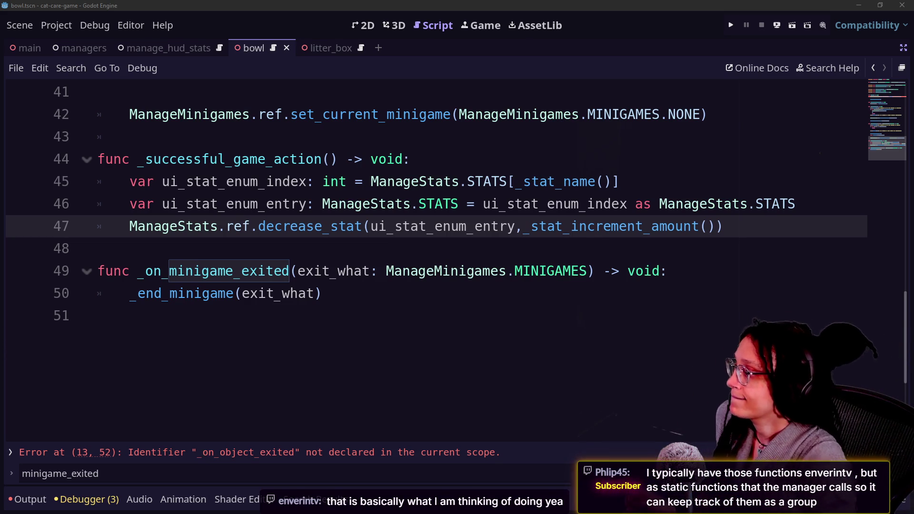
Move the caret around lines 50–51 of the minigame script's exit handler
left_click(449, 308)
left_click(431, 304)
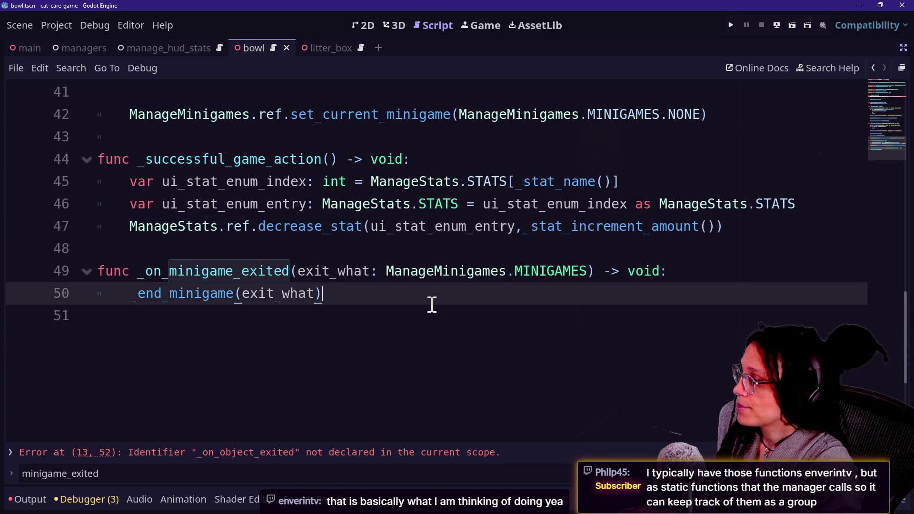
key("Down")
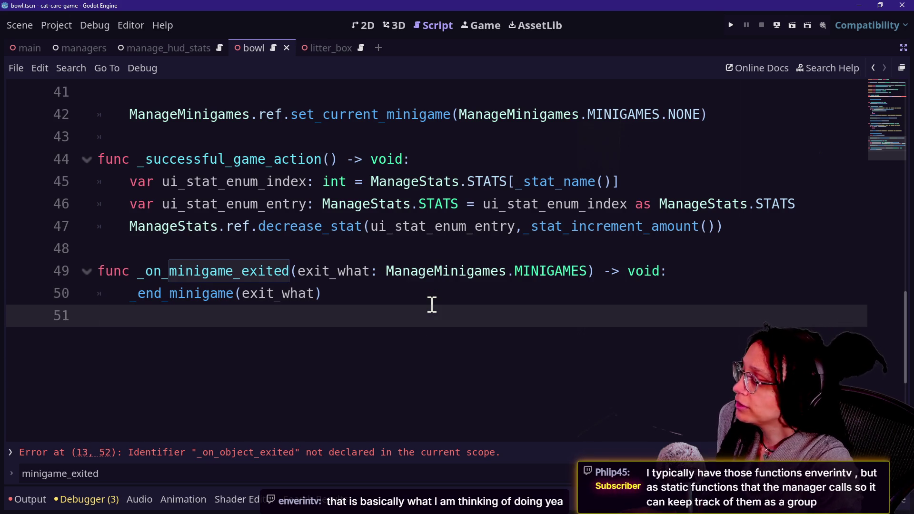
key("Up")
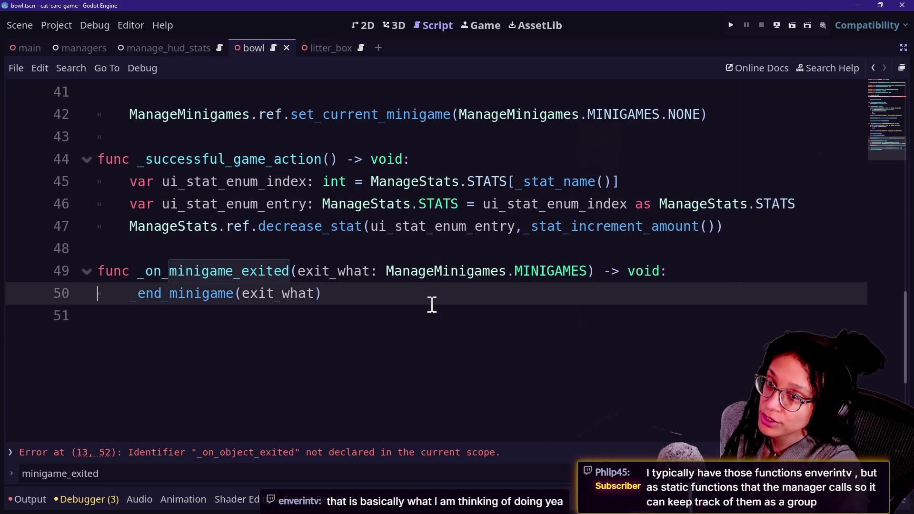
key("Down")
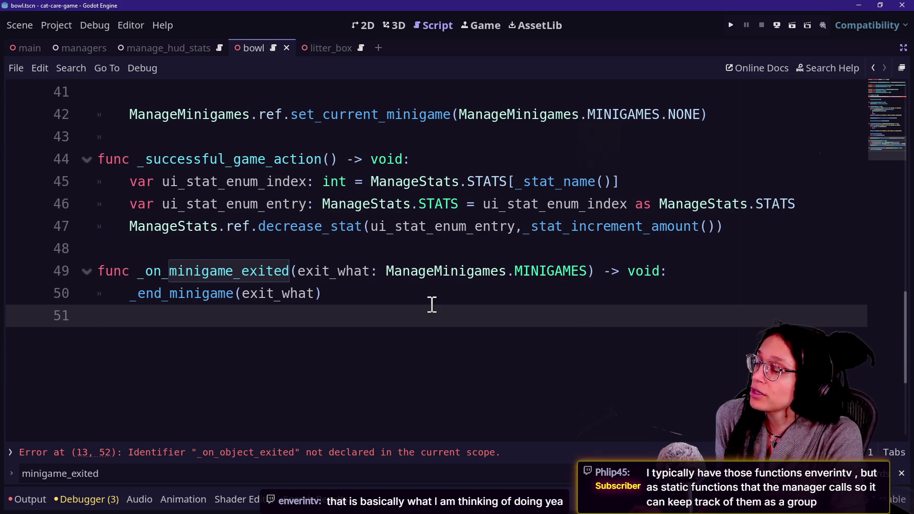
key("Up")
key("Up")
key("Down")
key("Down")
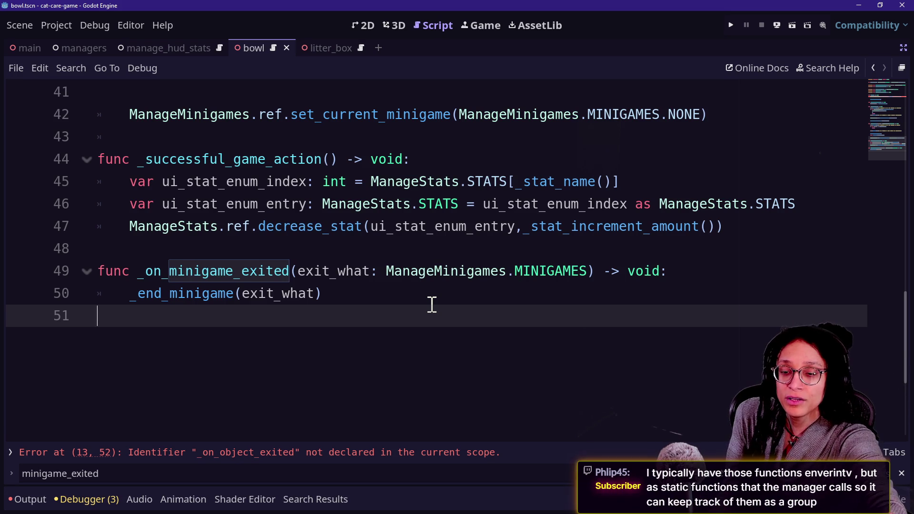
left_click(431, 301)
left_click(372, 317)
key("Up")
key("Up")
key("Down")
key("Down")
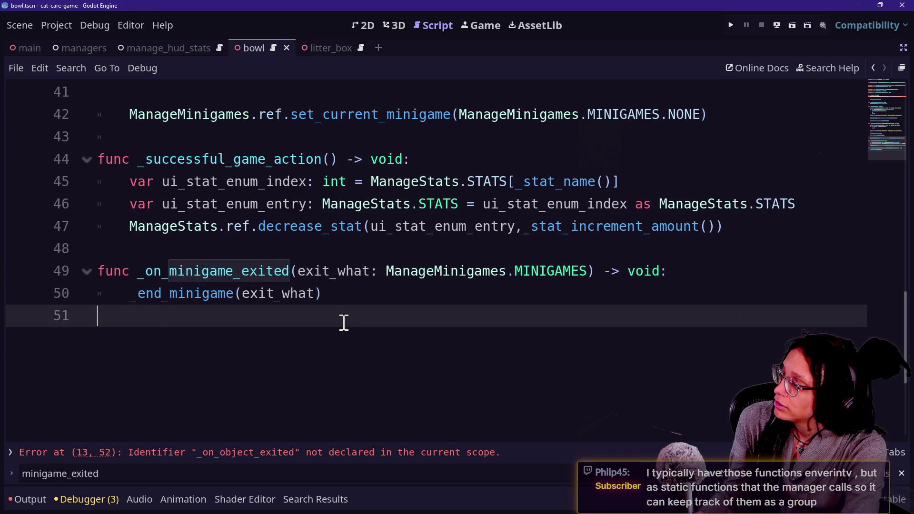
left_click(362, 296)
key("Down")
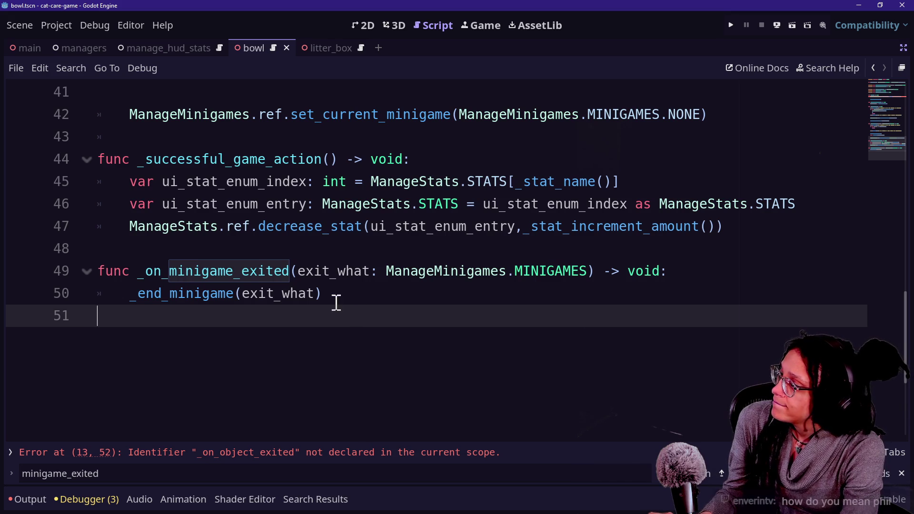
Rename _on_minigame_exited to _on_object_exited on line 49
left_click(179, 291)
left_click(299, 293)
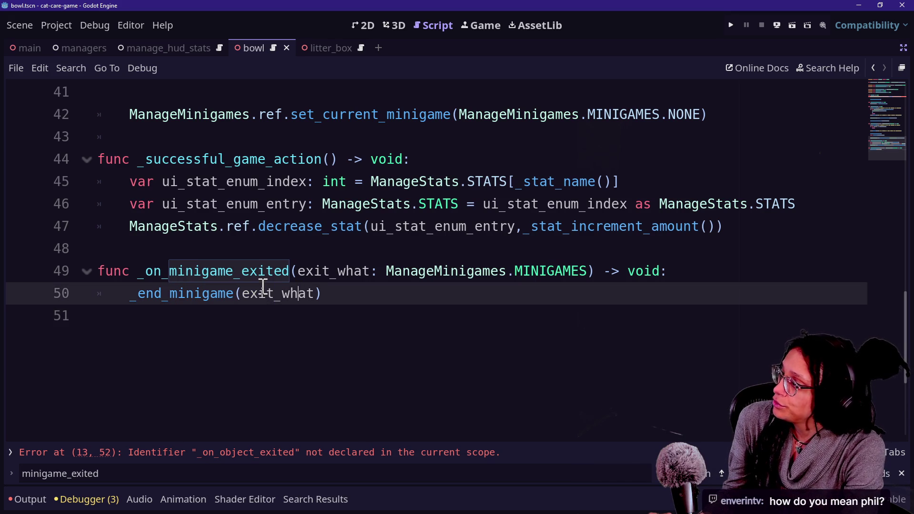
left_click(233, 271)
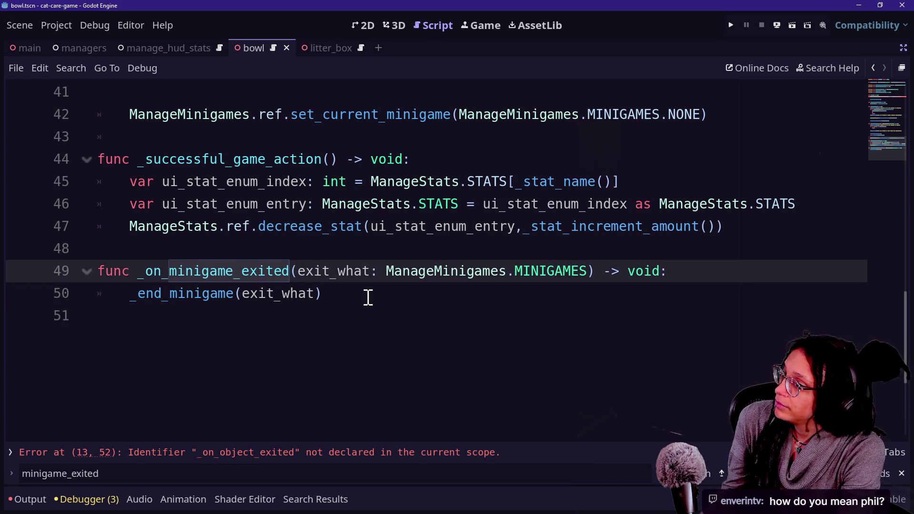
key("BackSpace")
key("BackSpace")
key("BackSpace")
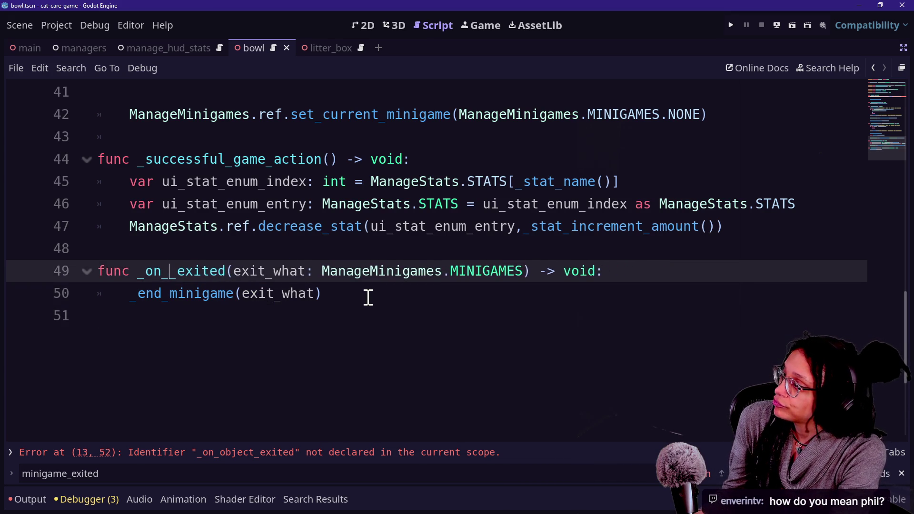
type("object")
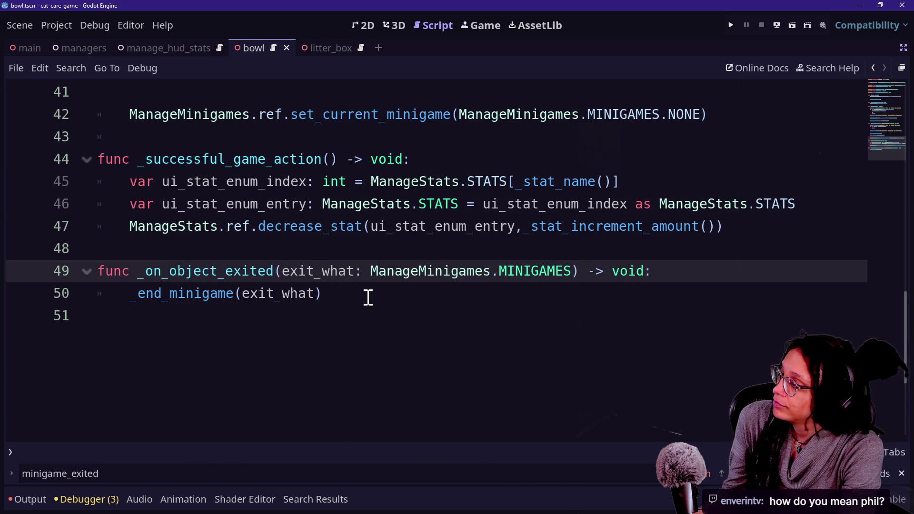
key("Down")
key("Up")
key("Up")
key("Up")
Open the Quick Open search for project files
left_click(386, 307)
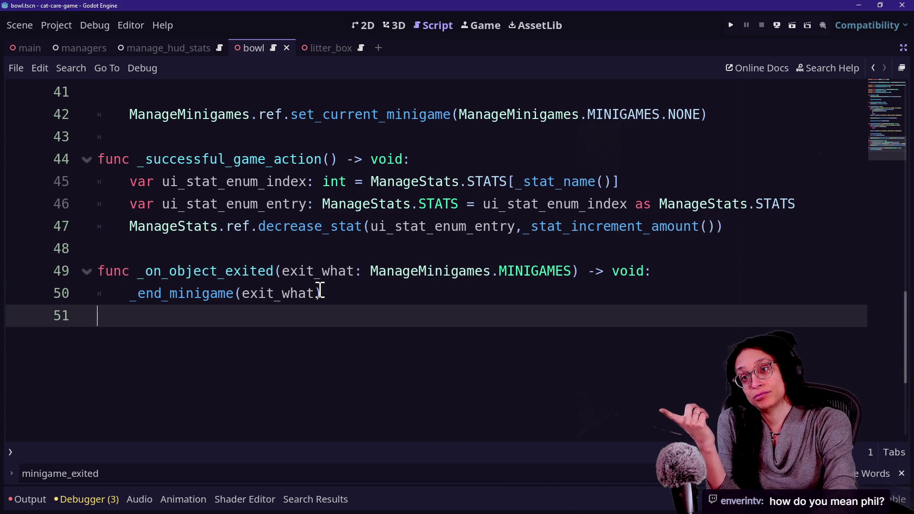
mouse_move(309, 296)
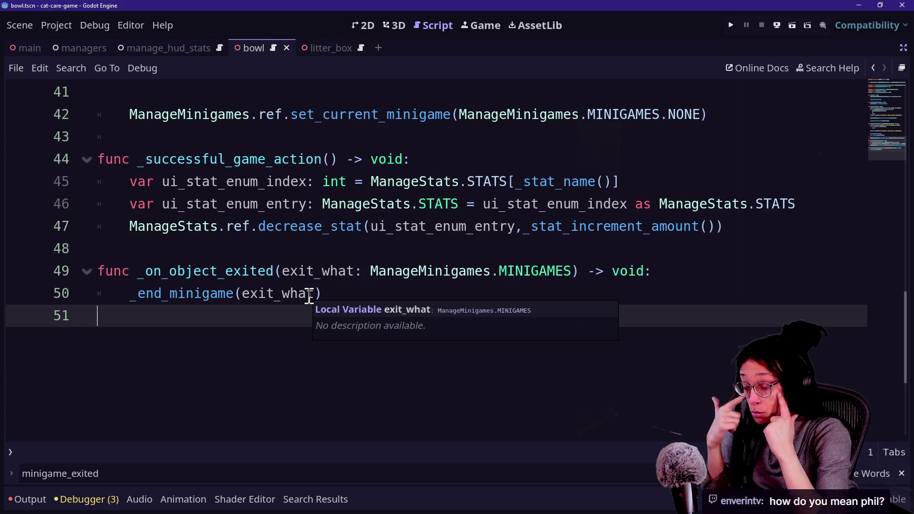
key("shift+alt+o")
Quick-open selectable_area_object.gd, the SelectableObject script
type("se")
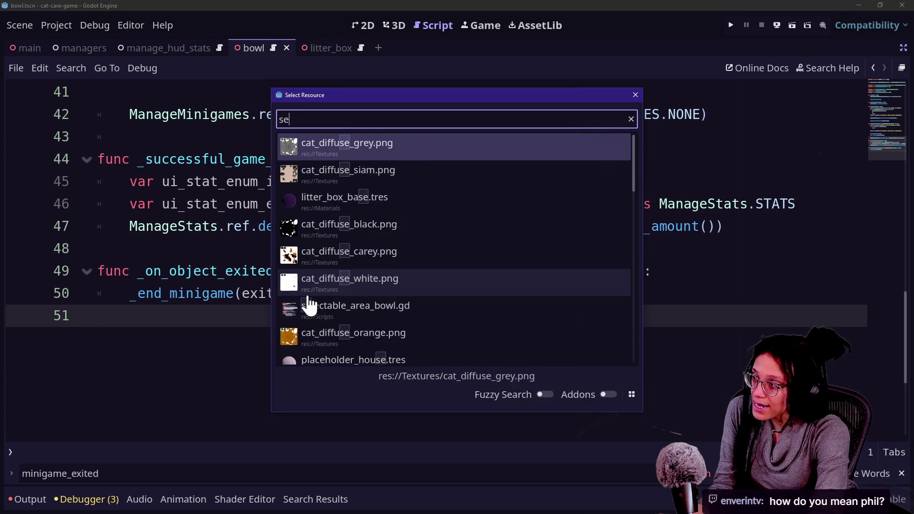
type("lect")
key("Down")
key("Down")
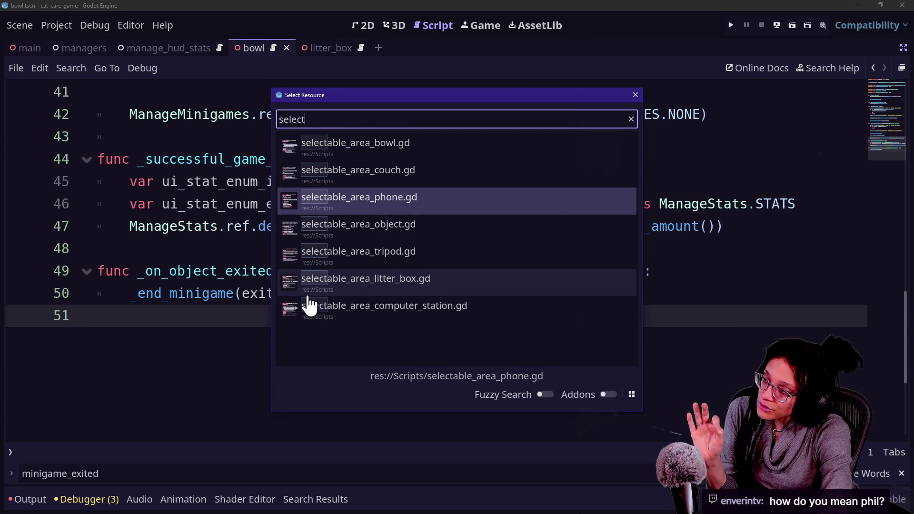
key("Down")
key("Return")
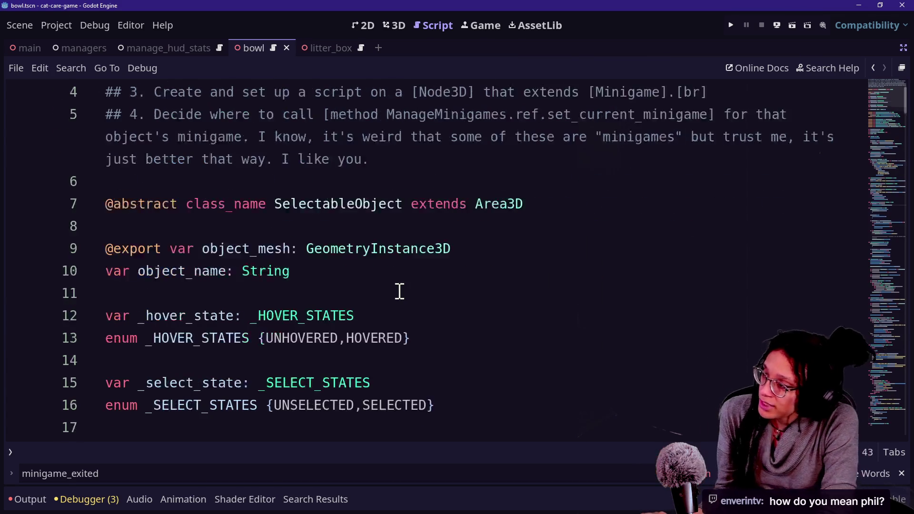
scroll(400, 292, "down", 4)
left_click_drag(282, 294, 370, 378)
left_click(369, 380)
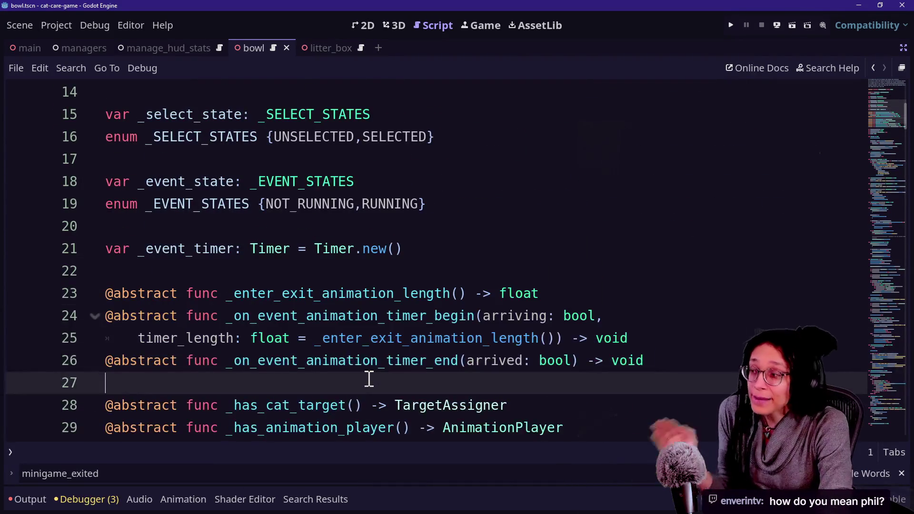
scroll(370, 380, "down", 3)
left_click(398, 336)
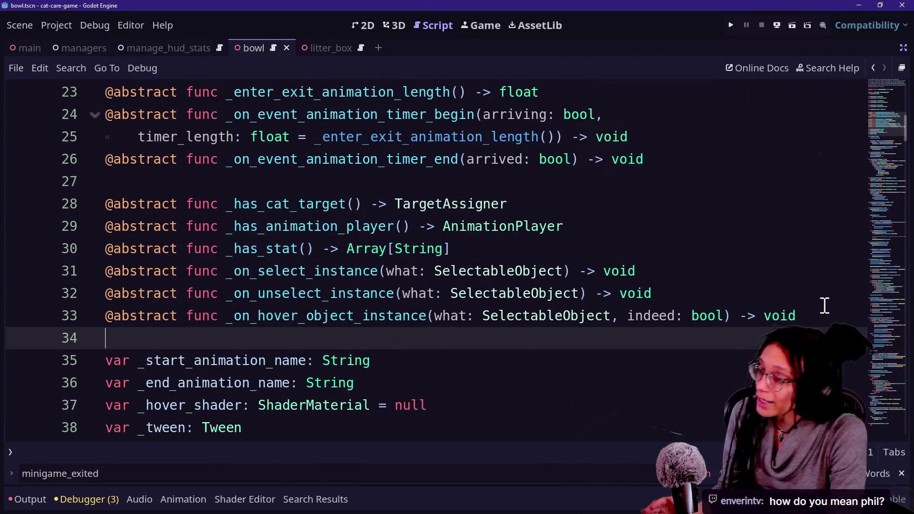
left_click(815, 294)
left_click(557, 247)
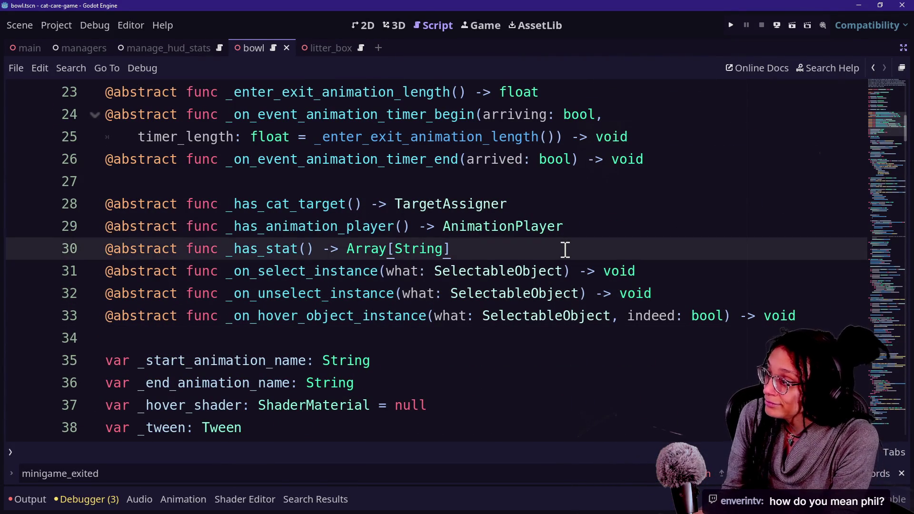
key("Return")
type("#")
type("abst")
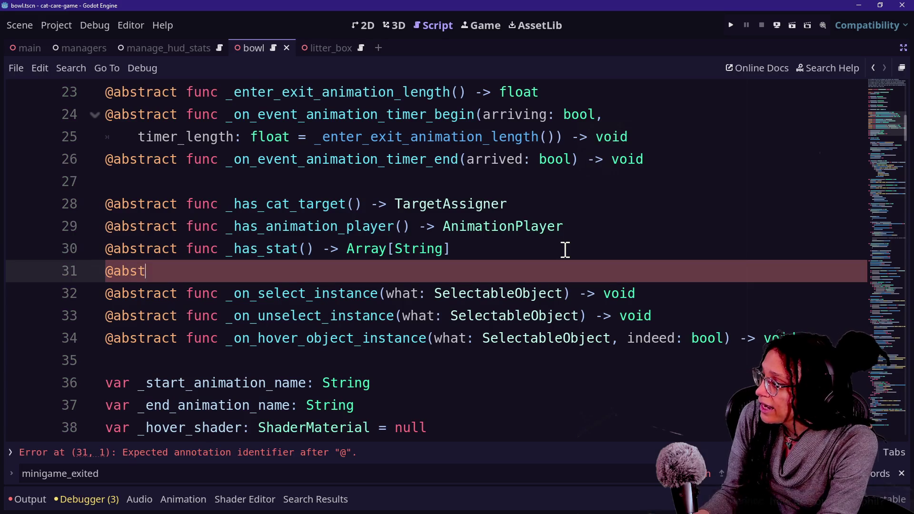
type("_")
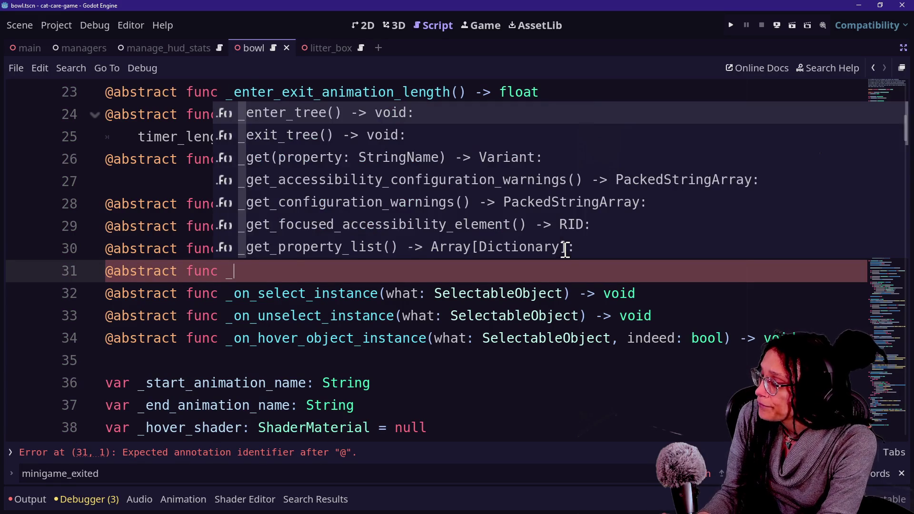
type("has_m(")
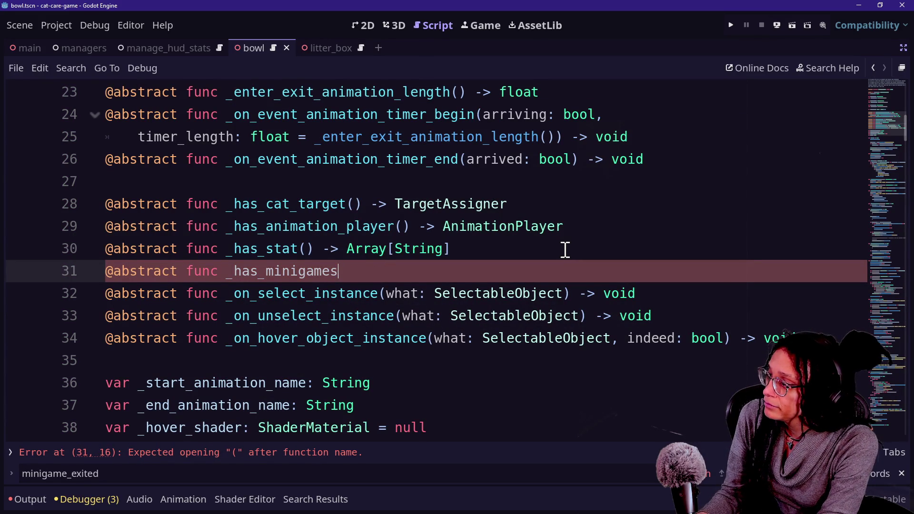
type("-> ")
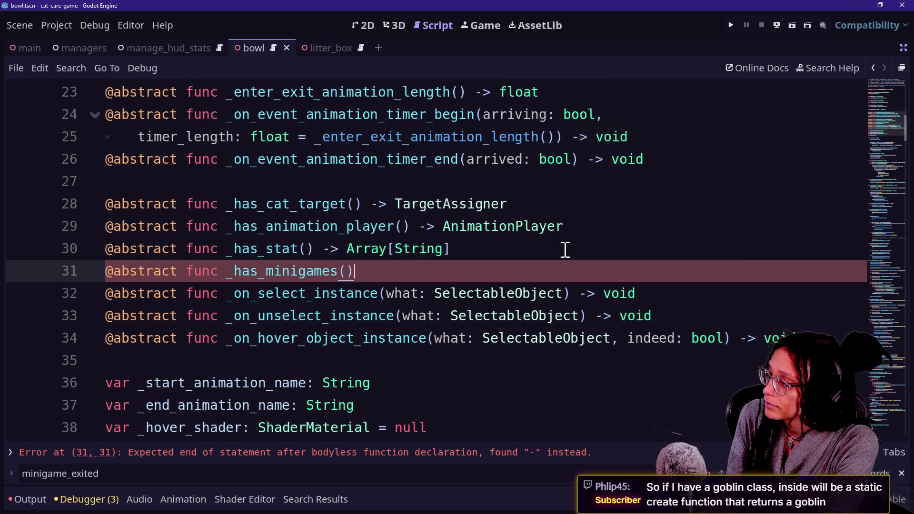
type("Ar")
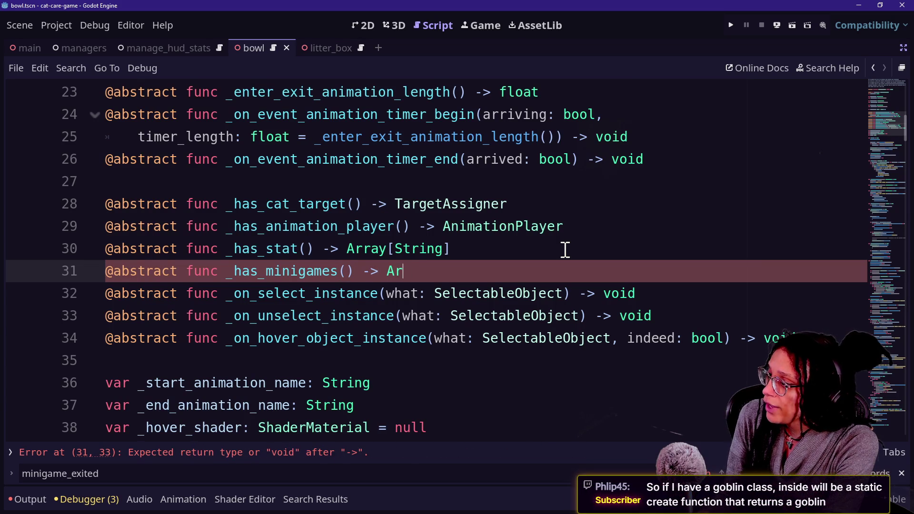
type("ray[M")
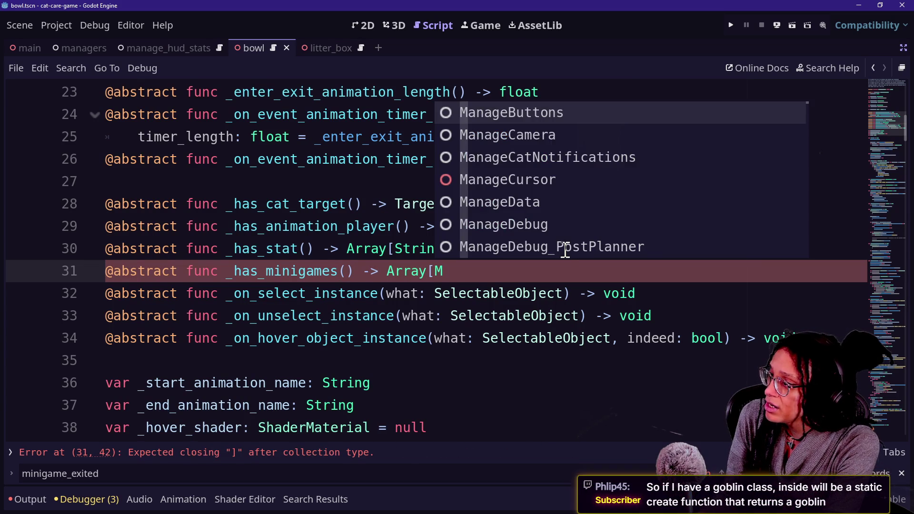
type("inigame]")
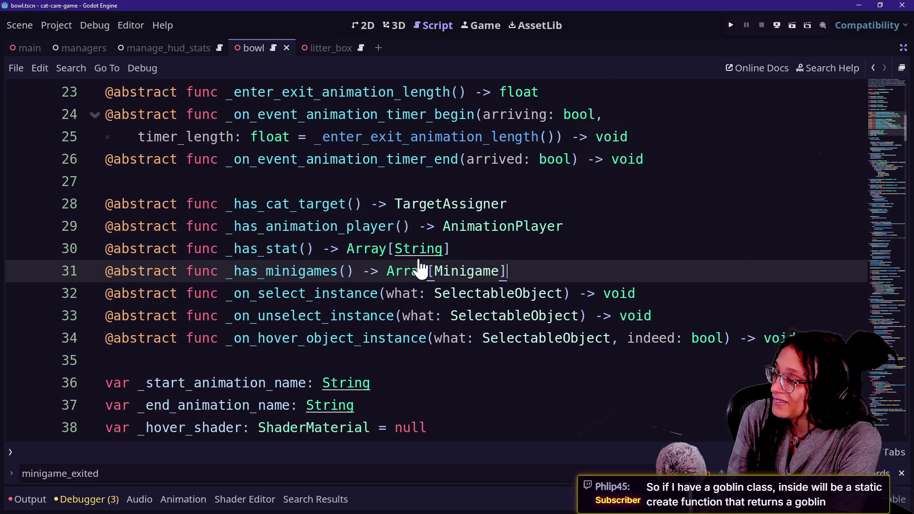
mouse_move(399, 252)
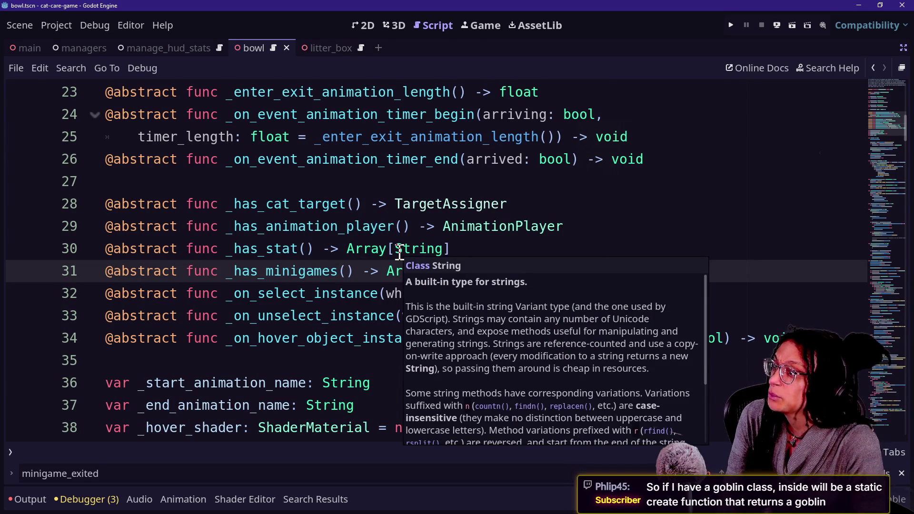
double_click(486, 272)
key("BackSpace")
key("ctrl+z")
scroll(302, 265, "down", 6)
scroll(302, 266, "up", 13)
scroll(117, 224, "down", 3)
scroll(117, 225, "up", 3)
scroll(118, 225, "down", 2)
scroll(117, 225, "up", 2)
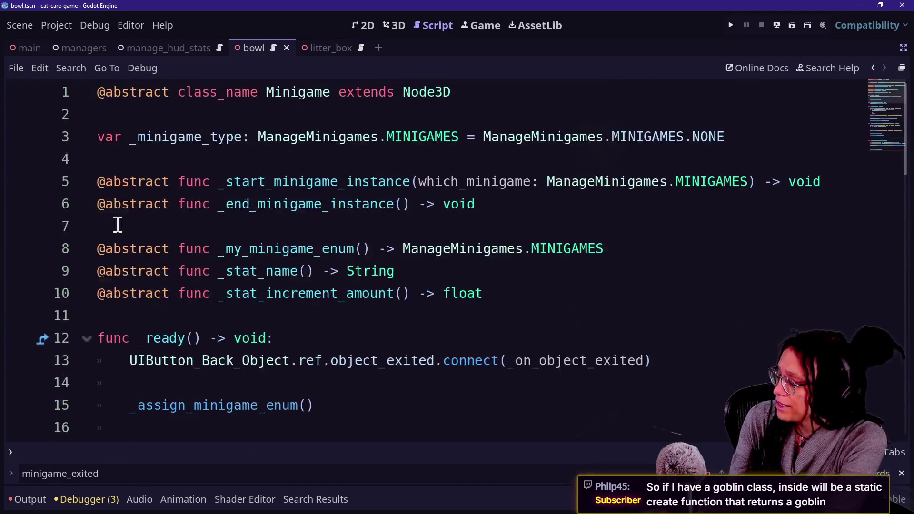
Open manage_minigames.gd and review the MINIGAMES enum values
key("shift+alt+o")
type("manage_mini")
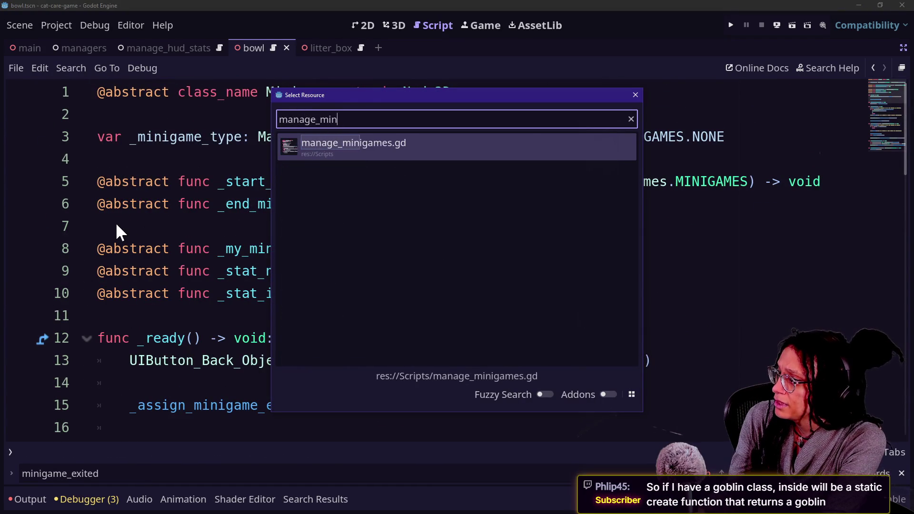
key("Return")
scroll(85, 425, "up", 3)
scroll(87, 429, "up", 5)
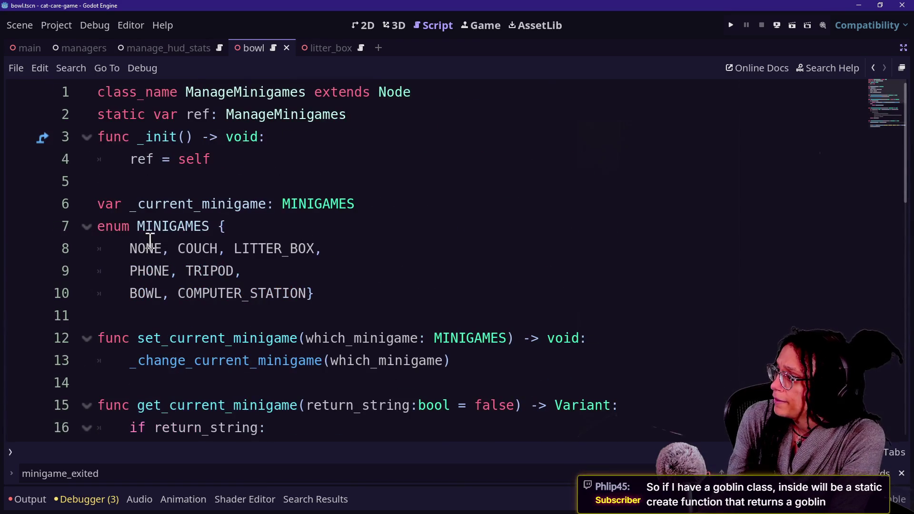
left_click_drag(99, 247, 275, 271)
left_click(275, 272)
mouse_move(371, 302)
left_mouse_down()
mouse_move(102, 261)
mouse_move(343, 273)
mouse_move(257, 273)
mouse_move(209, 299)
mouse_move(241, 267)
mouse_move(282, 194)
mouse_move(281, 373)
mouse_move(179, 345)
mouse_move(224, 306)
mouse_move(301, 292)
left_mouse_up()
left_click(127, 257)
In selectable_area_object.gd, change _has_minigames to return Array[ManageMinigames.MINIGAMES] and save
key("shift+alt+o")
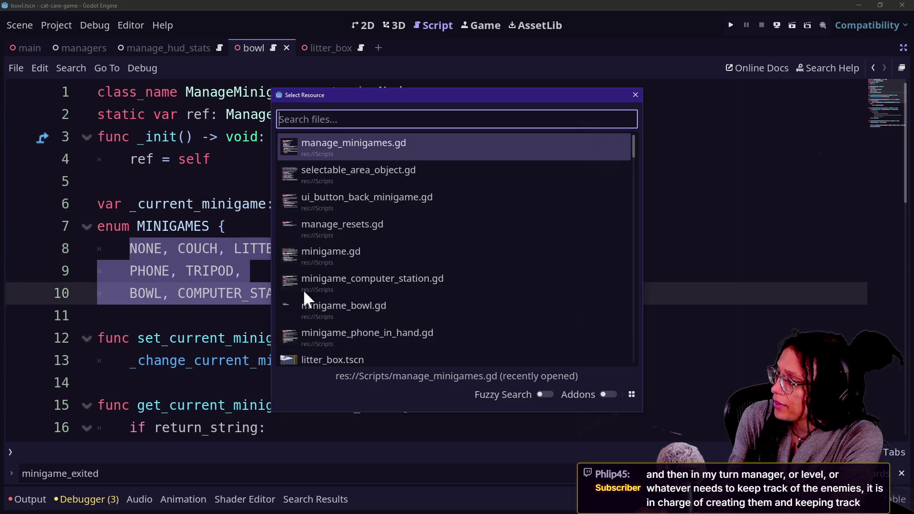
key("Down")
key("Return")
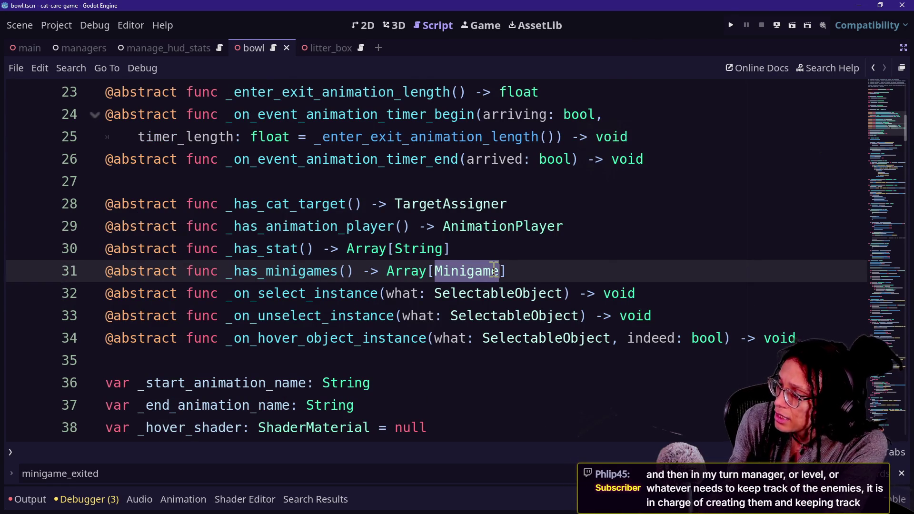
type("ManageM")
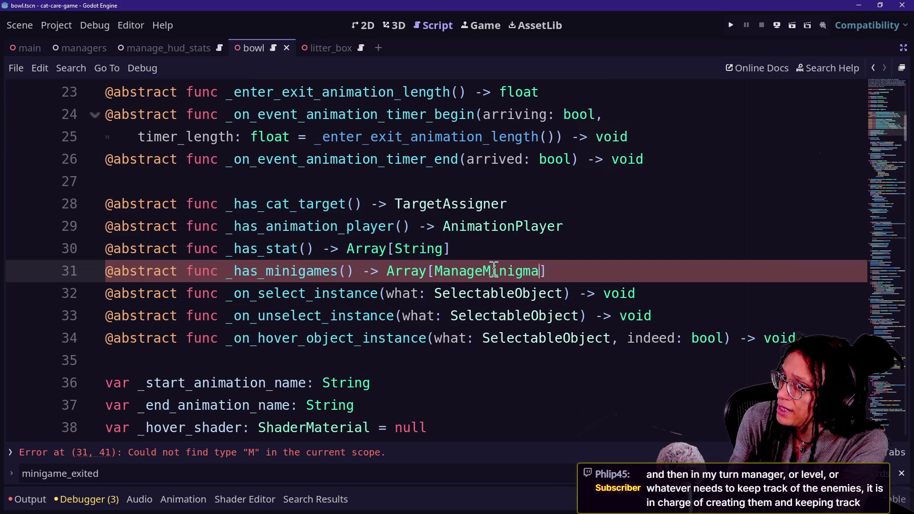
key("BackSpace")
key("BackSpace")
key("BackSpace")
type("ame.MI")
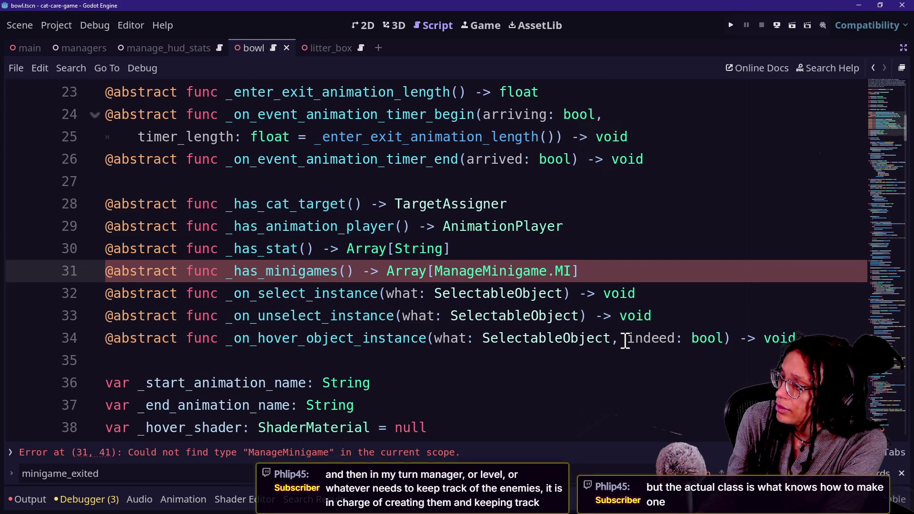
key("BackSpace")
key("BackSpace")
key("BackSpace")
type("s.MINIG")
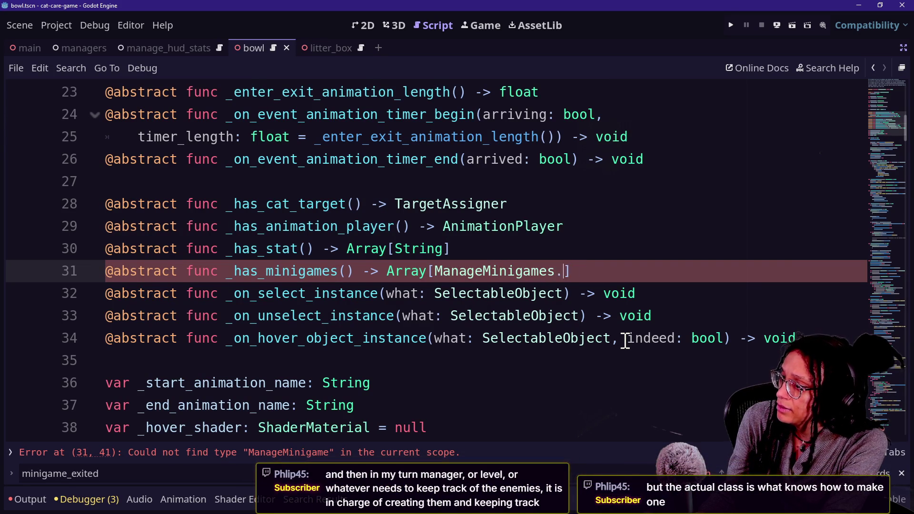
type("AME")
key("Return")
left_click(200, 206)
key("ctrl+s")
scroll(413, 252, "up", 7)
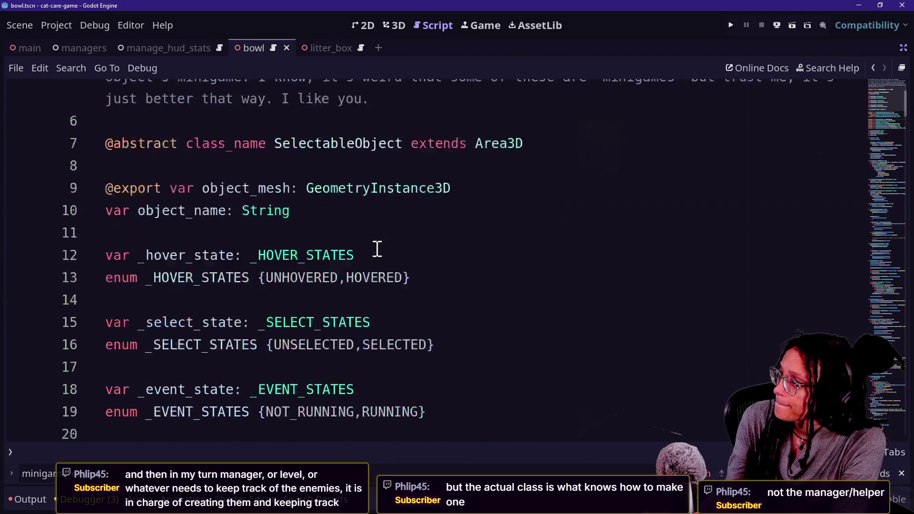
key("shift+alt+o")
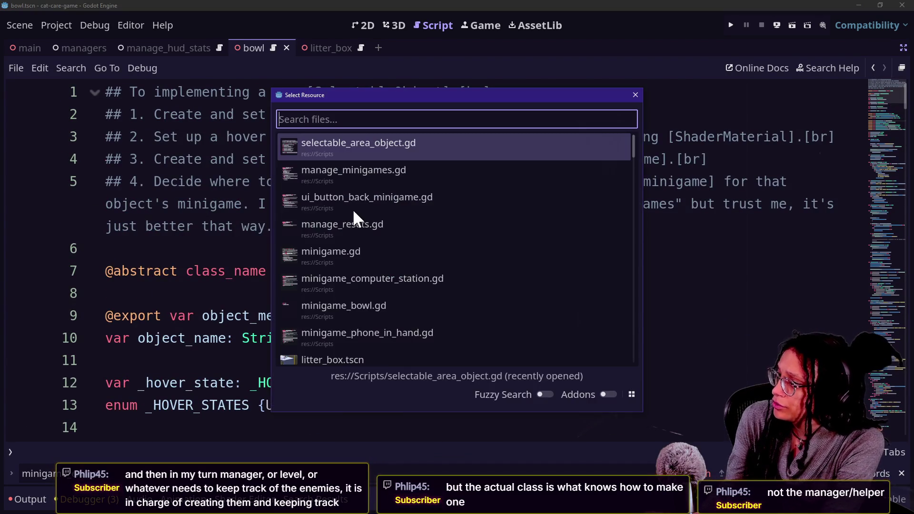
Quick-open selectable_area_bowl.gd and scroll to its _has_stat function
type("s")
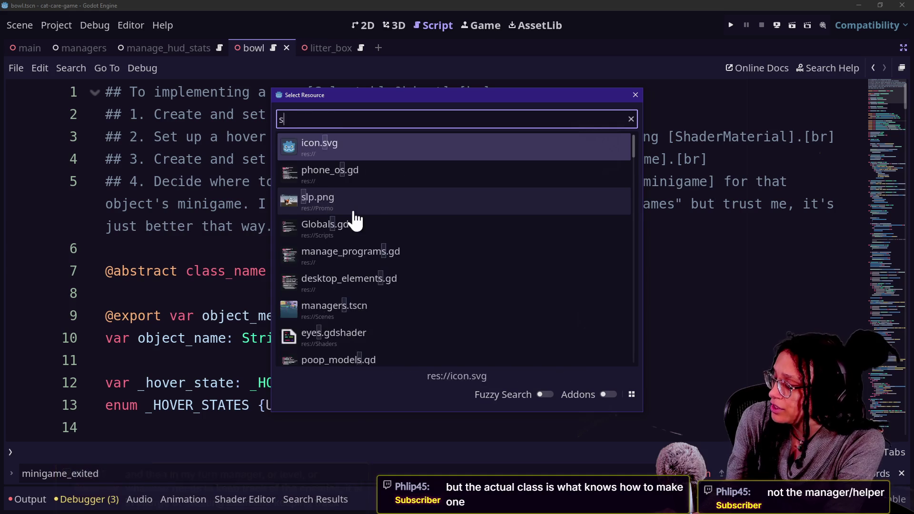
type("electable_area")
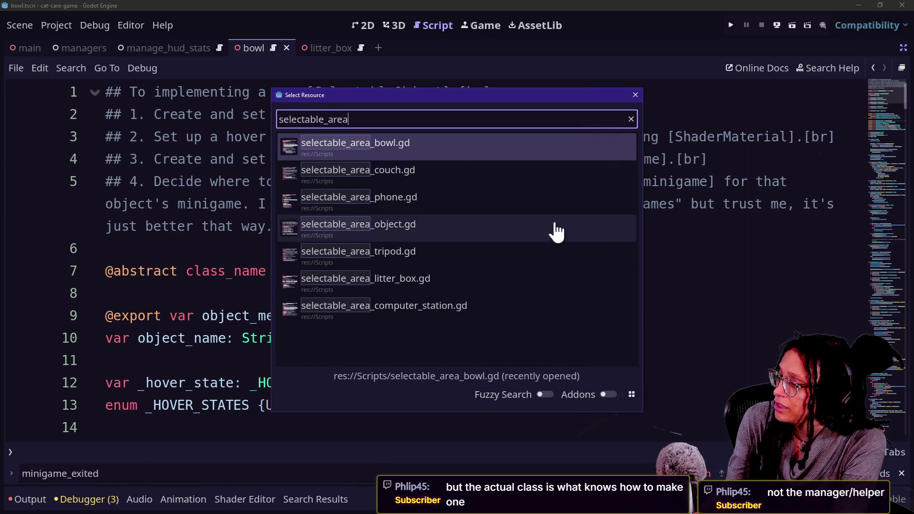
double_click(418, 153)
scroll(434, 267, "down", 6)
scroll(436, 270, "down", 1)
scroll(435, 269, "up", 4)
scroll(435, 268, "down", 2)
Add a _has_minigames() -> Array[ManageMinigames.MINIGAMES] function below _has_stat using autocomplete
left_click(516, 280)
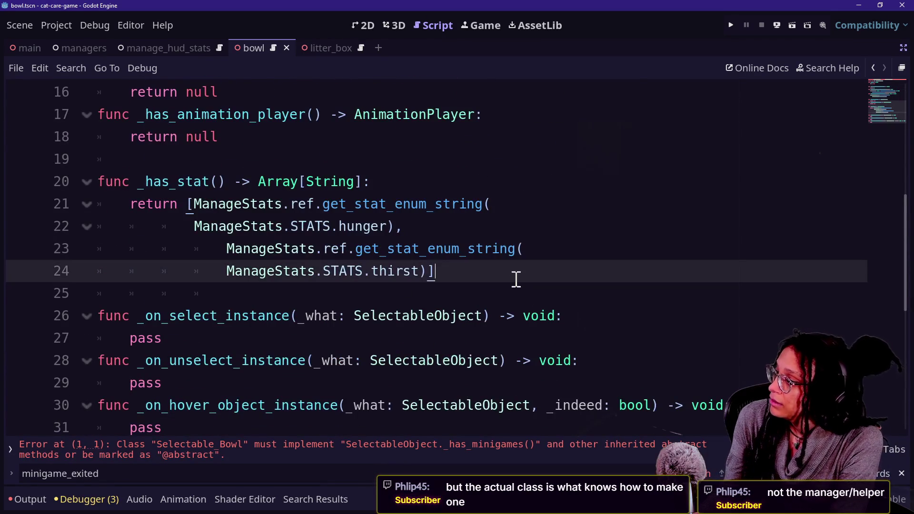
key("Down")
key("Return")
key("Up")
key("BackSpace")
key("BackSpace")
key("BackSpace")
key("Return")
type("f")
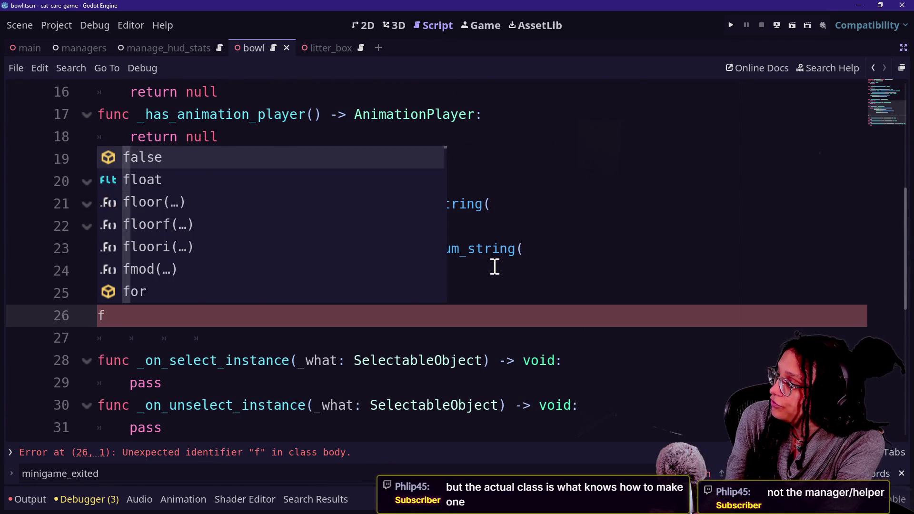
type("b")
key("BackSpace")
type("unc")
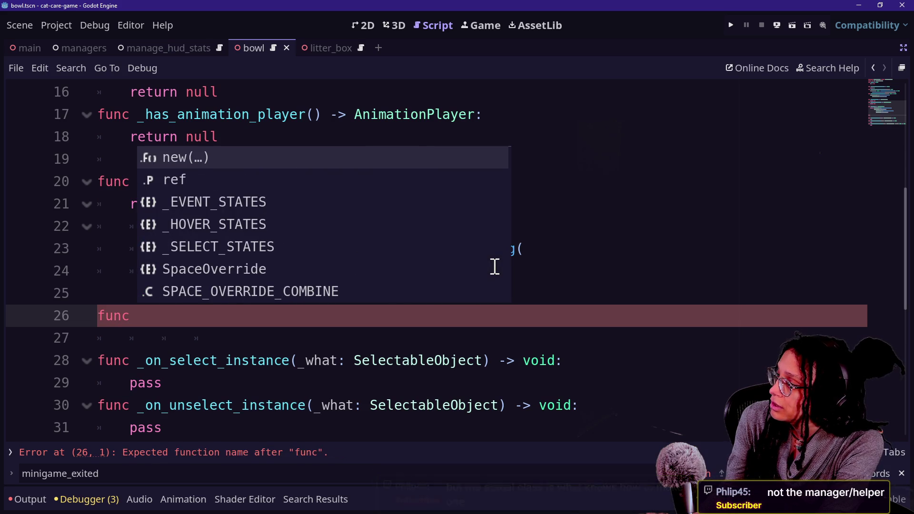
key("Escape")
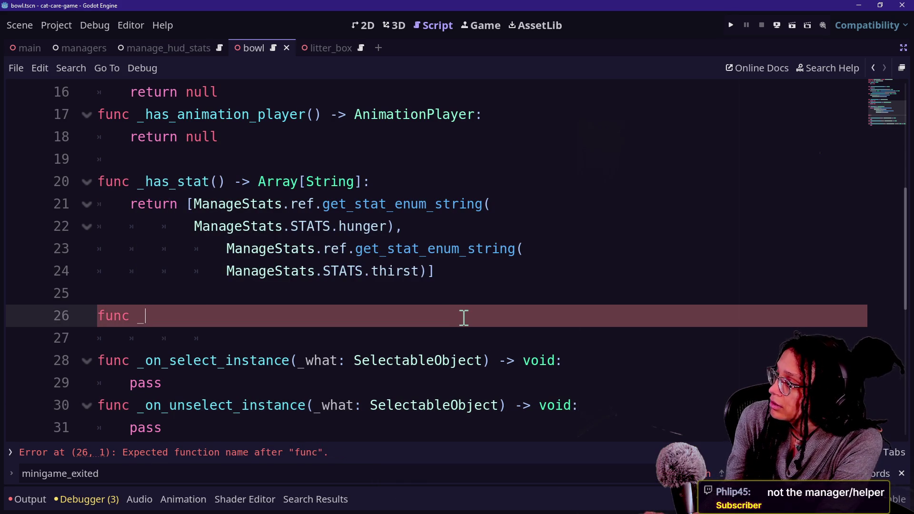
type("has")
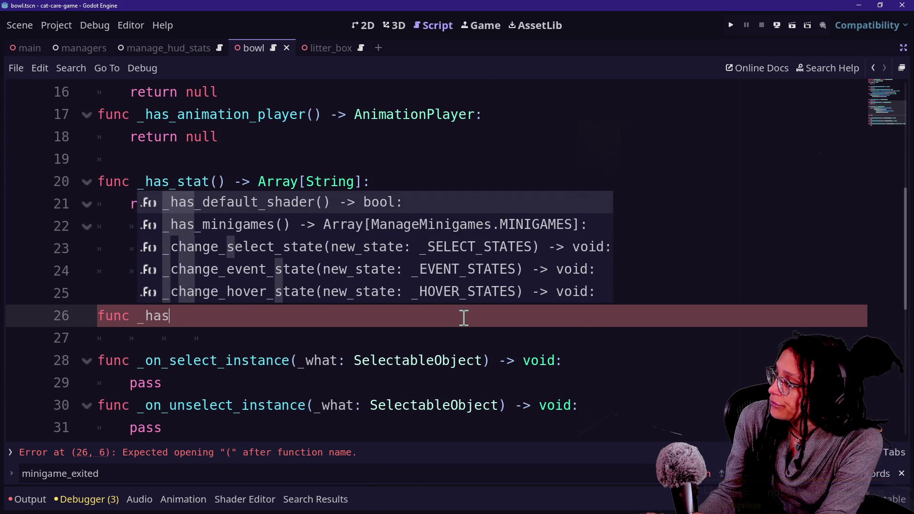
key("Down")
key("Return")
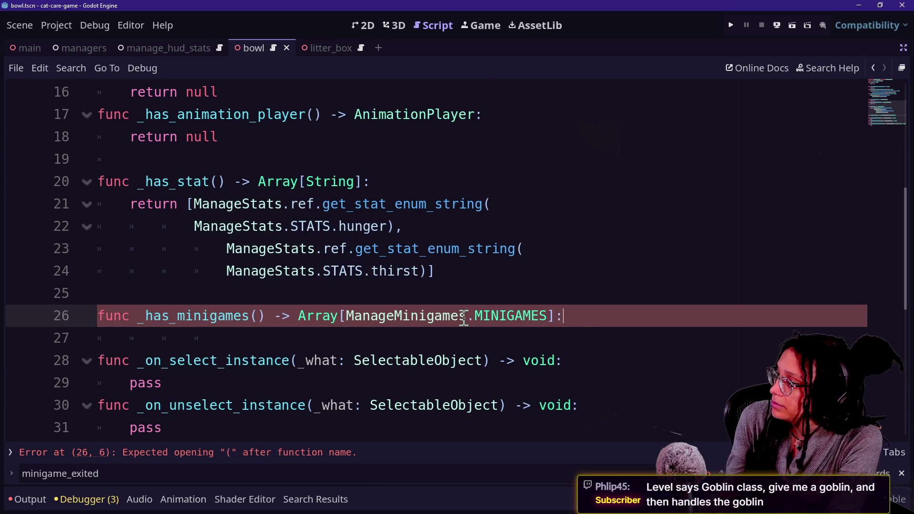
key("Return")
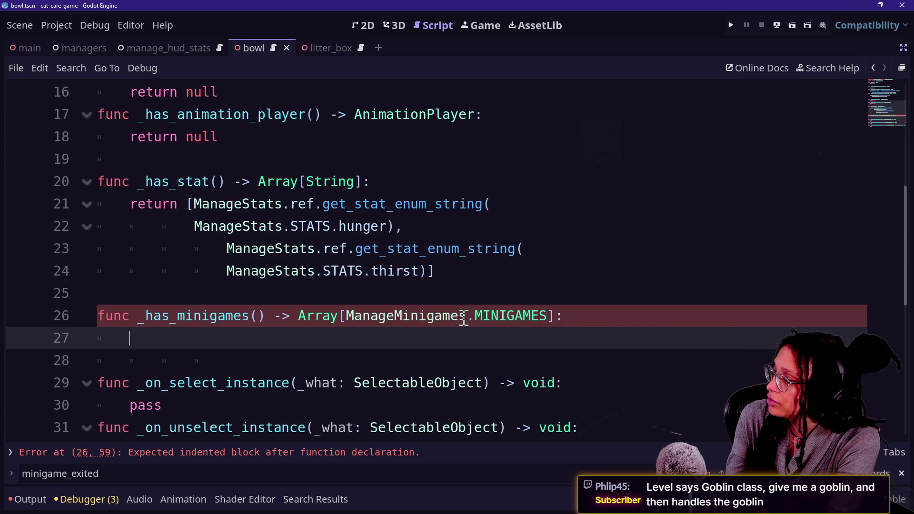
Make _has_minigames return [ManageMinigames.MINIGAMES.BOWL]
type("re")
type("return")
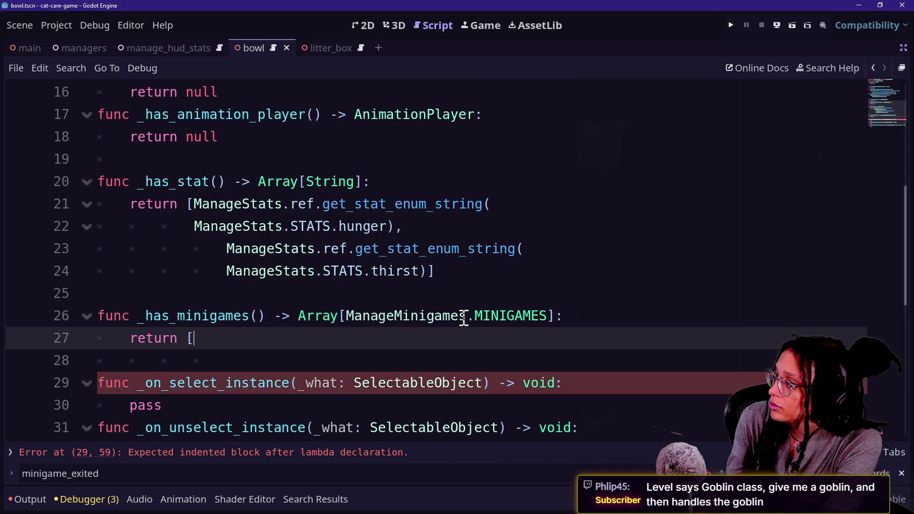
scroll(464, 318, "up", 5)
scroll(464, 318, "down", 5)
type("Manage")
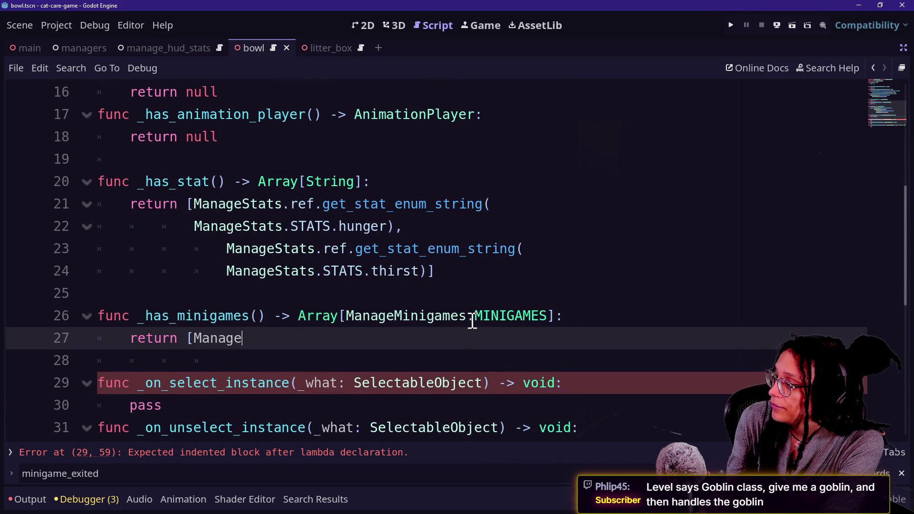
type("Minigames.Mi")
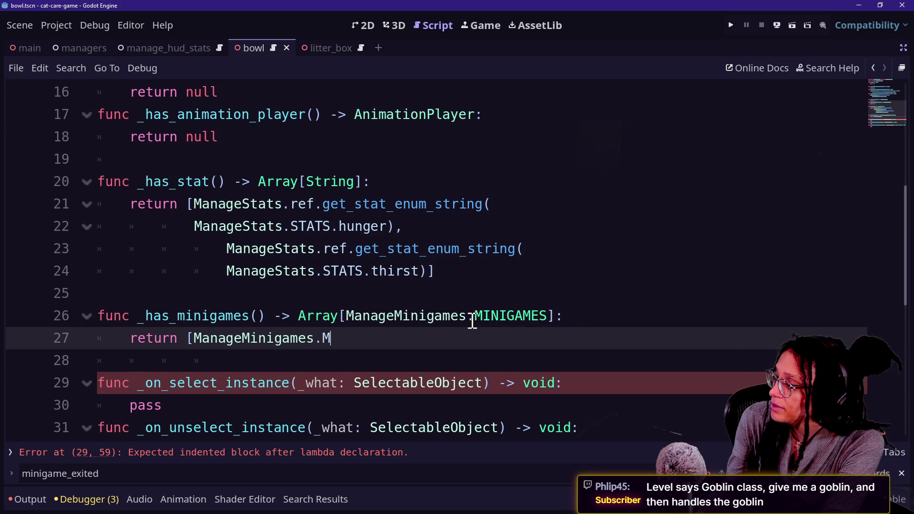
type("n")
key("Return")
type(".")
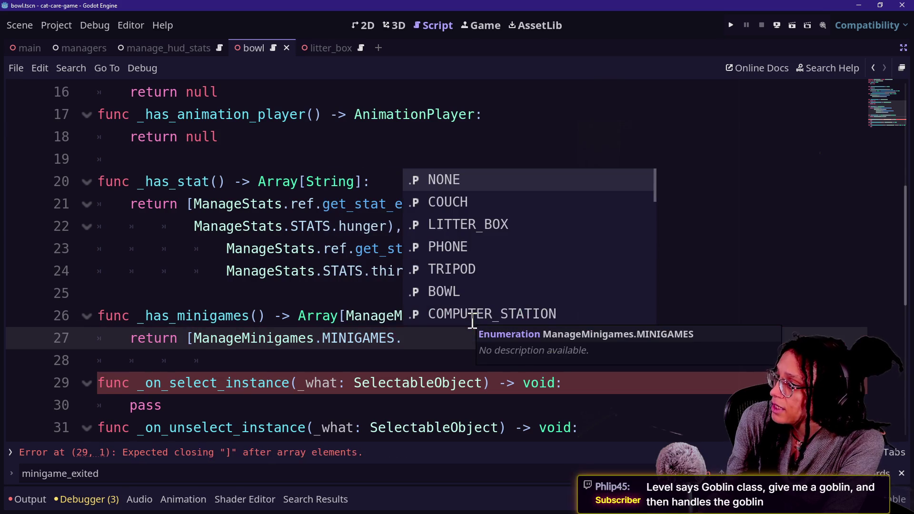
key("Down")
key("Down")
key("Down")
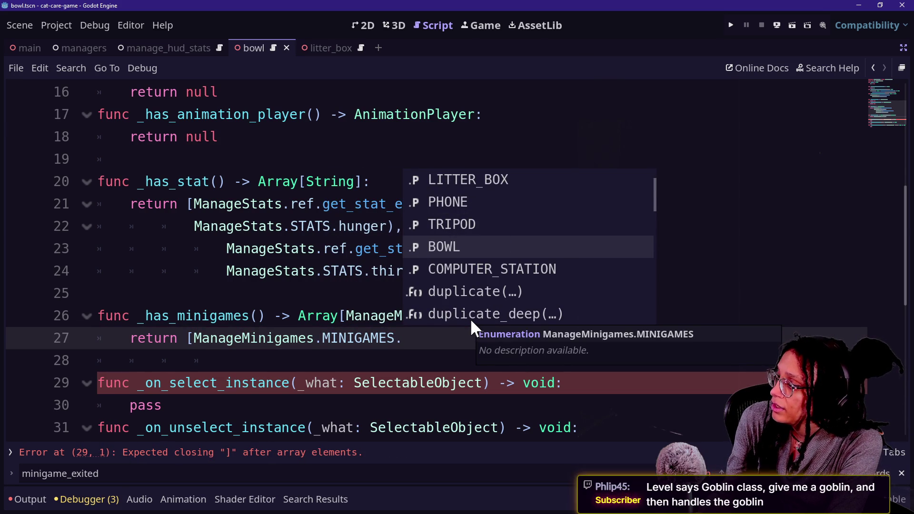
key("Return")
type("]")
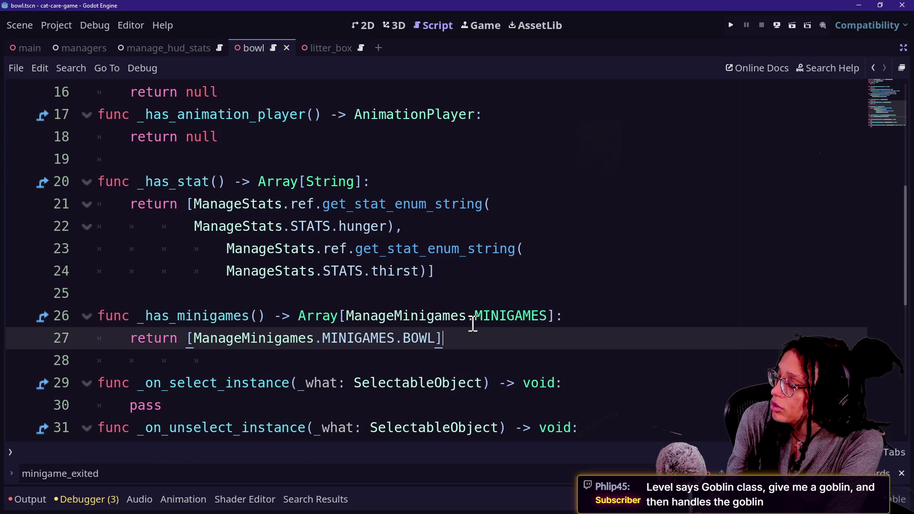
left_click(376, 339, "ctrl")
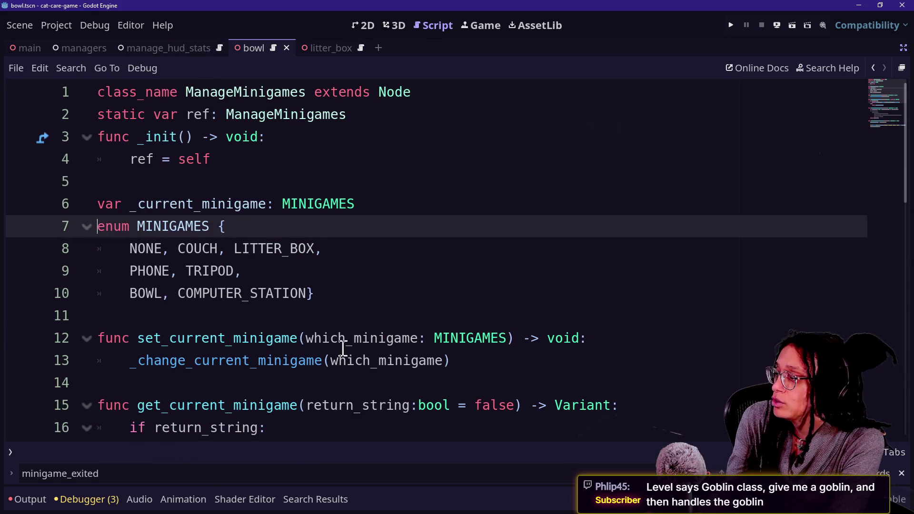
Delete BOWL from the MINIGAMES enum and search the whole project for MINIGAMES.BOWL
double_click(165, 291)
key("BackSpace")
key("BackSpace")
key("BackSpace")
key("ctrl+shift+f")
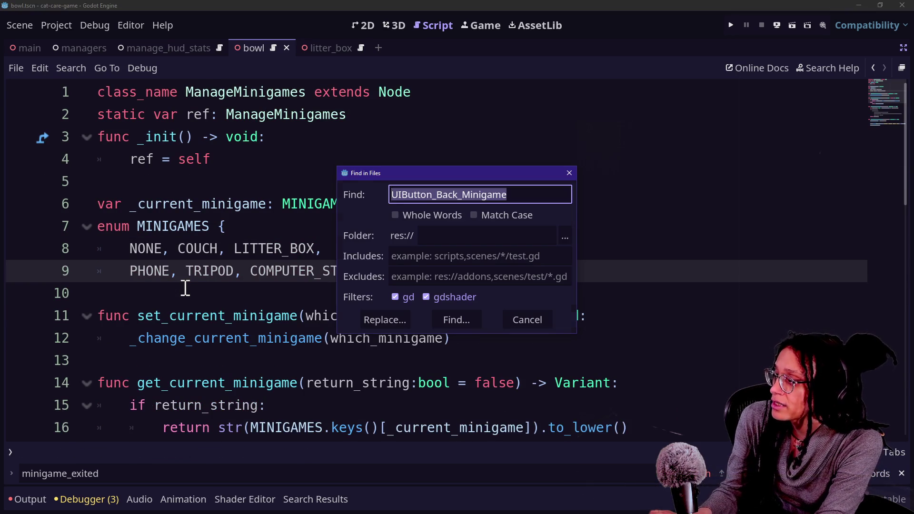
type("MINIG")
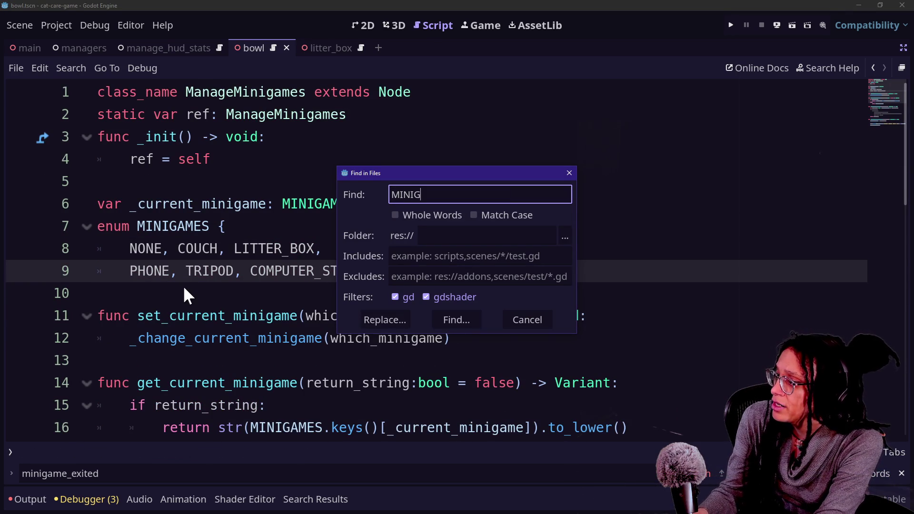
type("AMES")
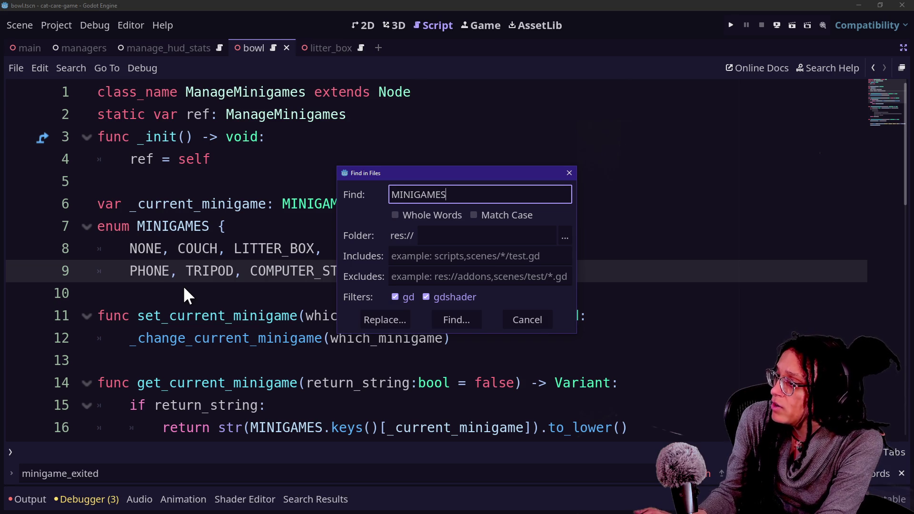
type(".BOWL")
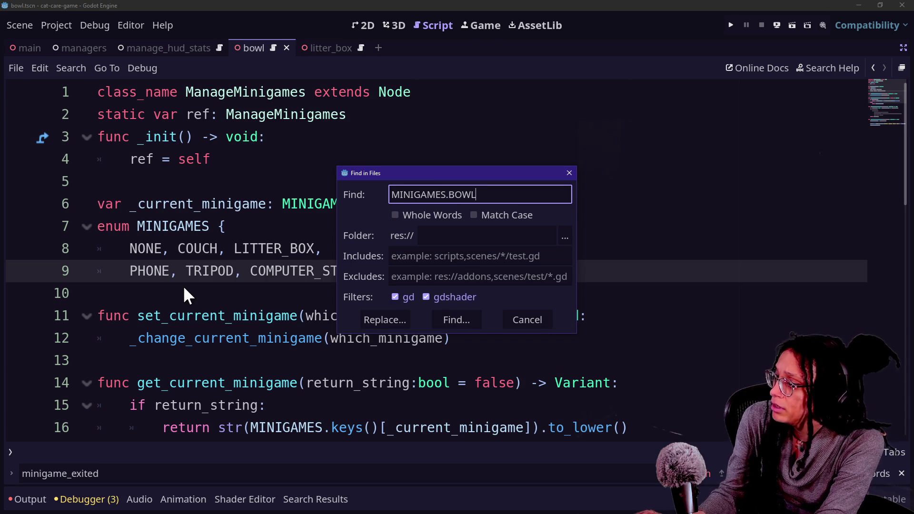
key("Return")
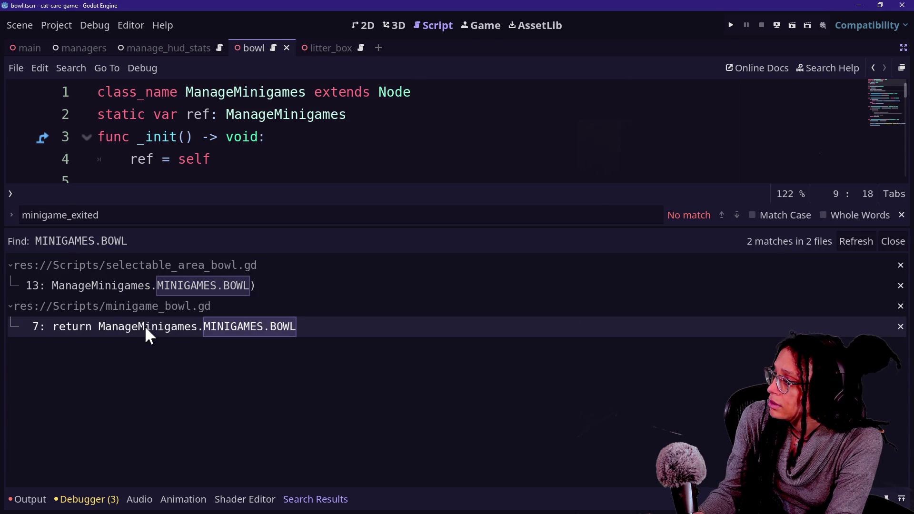
left_click(141, 323)
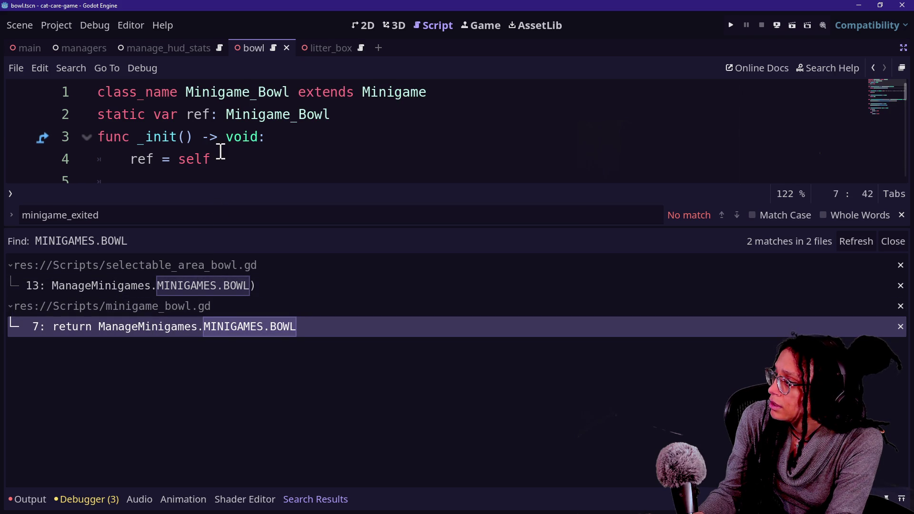
Inspect the _my_minigame_enum function in minigame_bowl.gd and hide the search results panel
scroll(221, 153, "down", 3)
scroll(220, 151, "up", 2)
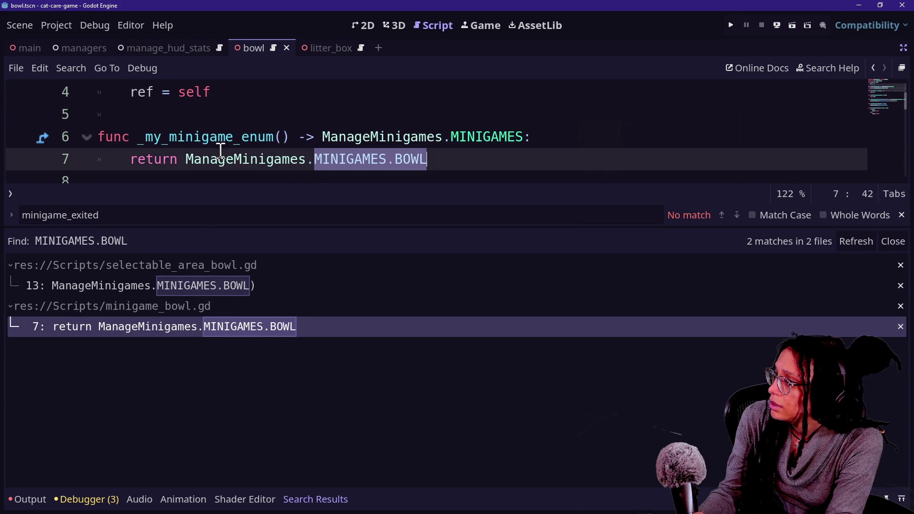
left_click_drag(145, 137, 290, 137)
left_click(482, 164)
left_click(126, 134)
left_click_drag(127, 134, 419, 161)
left_click(425, 161)
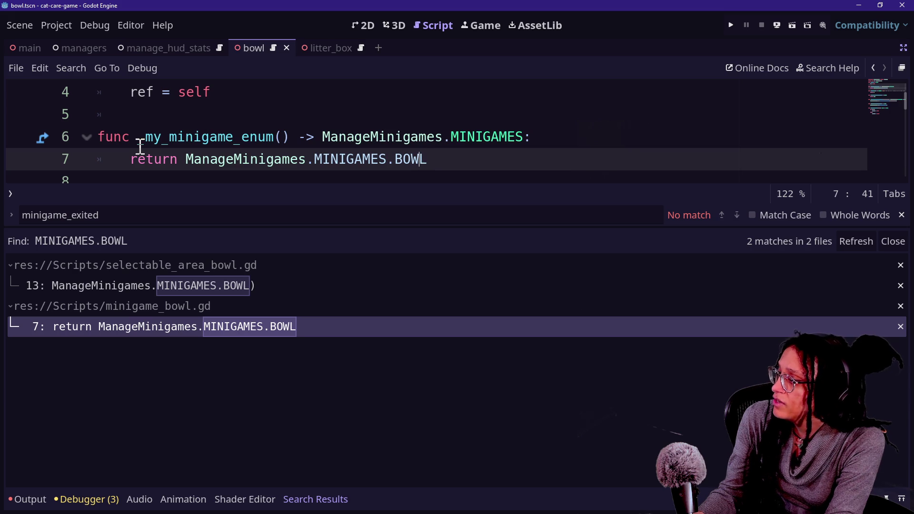
left_click_drag(137, 139, 295, 130)
left_click(299, 129)
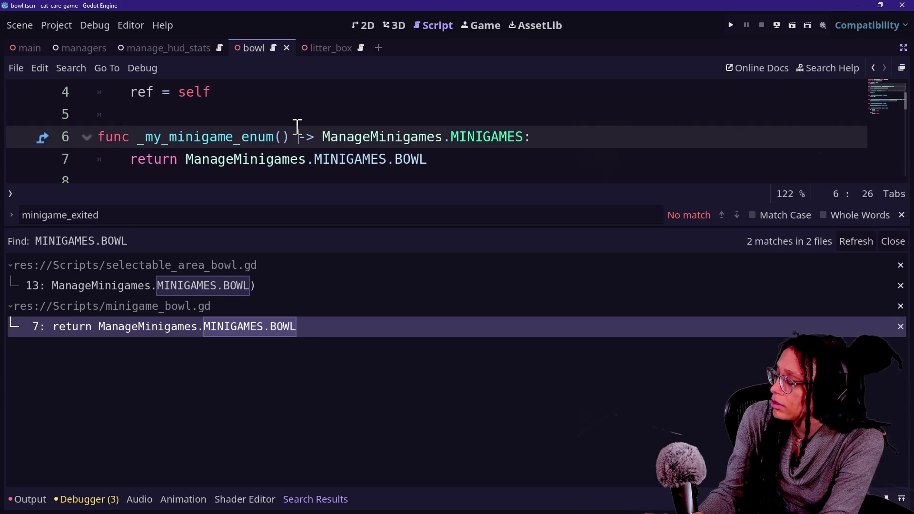
key("ctrl+j")
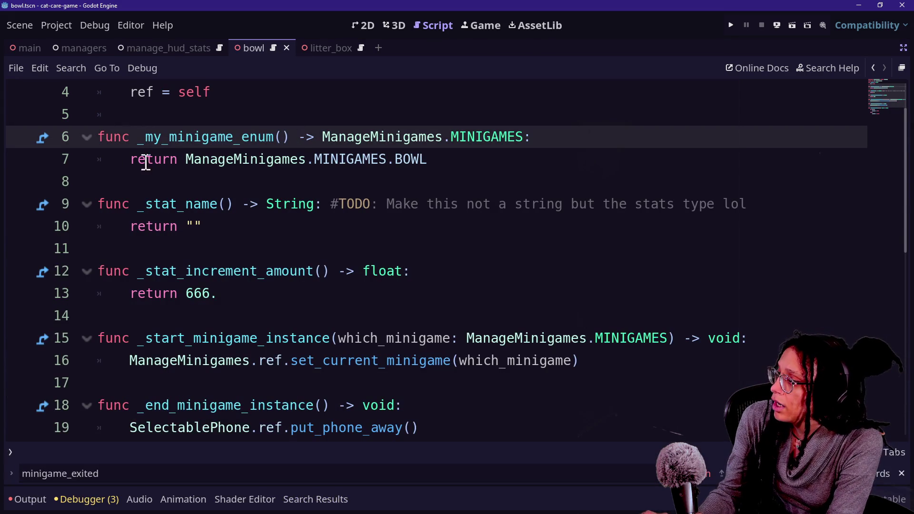
scroll(162, 162, "up", 2)
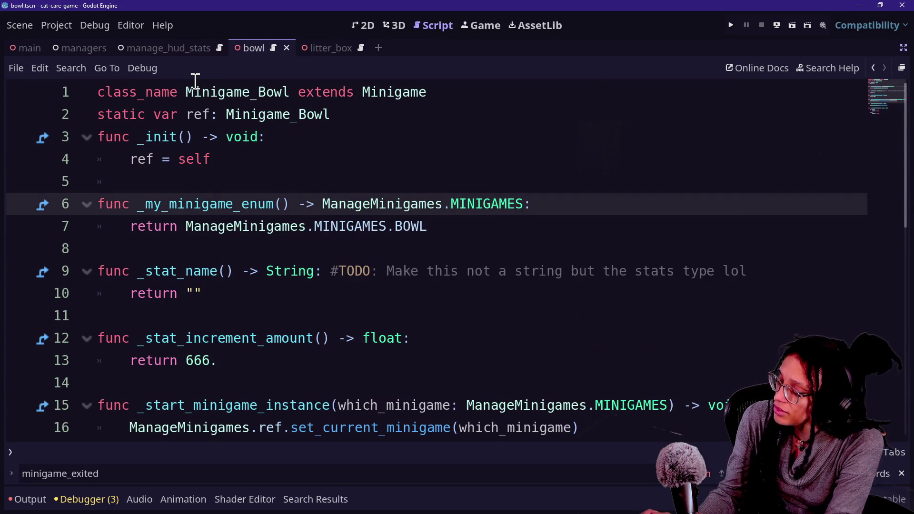
Rerun the project-wide MINIGAMES.BOWL search and open its first match in selectable_area_bowl.gd
key("ctrl+alt+o")
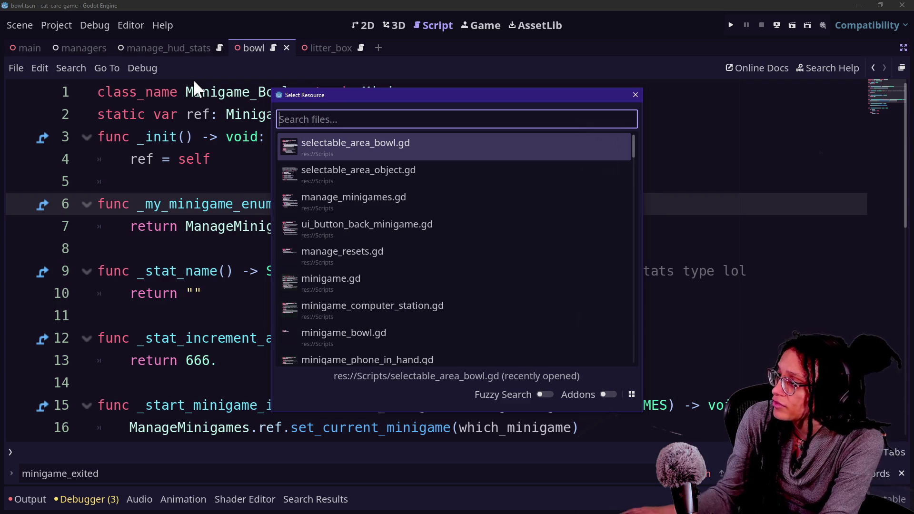
key("Escape")
key("alt+o")
key("ctrl+alt+o")
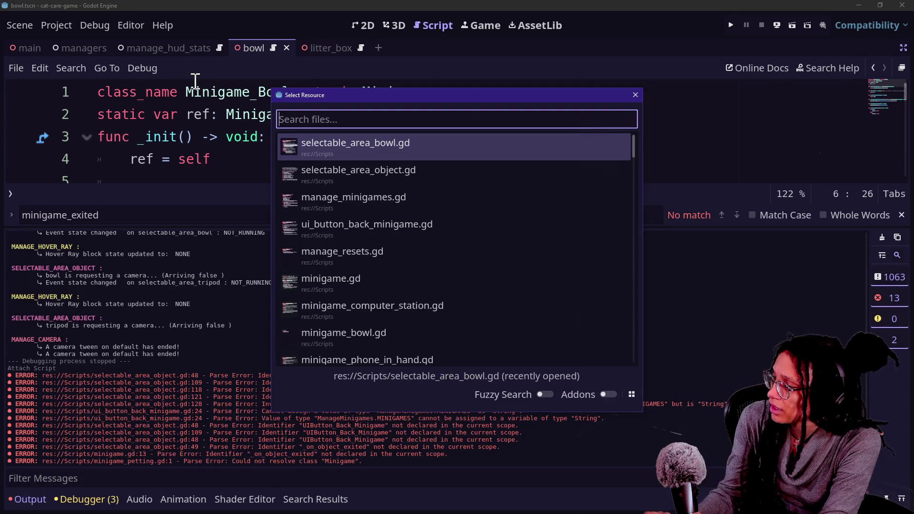
key("Escape")
key("ctrl+shift+f")
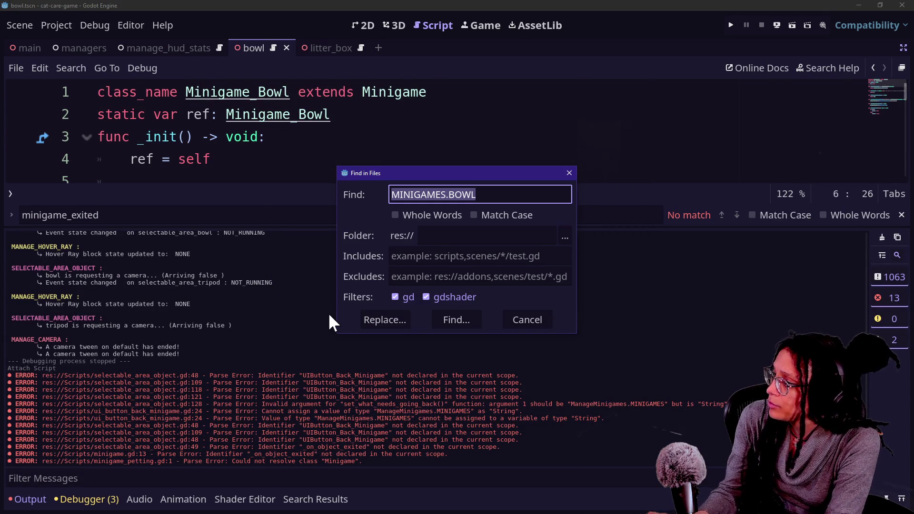
key("Return")
left_click(277, 285)
left_click(353, 115)
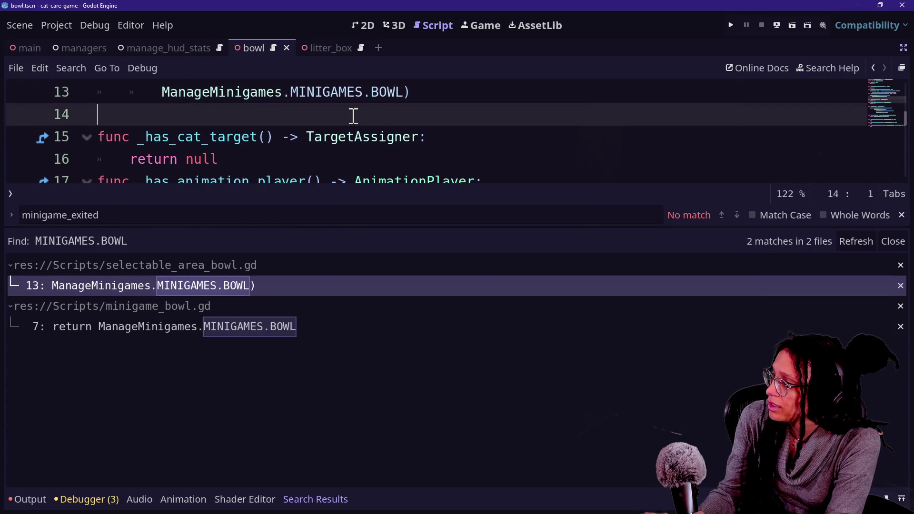
Hide the search results and inspect the set_current_minigame call in _on_event_animation_timer_end
key("ctrl+j")
scroll(353, 116, "up", 2)
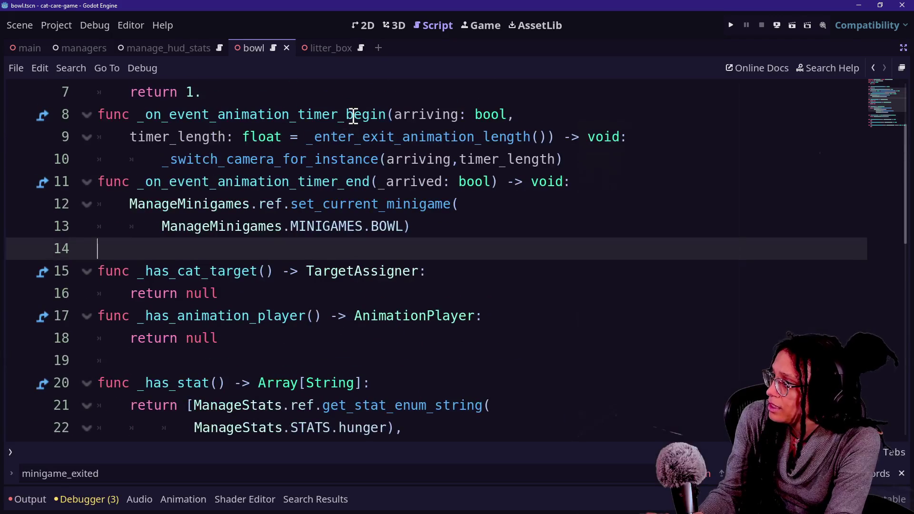
double_click(333, 183)
left_click(224, 196)
left_click_drag(217, 182, 250, 204)
left_click(180, 196)
left_click(431, 227)
left_click(284, 183)
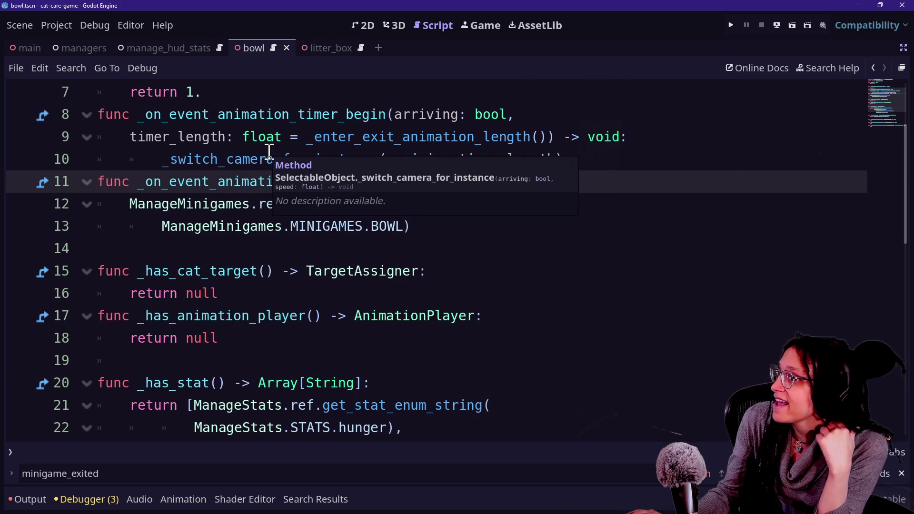
left_click(180, 241)
left_click(190, 228)
left_click(439, 220)
Comment out the set_current_minigame BOWL call, add pass below it, and save
left_click_drag(437, 216, 438, 204)
key("ctrl+k")
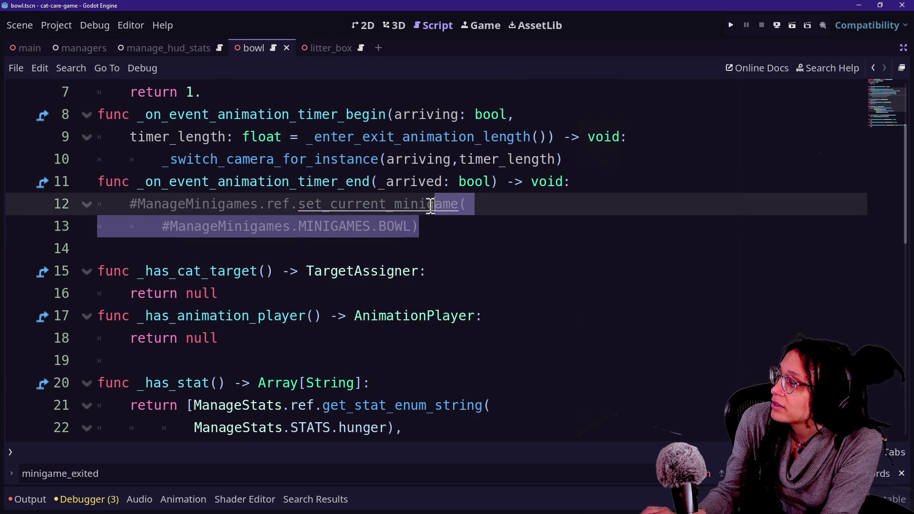
left_click(477, 244)
left_click(428, 227)
key("Return")
type("pas")
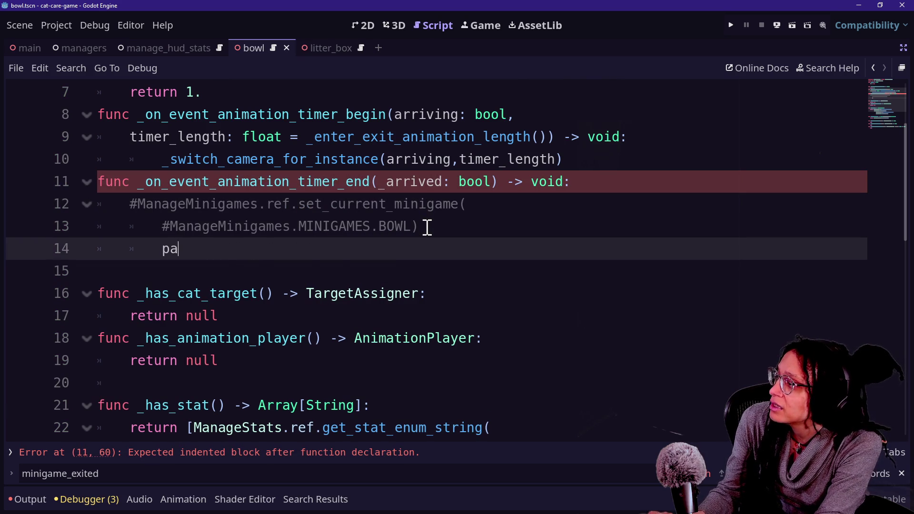
key("BackSpace")
key("BackSpace")
key("BackSpace")
type("ass")
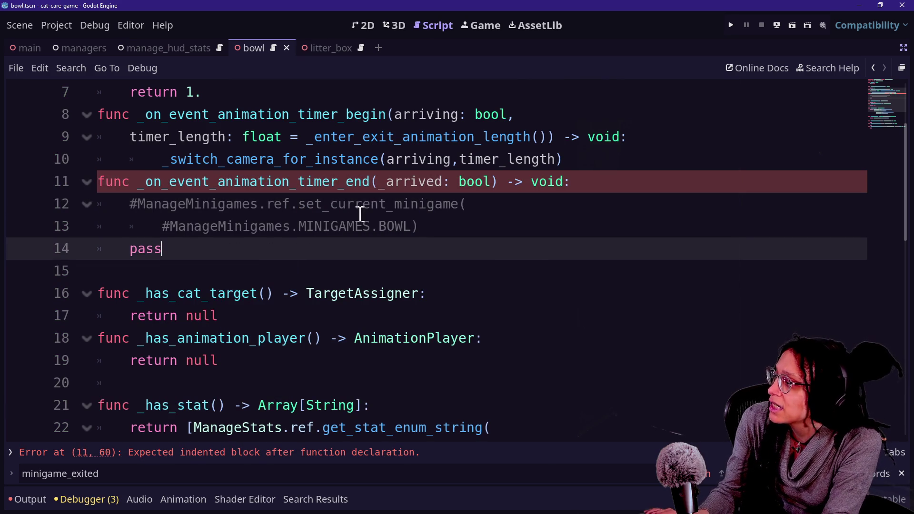
key("ctrl+s")
Scroll to _has_minigames on line 28 and jump to the MINIGAMES enum definition
scroll(385, 238, "down", 4)
scroll(386, 237, "down", 3)
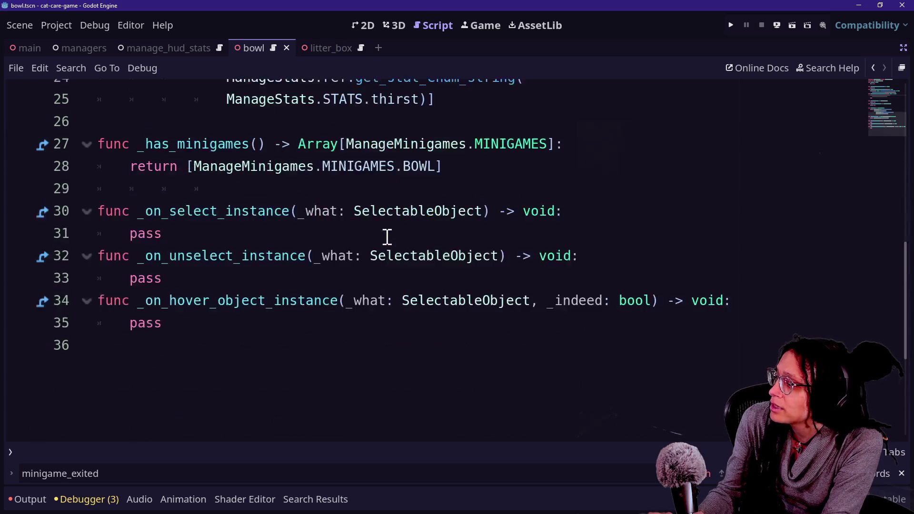
left_click(288, 237)
scroll(370, 236, "up", 2)
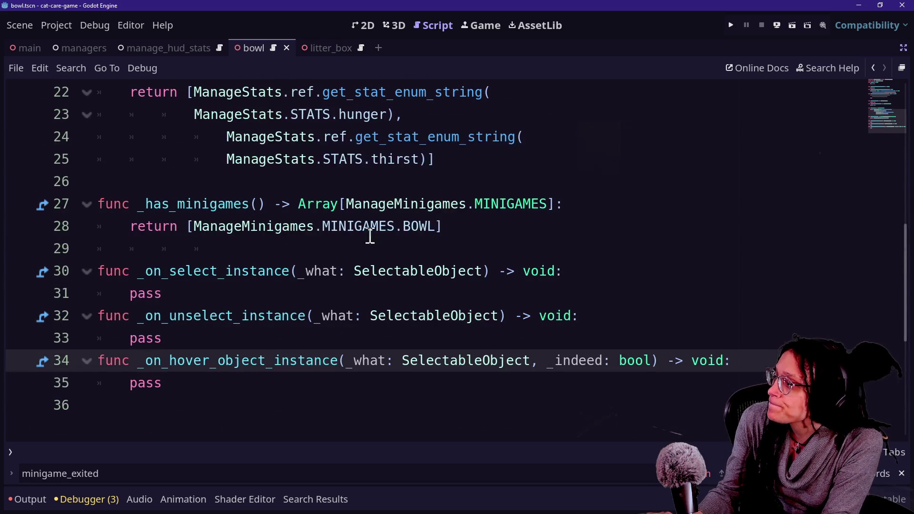
left_click(452, 234)
left_click(388, 227, "ctrl")
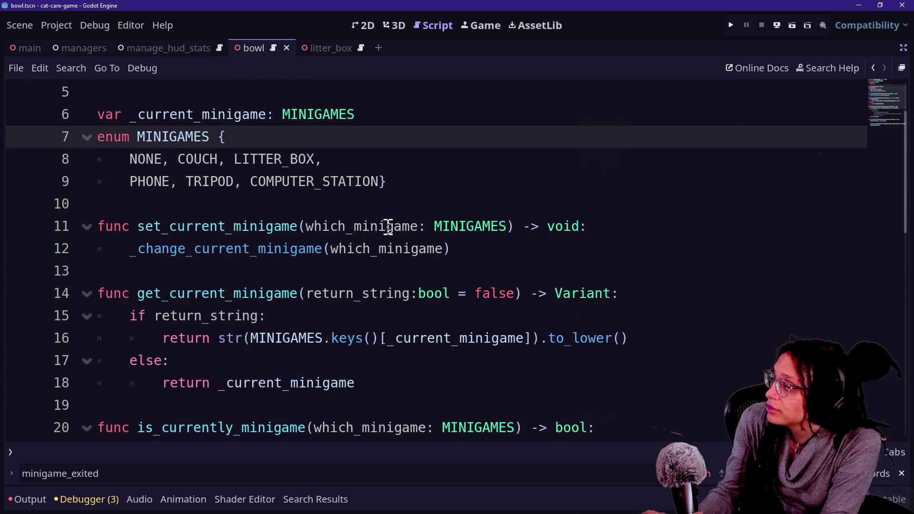
Append THIRST and HUNGER after COMPUTER_STATION in the MINIGAMES enum and save
left_click(338, 247)
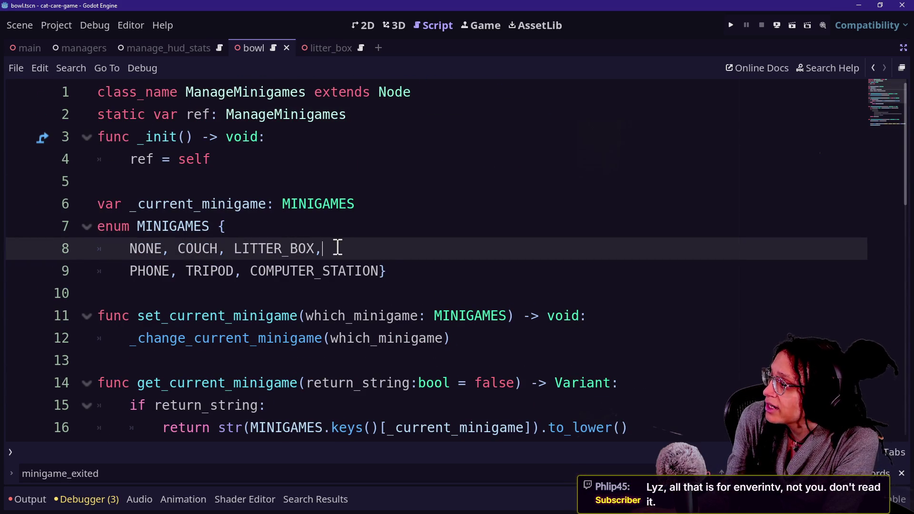
left_click(382, 271)
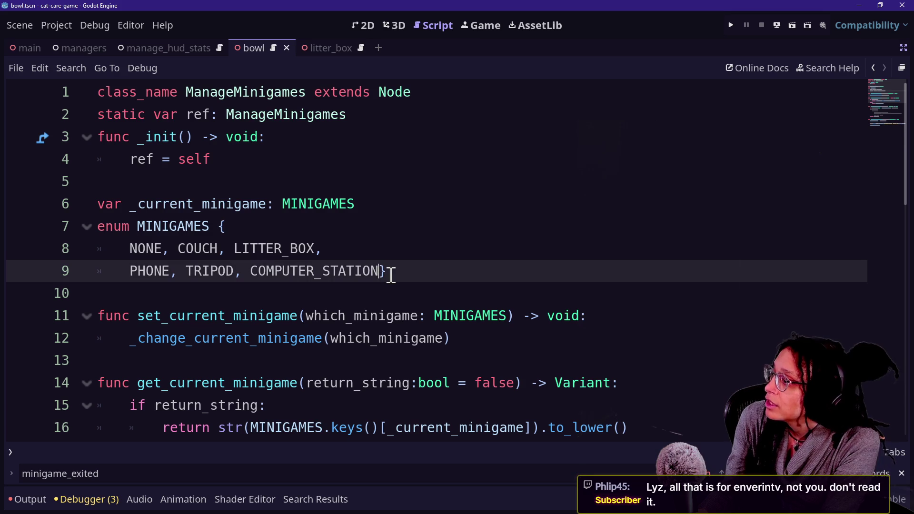
type(",")
key("Return")
type("THURS")
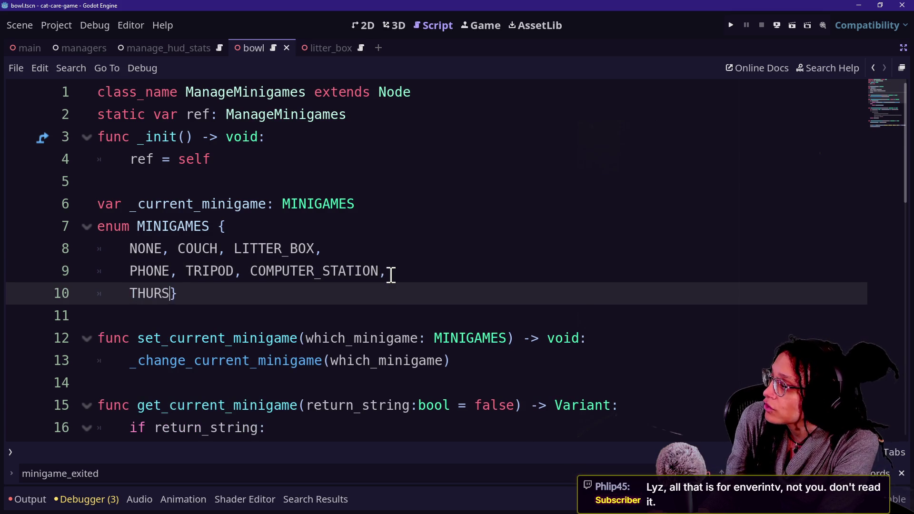
key("BackSpace")
key("BackSpace")
key("BackSpace")
type("IRST, H")
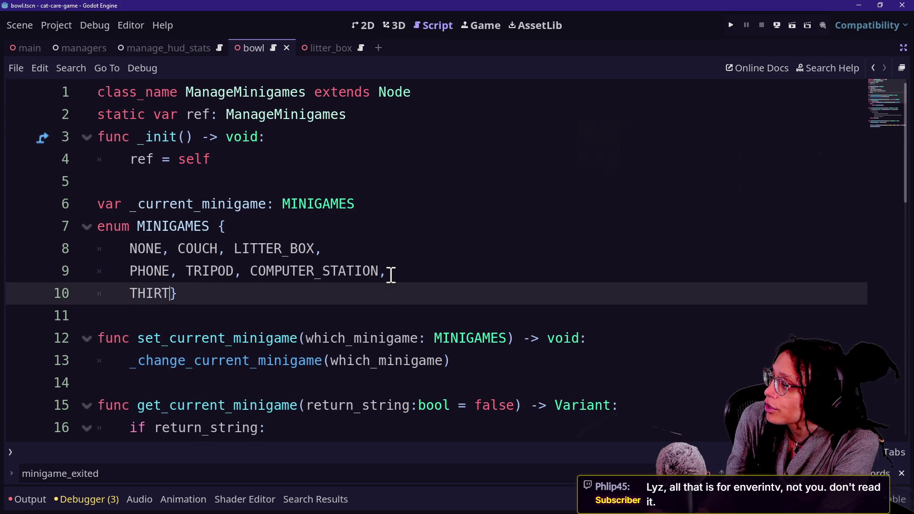
type("UNGER")
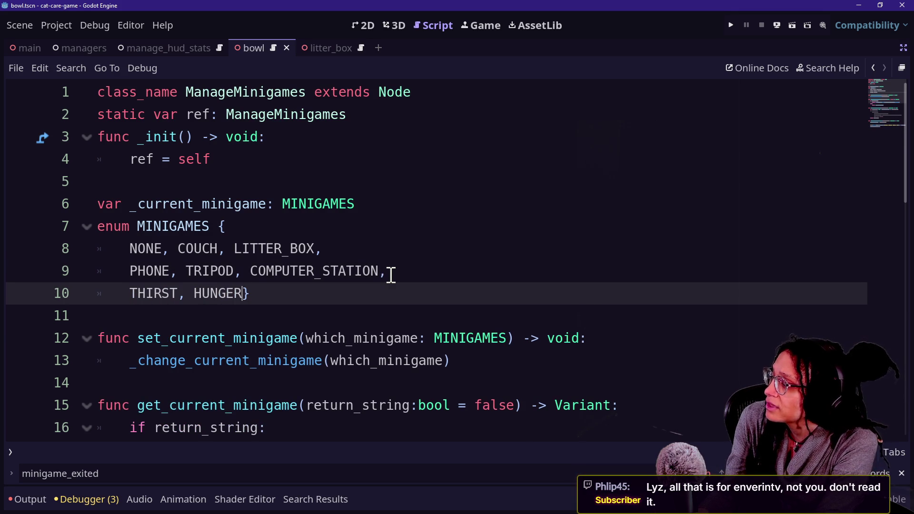
key("ctrl+s")
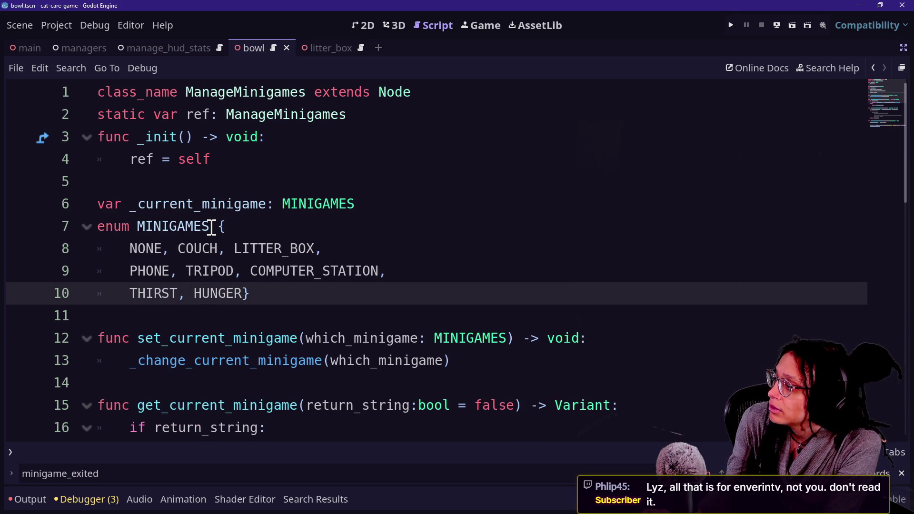
key("ctrl+alt+o")
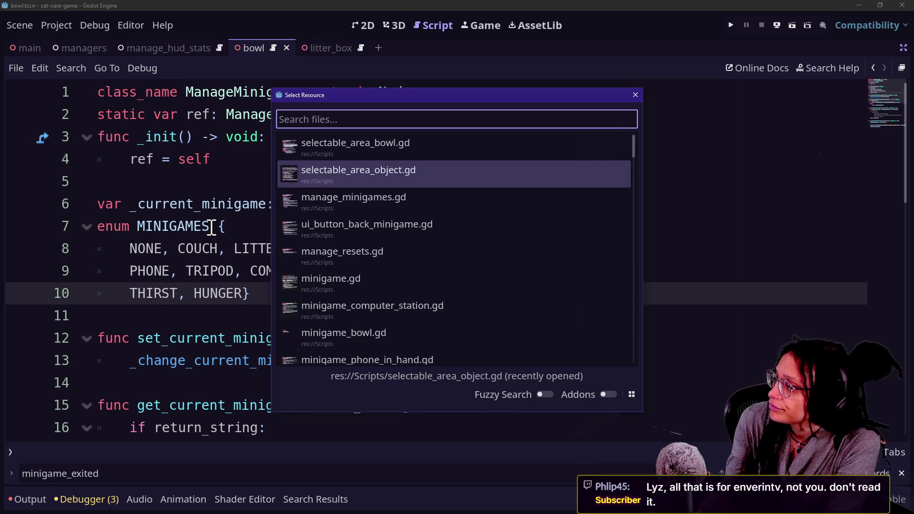
Open selectable_area_bowl.gd and replace BOWL with THIRST in the _has_minigames return array
key("Up")
key("Return")
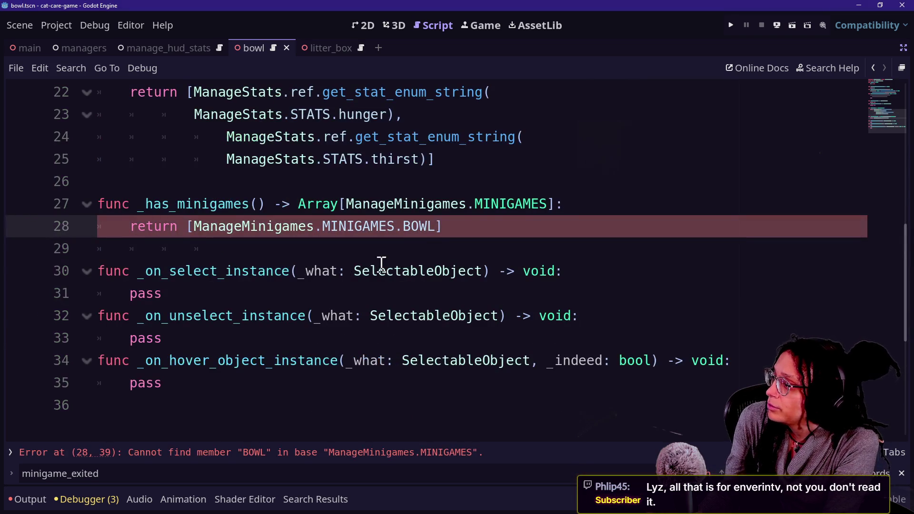
key("BackSpace")
key("BackSpace")
key("Delete")
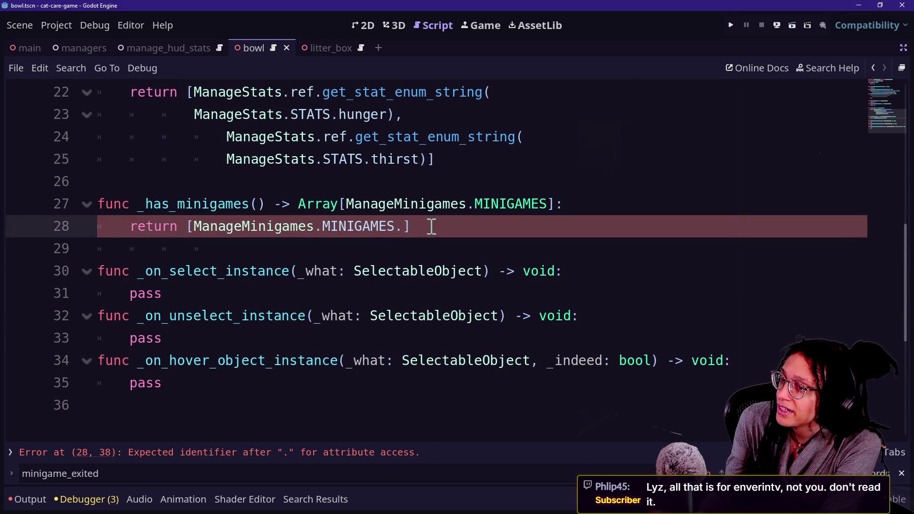
key("ctrl+space")
key("Escape")
key("ctrl+space")
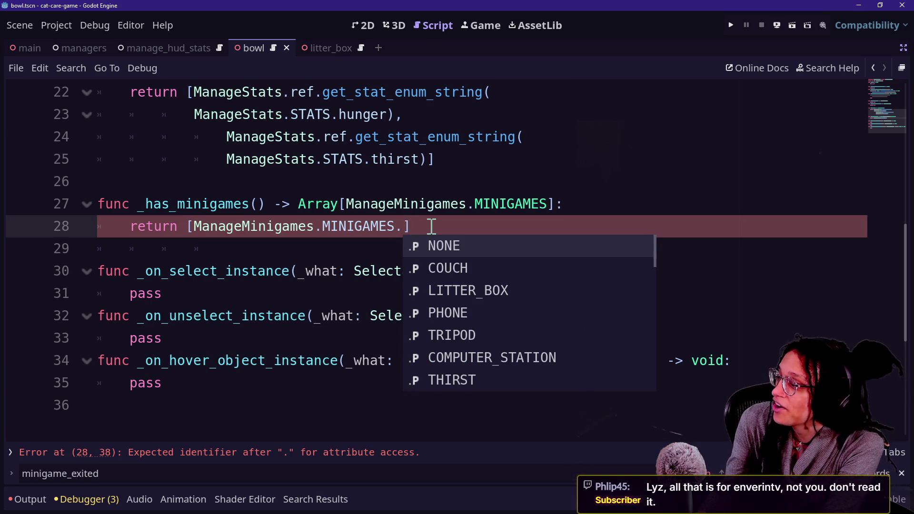
key("Down")
key("Down")
key("Down")
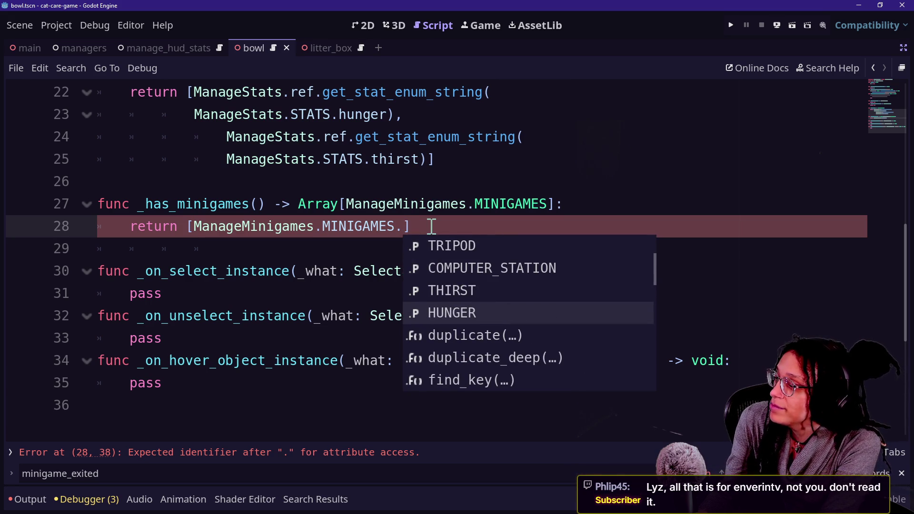
key("Up")
key("Return")
type(",")
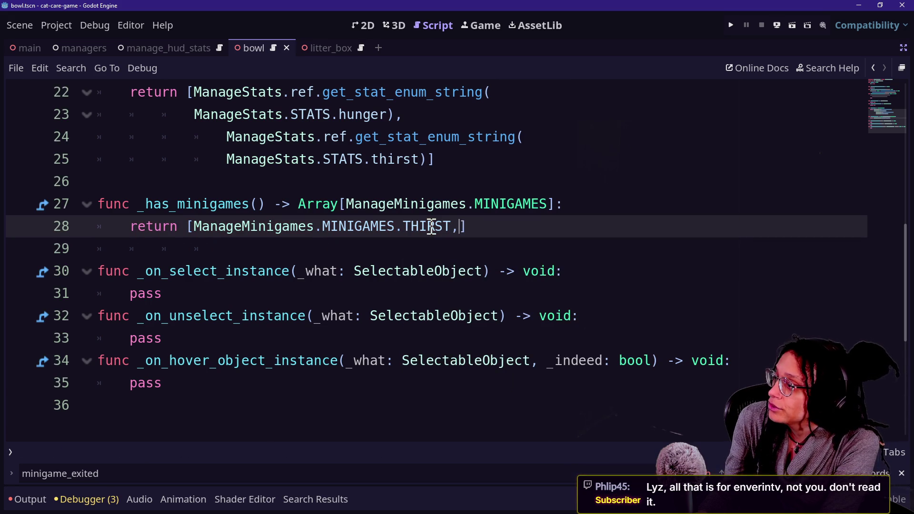
Add a MINIGAMES.HUNGER entry on line 29 below THIRST and save the script
left_click_drag(193, 227, 469, 225)
key("shift+Left")
key("ctrl+c")
key("Right")
key("Return")
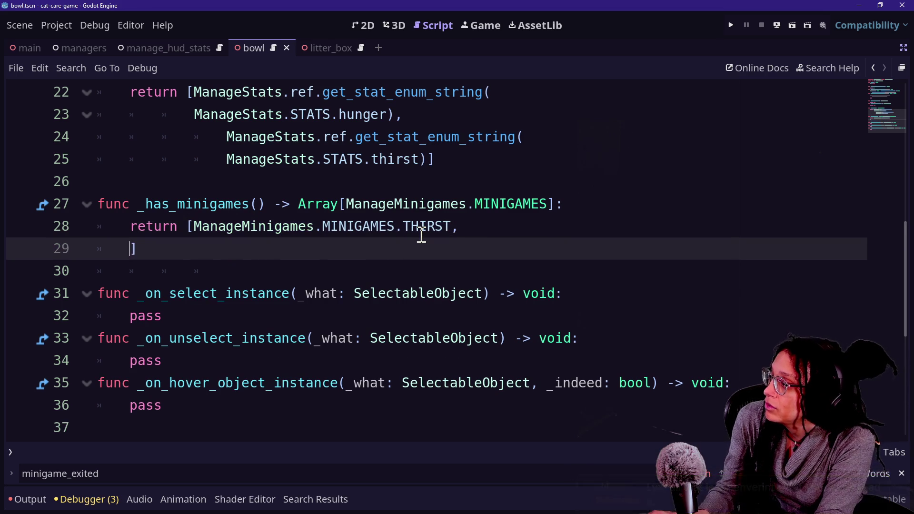
key("Tab")
key("Tab")
key("ctrl+v")
key("Left")
key("BackSpace")
key("BackSpace")
key("BackSpace")
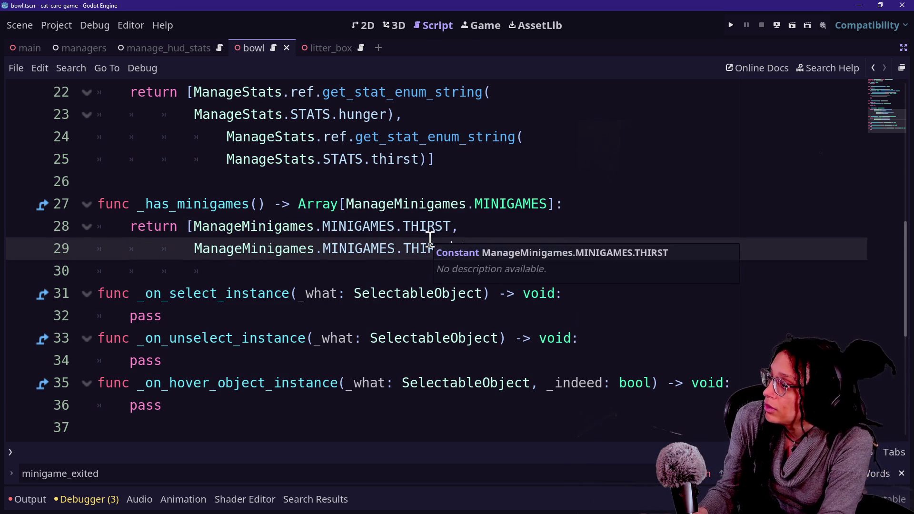
type("UNGER")
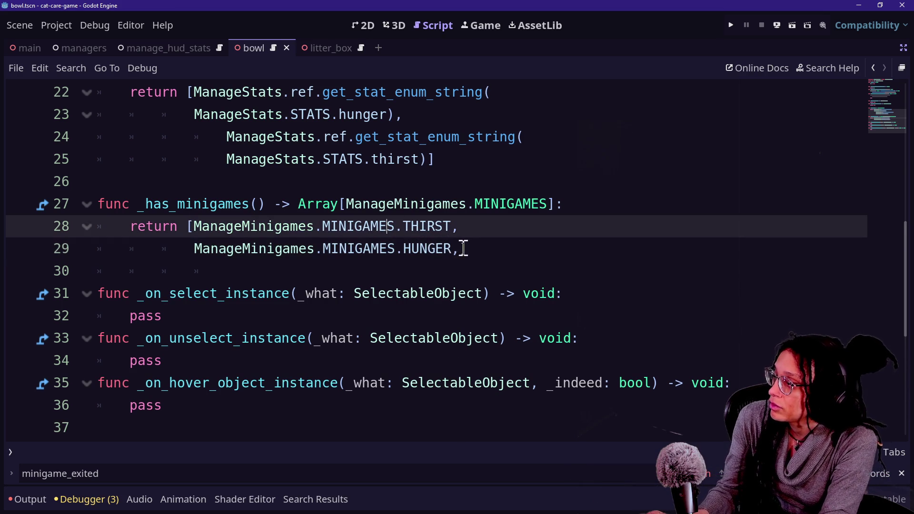
left_click(354, 233)
key("ctrl+s")
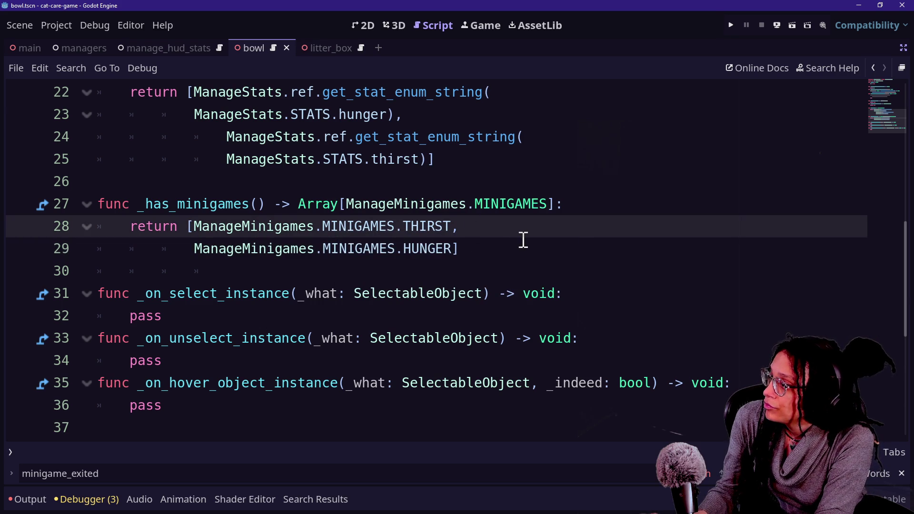
left_click_drag(523, 239, 592, 204)
left_click(592, 204)
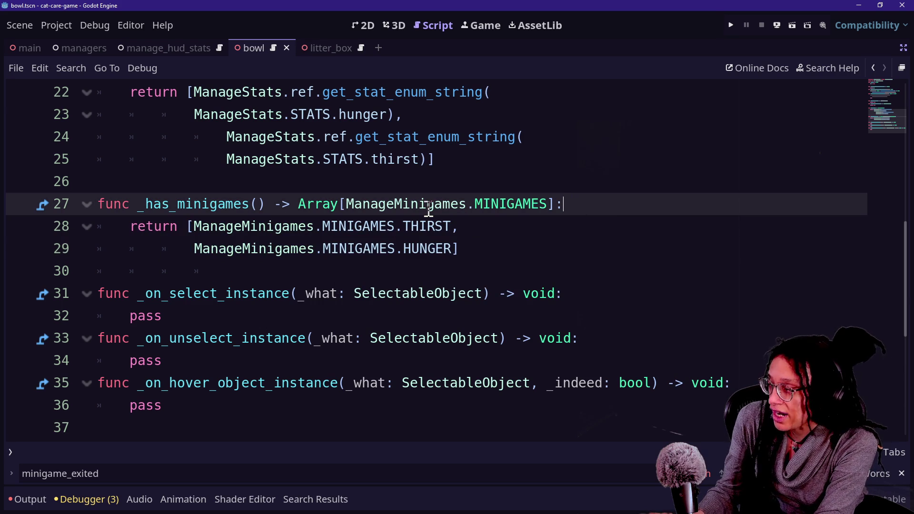
key("ctrl+alt+o")
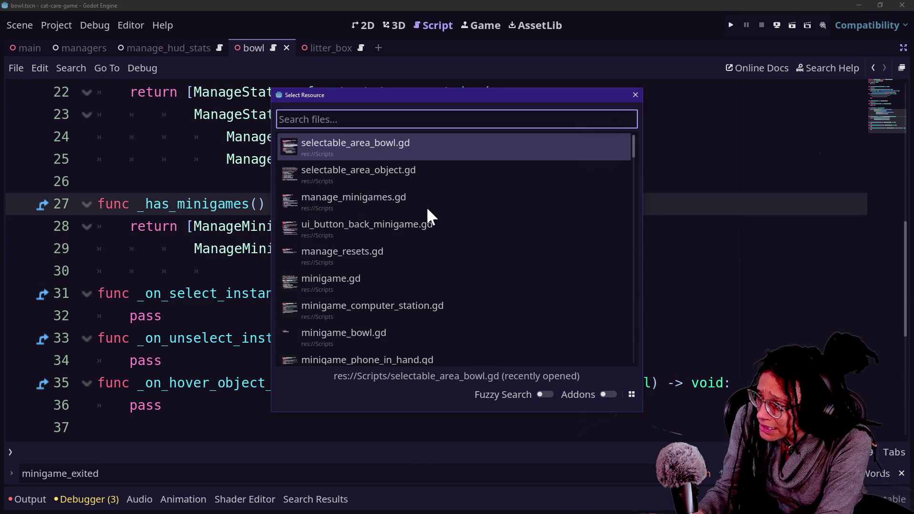
Open selectable_area_object.gd and scroll through the script
key("Down")
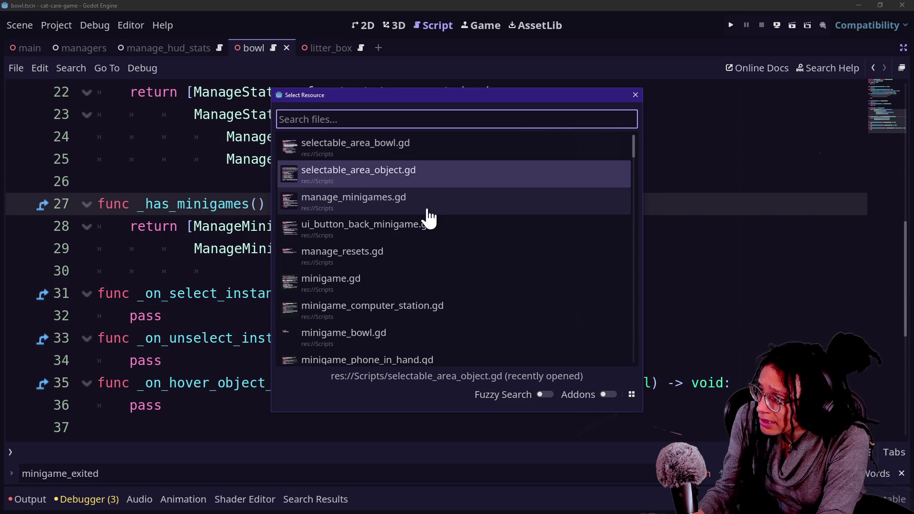
key("Return")
scroll(381, 222, "down", 10)
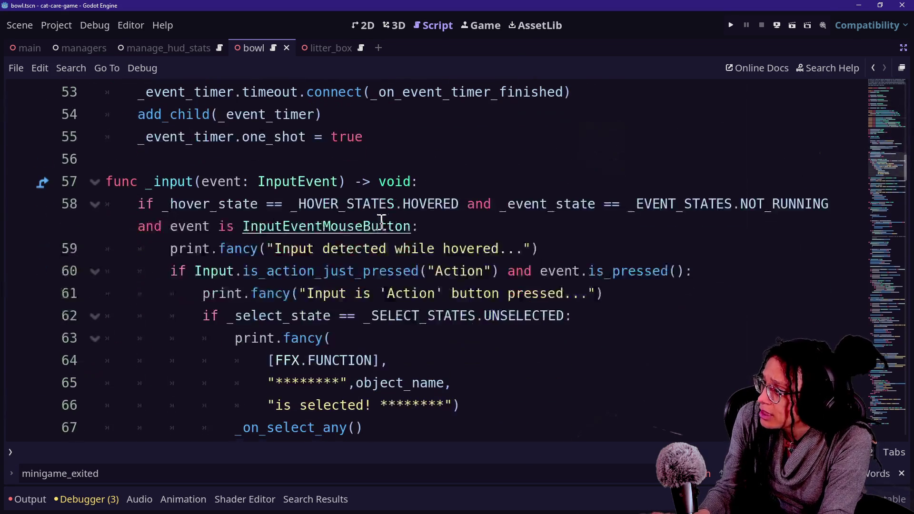
scroll(381, 222, "down", 15)
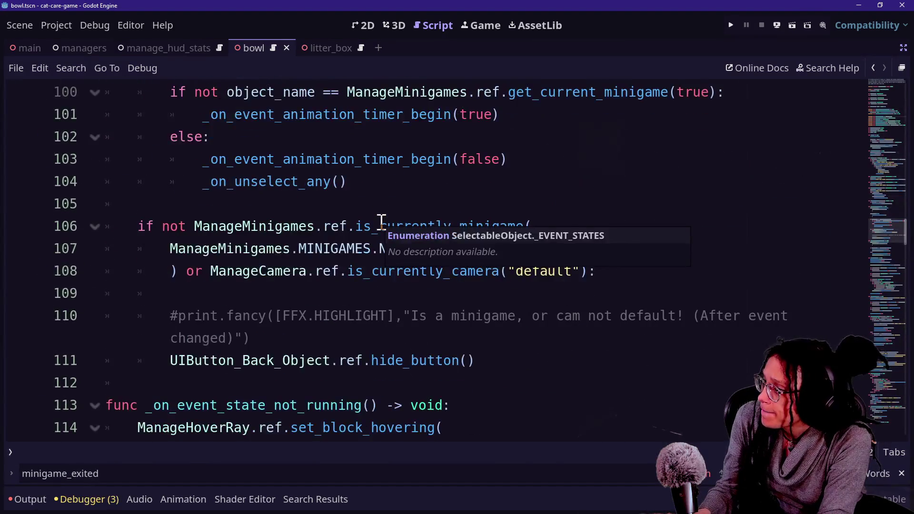
scroll(382, 222, "down", 2)
scroll(381, 228, "up", 15)
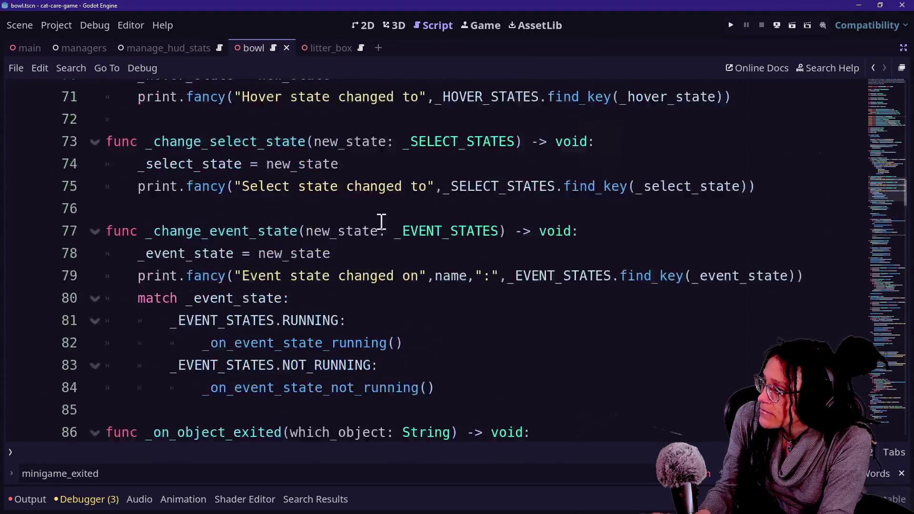
scroll(381, 221, "down", 3)
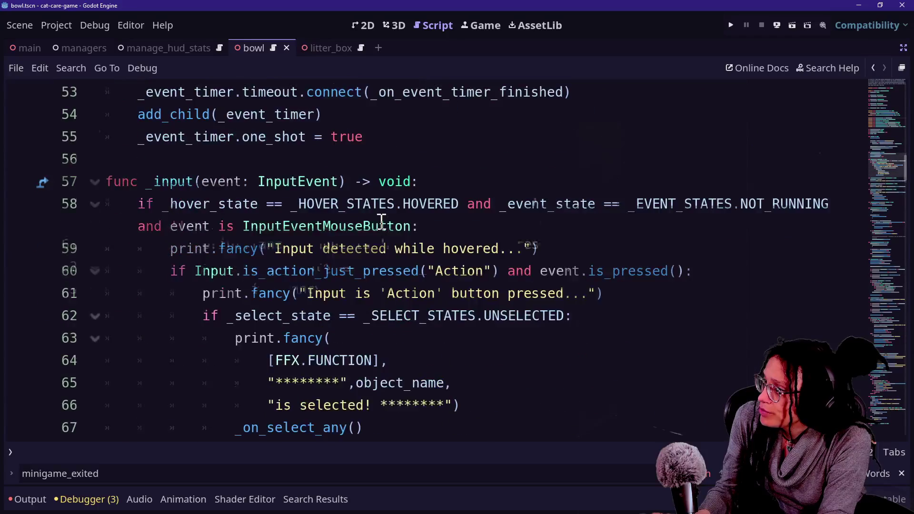
Search the script for 'back' and step through each match down to line 130
key("ctrl+f")
type("back")
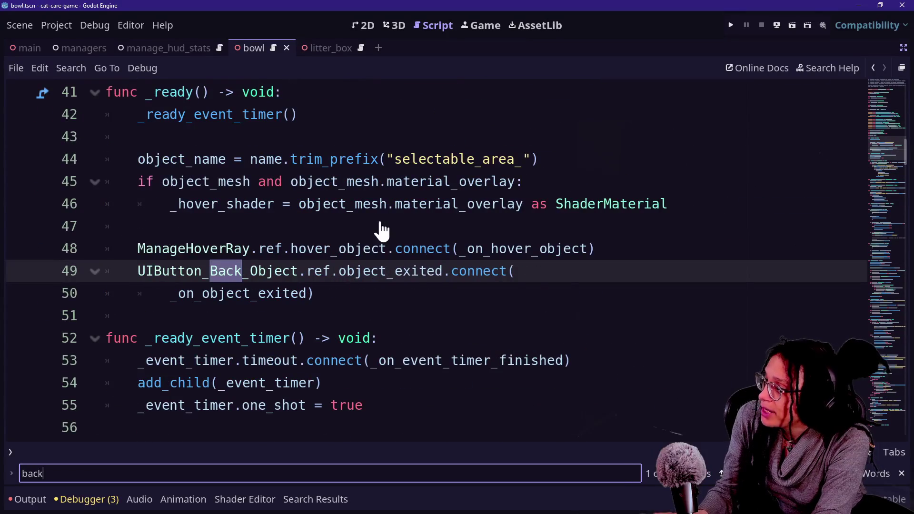
key("Return")
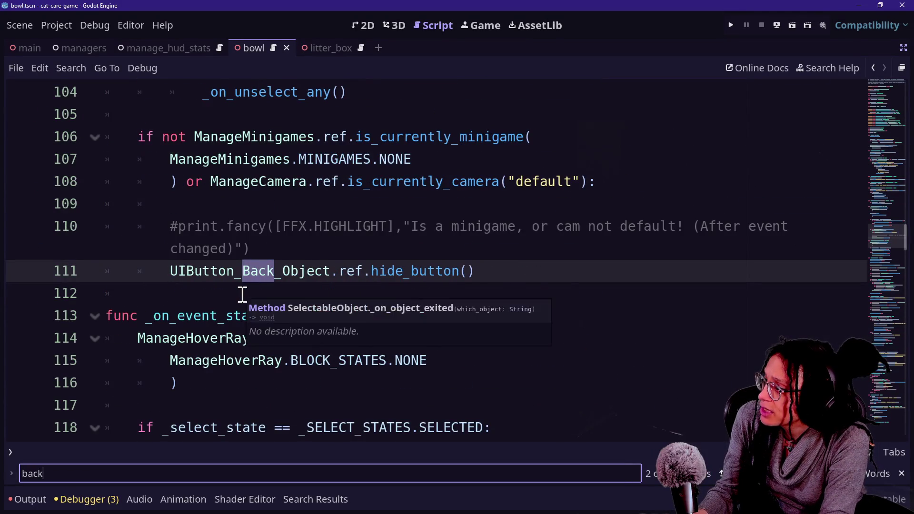
key("Return")
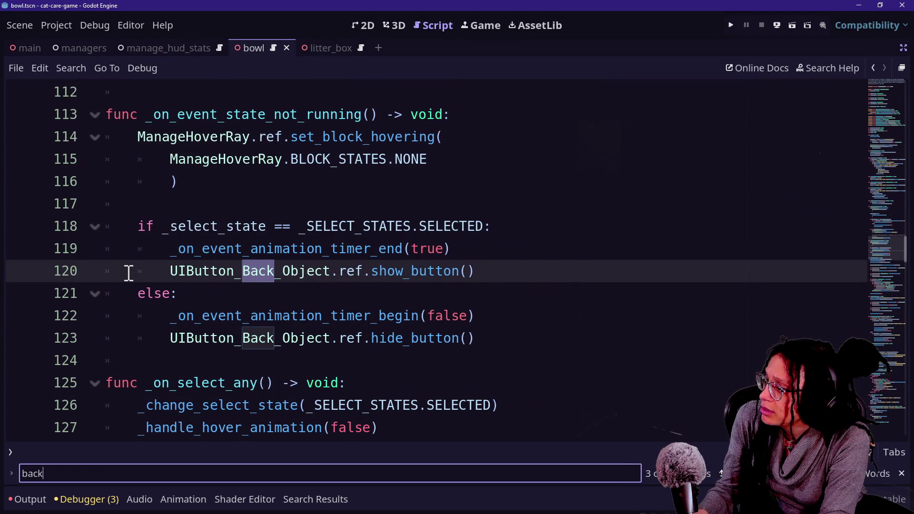
key("Return")
key("Return")
key("Return")
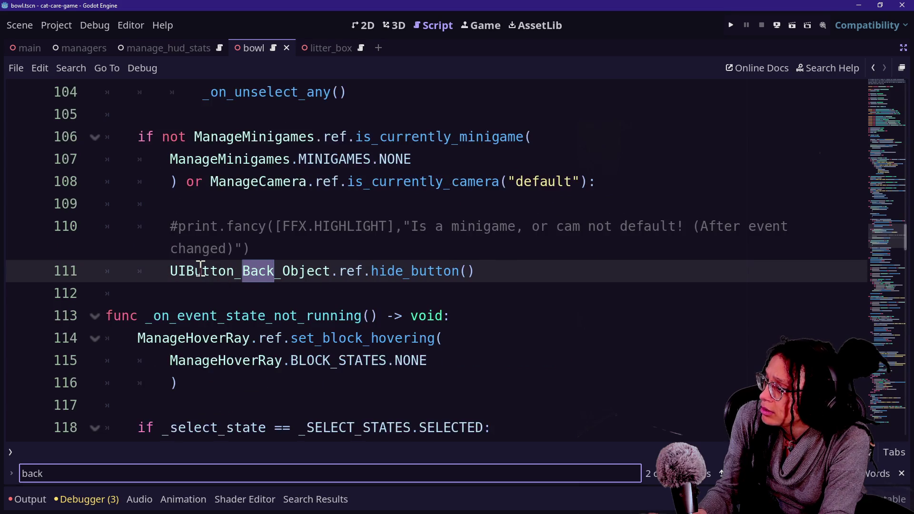
key("Return")
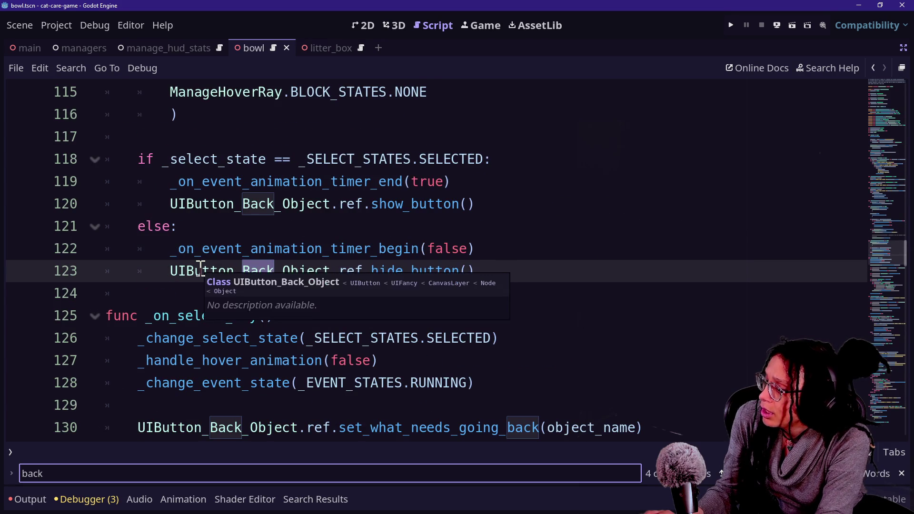
key("Return")
key("ctrl+alt+o")
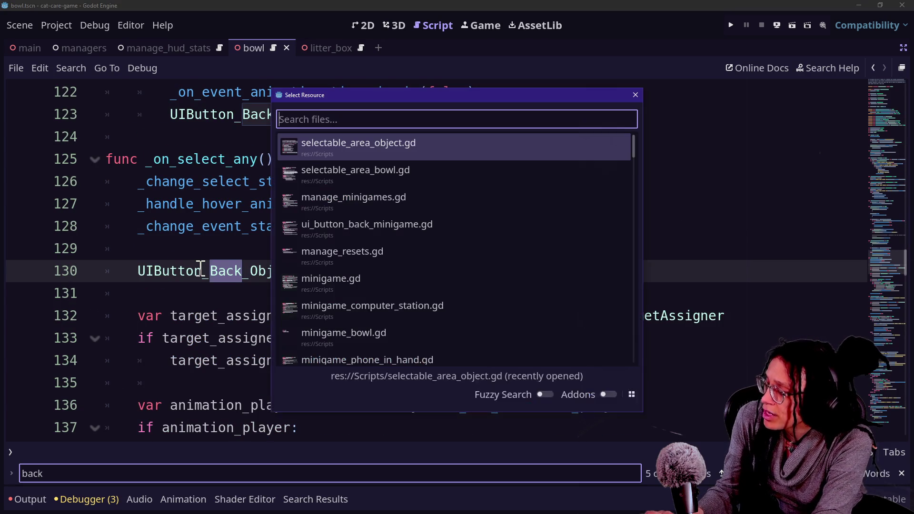
Open minigame.gd from the Quick Open script list
key("Down")
key("Down")
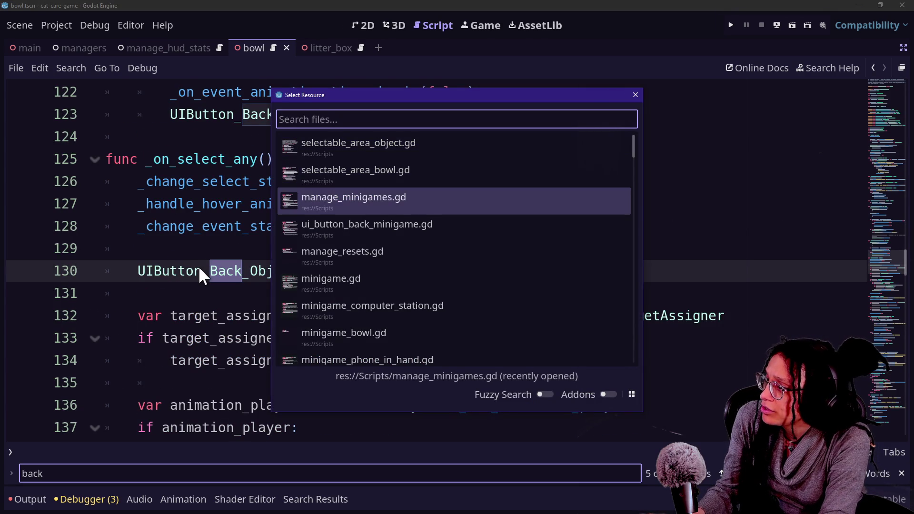
key("Down")
key("Down")
key("Down")
key("Return")
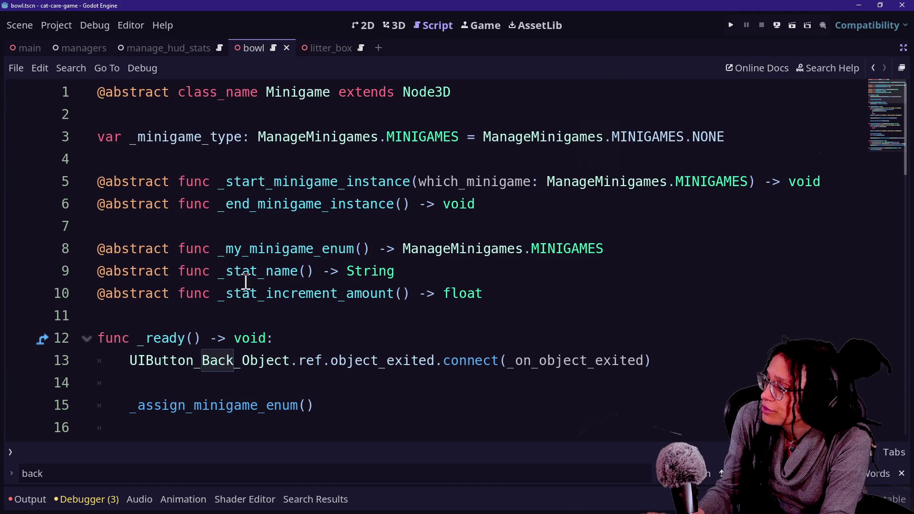
left_click(225, 326)
Inspect the back-button connection on line 13 and the _end_minigame(exit_what) call on line 50
left_click(178, 360)
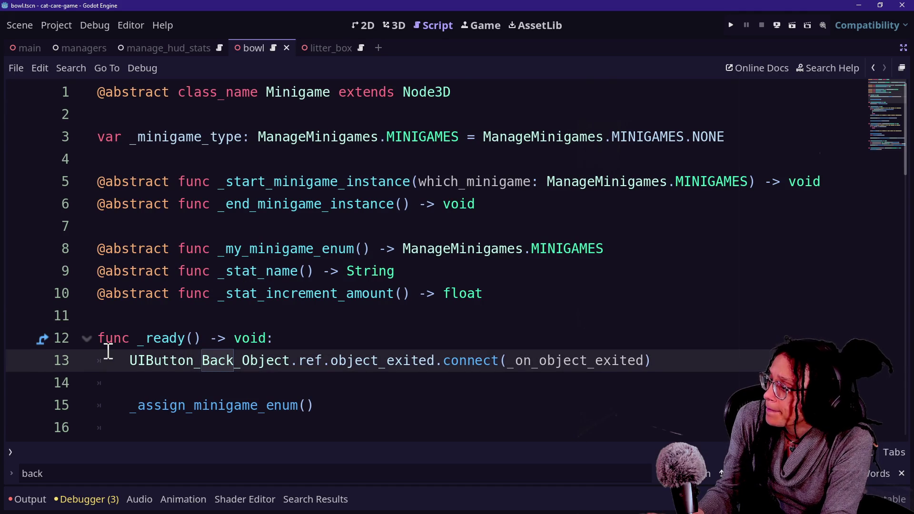
scroll(127, 351, "down", 15)
scroll(208, 345, "up", 8)
scroll(207, 346, "down", 4)
left_click(328, 360)
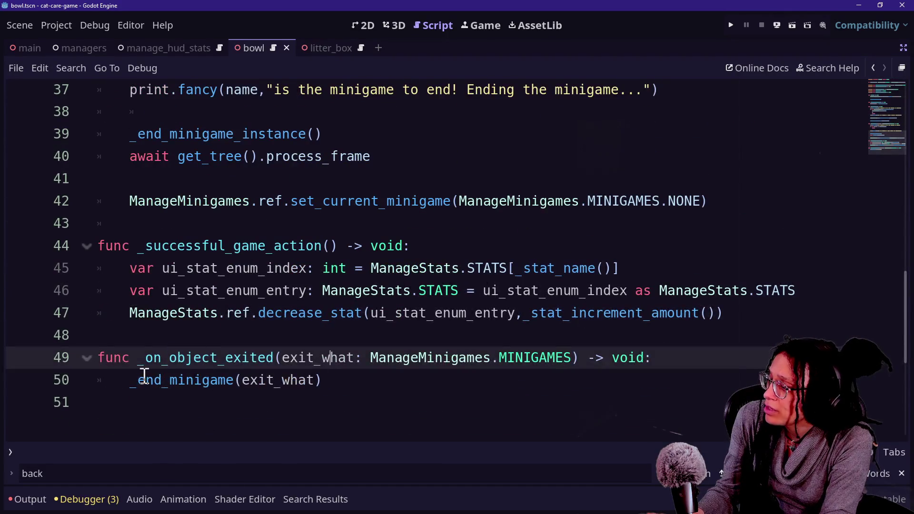
left_click(299, 380)
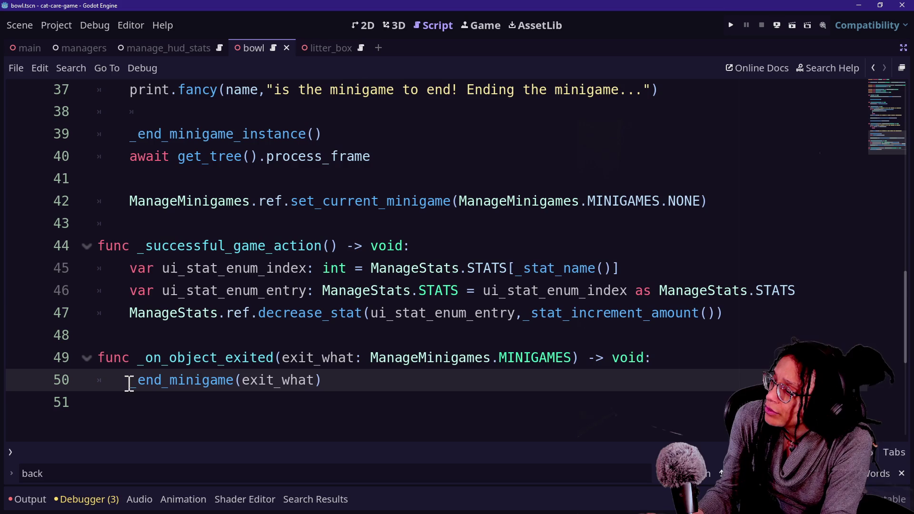
left_click_drag(246, 357, 362, 358)
left_click(418, 378)
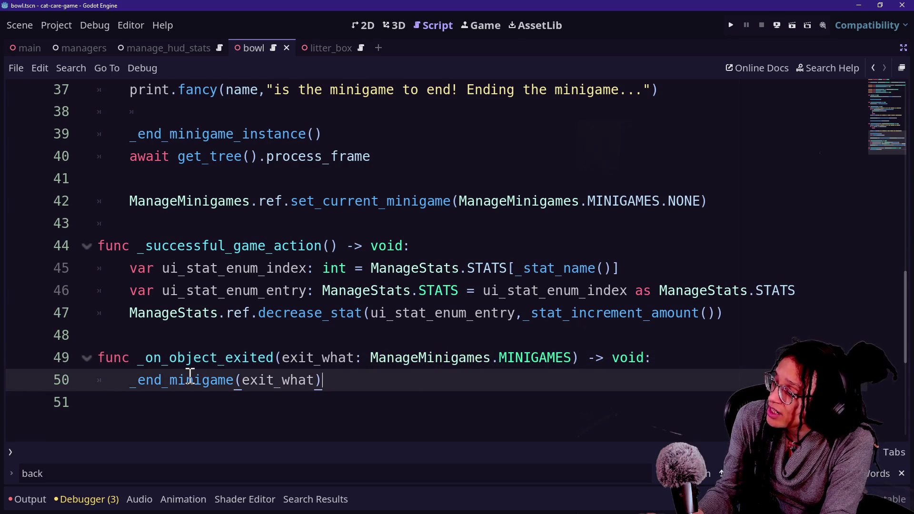
left_click(276, 365)
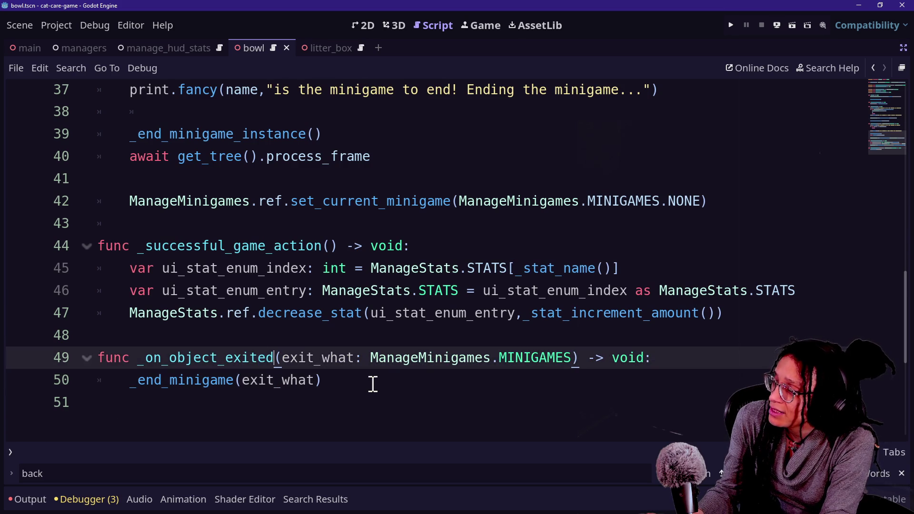
Select the whole _on_object_exited function at line 49
scroll(373, 384, "up", 10)
left_click_drag(185, 95, 471, 122)
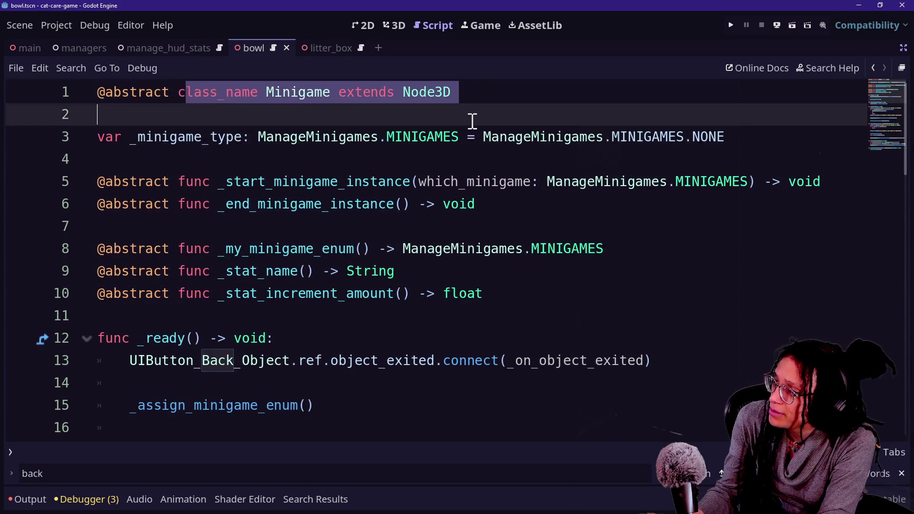
left_click(472, 123)
scroll(466, 122, "down", 13)
scroll(460, 125, "up", 1)
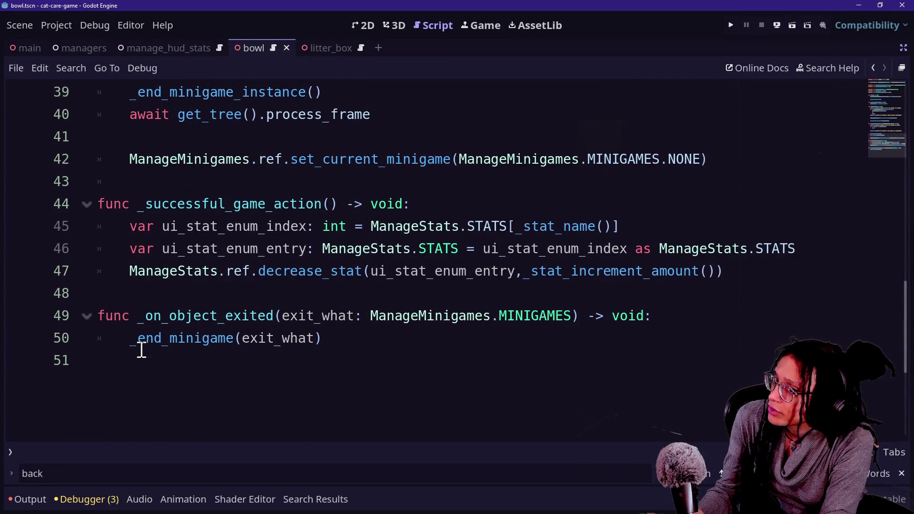
mouse_move(141, 370)
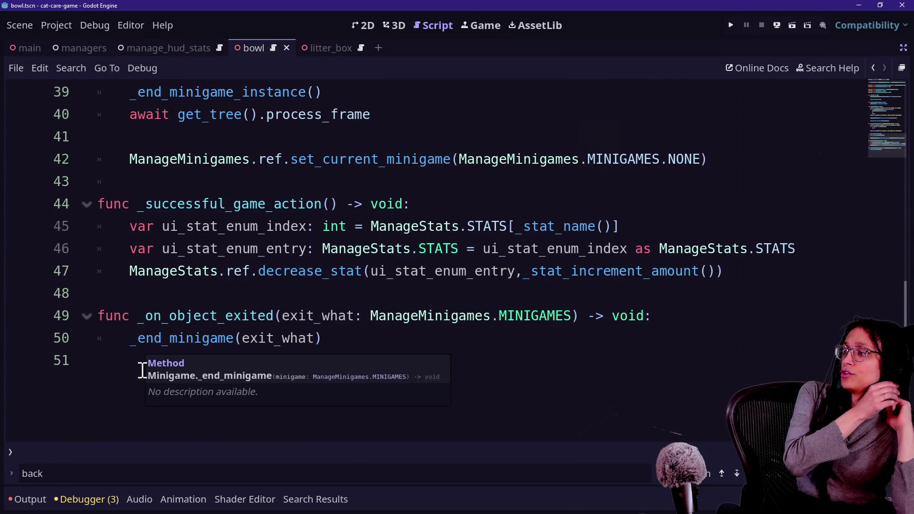
mouse_move(374, 352)
left_mouse_down()
mouse_move(353, 317)
mouse_move(439, 389)
left_mouse_up()
key("ctrl+c")
left_click(451, 316)
Cut the _on_object_exited function and paste it below _ready
key("BackSpace")
scroll(438, 389, "up", 10)
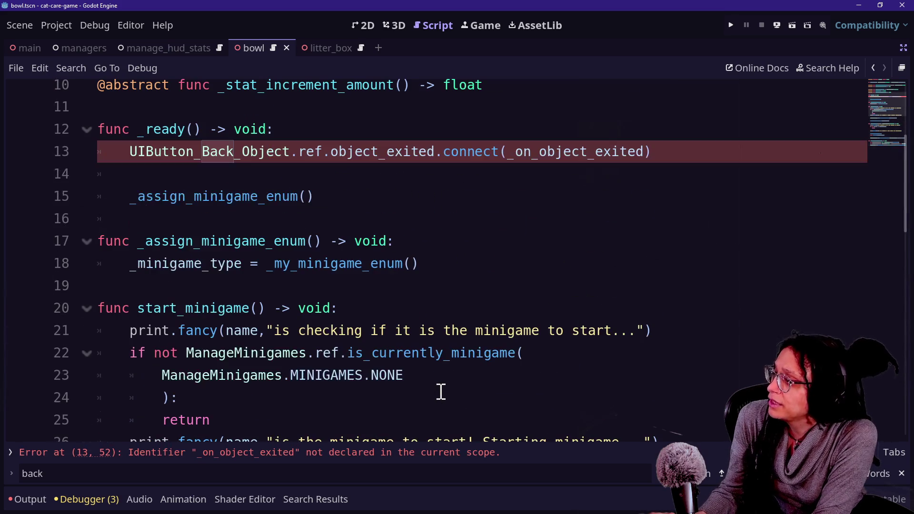
left_click(579, 198)
left_click(571, 213)
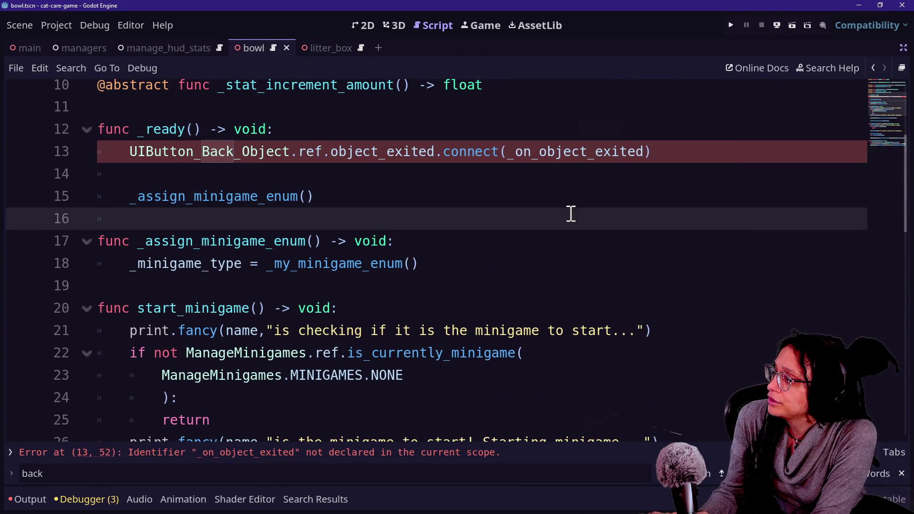
key("ctrl+v")
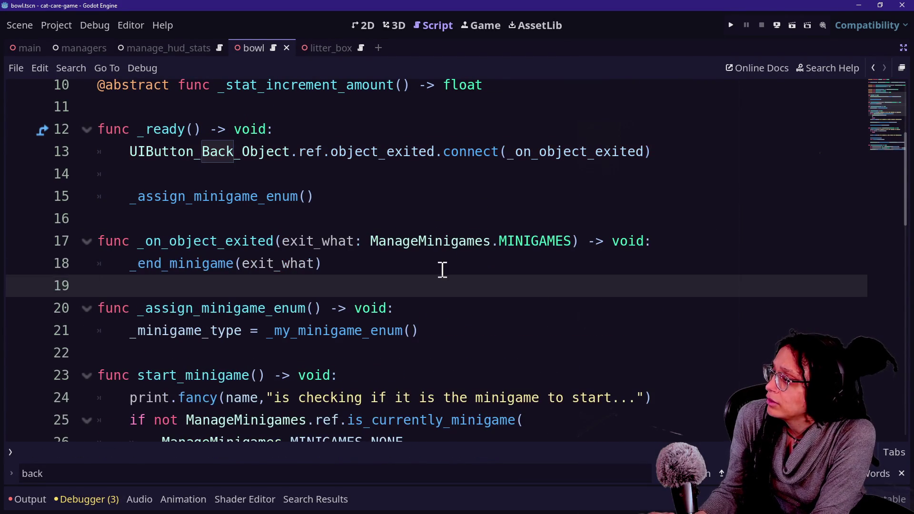
Delete the pasted _on_object_exited function from the script
left_click(441, 267)
left_click(407, 175)
mouse_move(433, 266)
left_mouse_down()
mouse_move(426, 271)
mouse_move(414, 126)
left_mouse_up()
left_click(412, 114)
left_click_drag(129, 219, 465, 267)
key("ctrl+c")
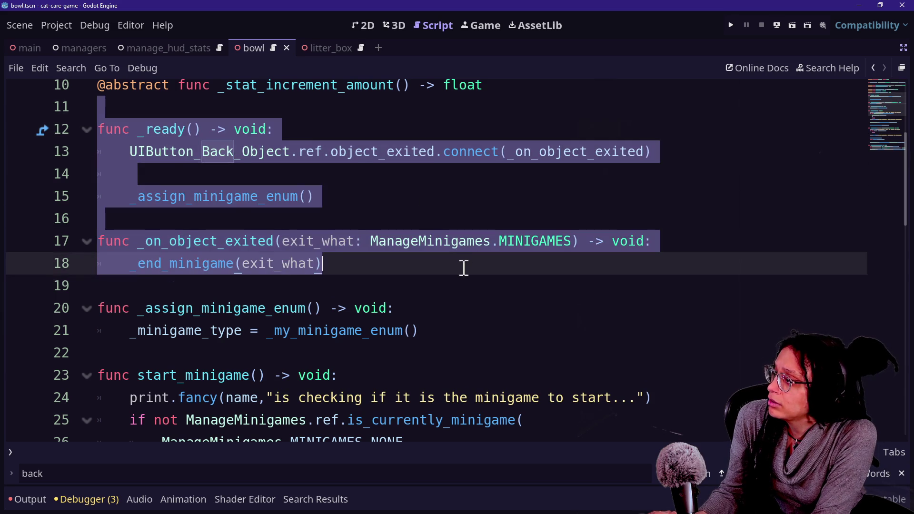
key("BackSpace")
Delete the UIButton_Back_Object connect line from _ready
left_click_drag(677, 151, 687, 132)
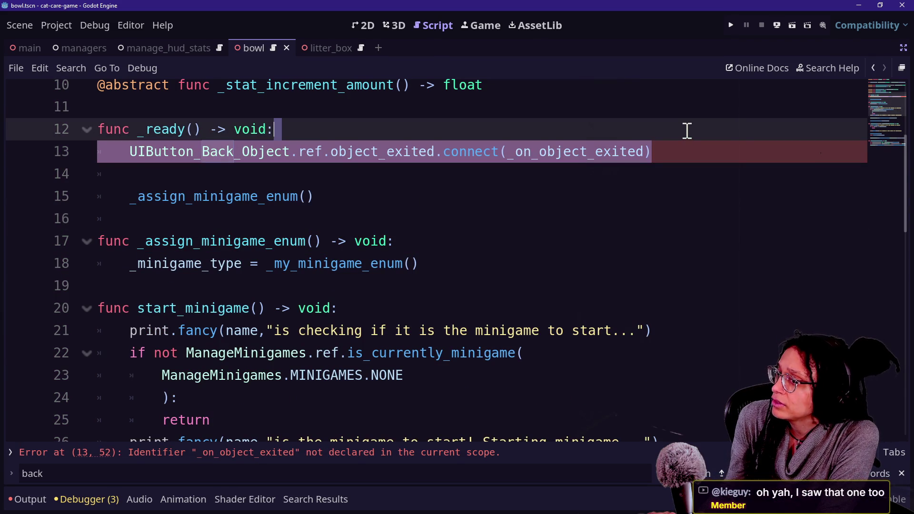
key("BackSpace")
left_click(546, 167)
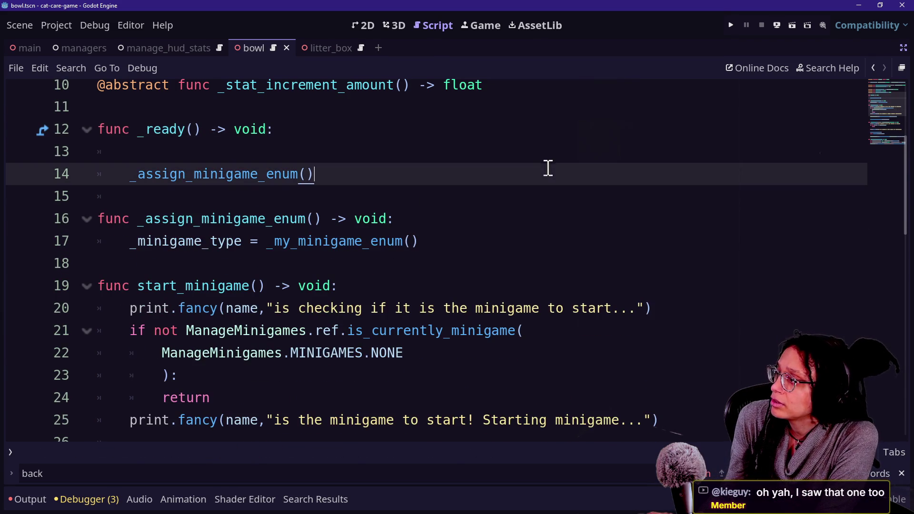
left_click(514, 149)
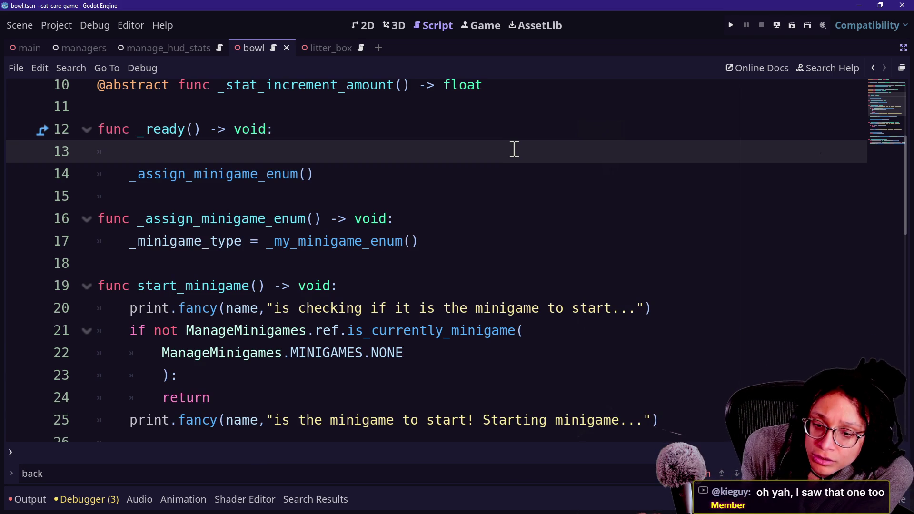
key("alt+Tab")
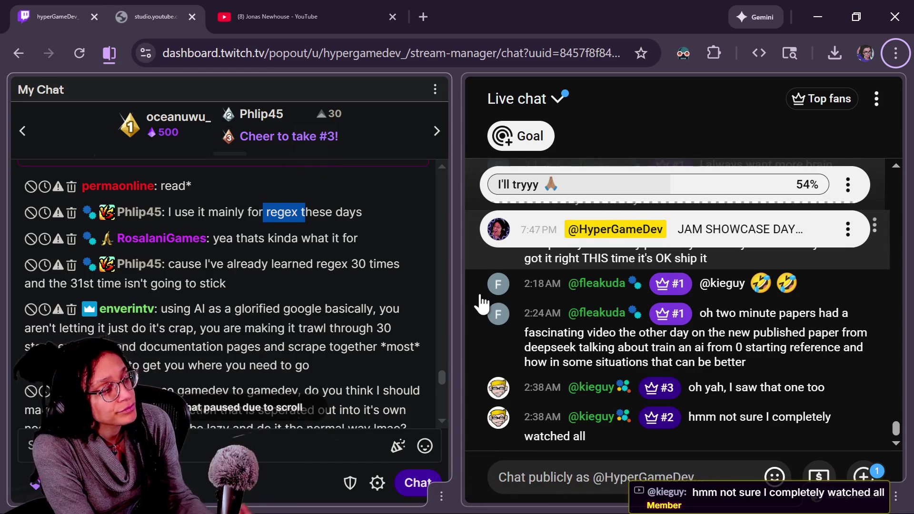
Scroll up the Twitch chat to read recent messages, then return to Godot
scroll(293, 279, "up", 5)
key("alt+Tab")
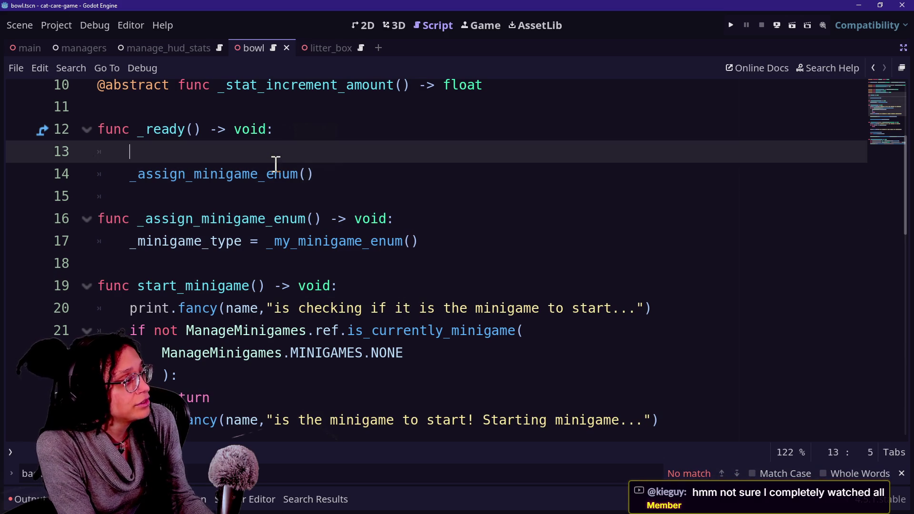
Remove the empty line inside _ready, save with Ctrl+S, and bring up Quick Open Script
key("BackSpace")
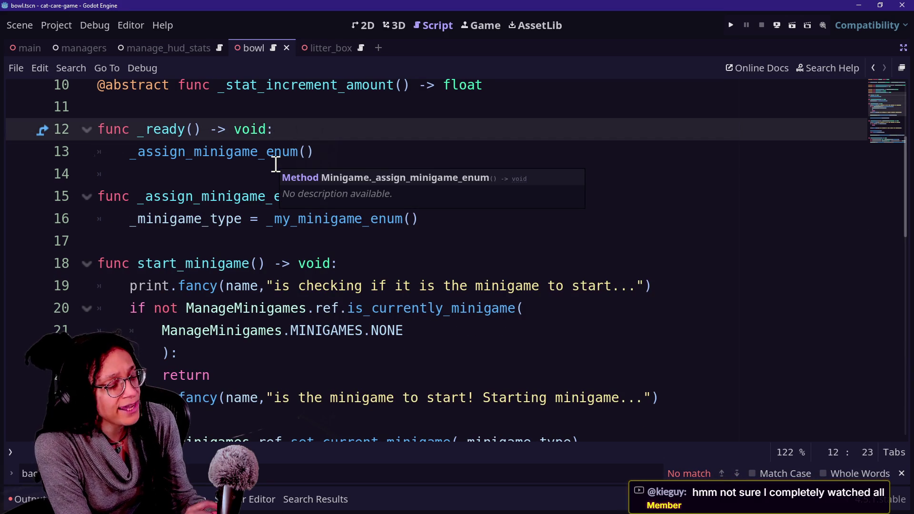
key("ctrl+s")
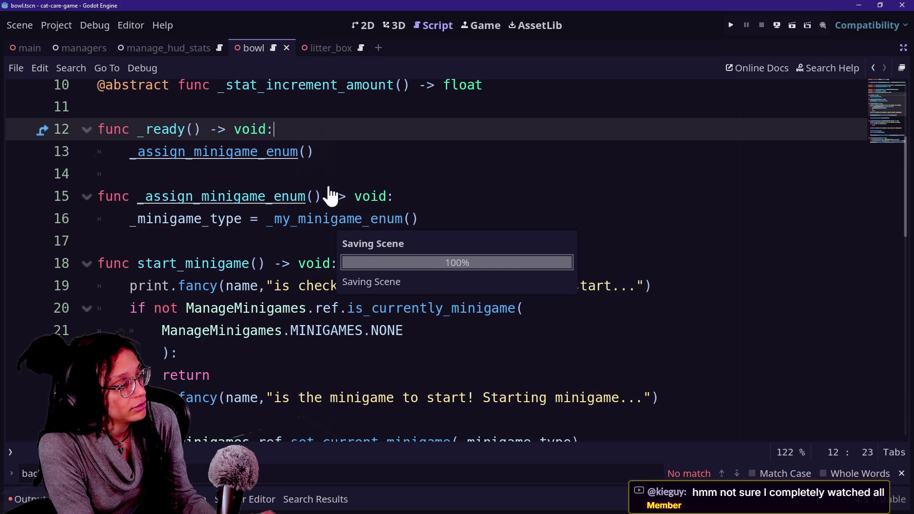
left_click(397, 198)
left_click(367, 172)
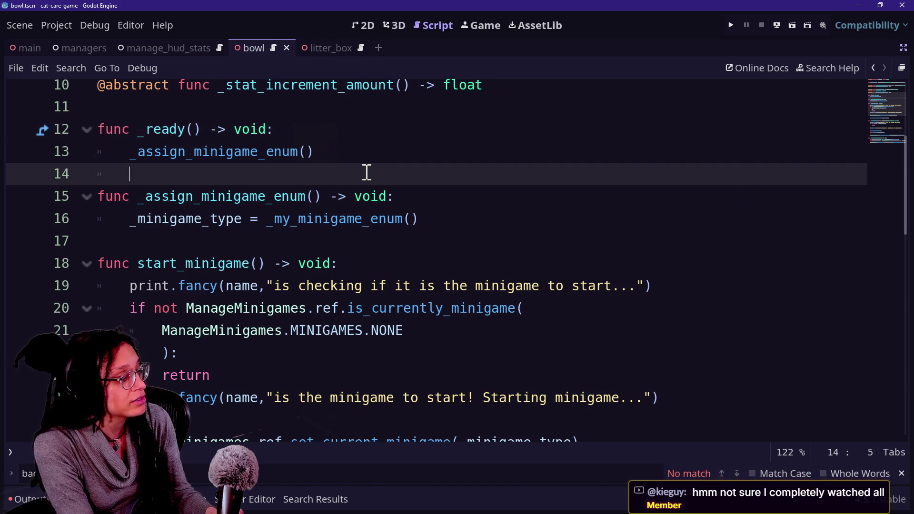
key("ctrl+s")
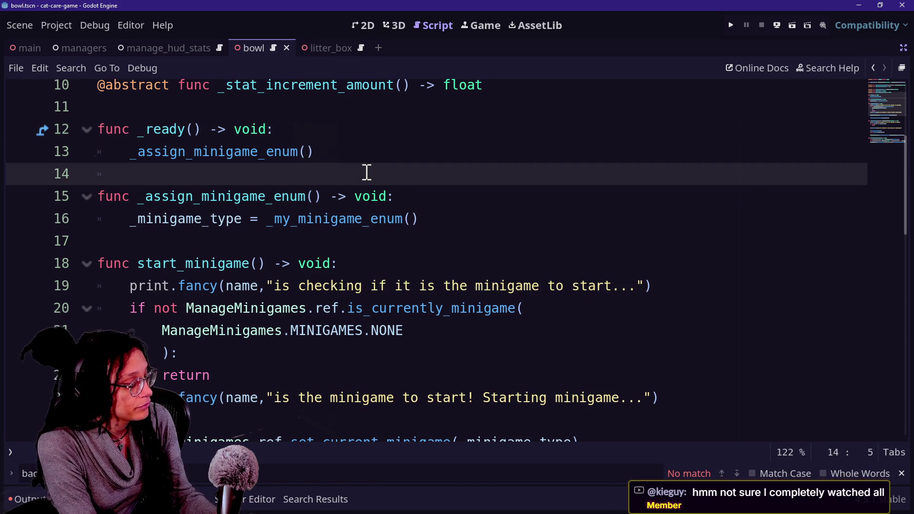
key("ctrl+alt+o")
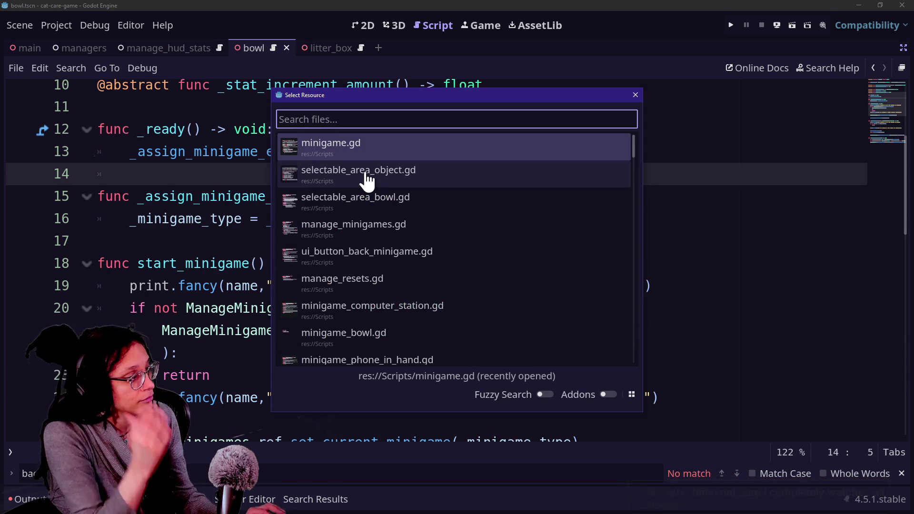
Filter the Quick Open list with 'manage_mi' and open manage_minigames.gd
key("Down")
key("Up")
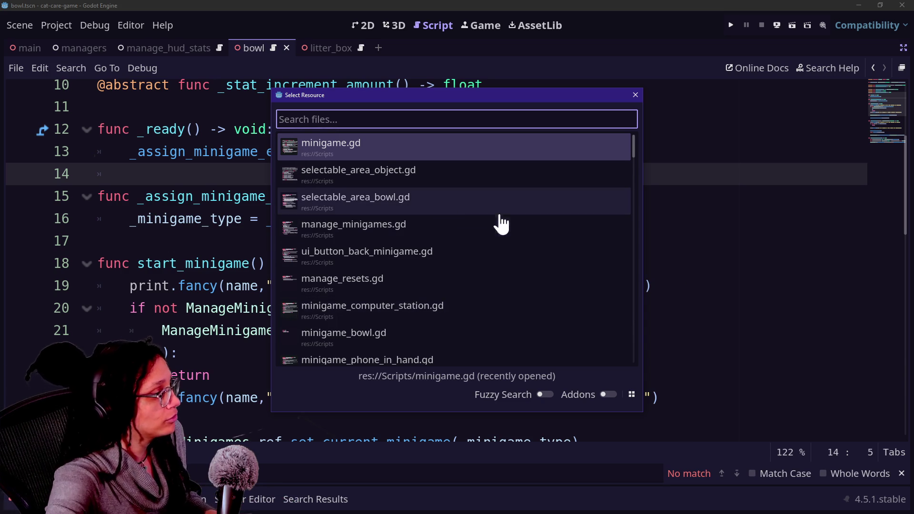
key("Down")
key("Down")
key("Up")
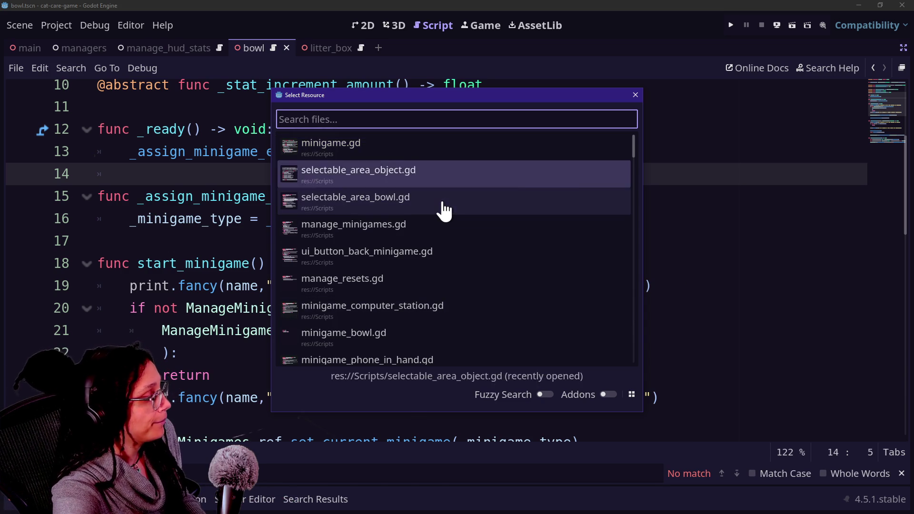
key("Up")
key("Down")
key("Down")
key("Up")
key("Down")
key("Down")
key("Up")
key("Up")
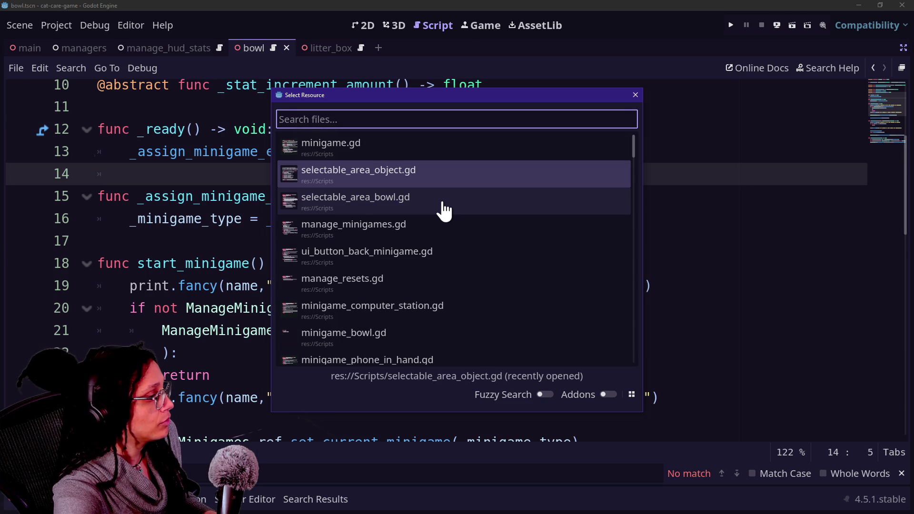
key("Down")
key("Down")
key("Down")
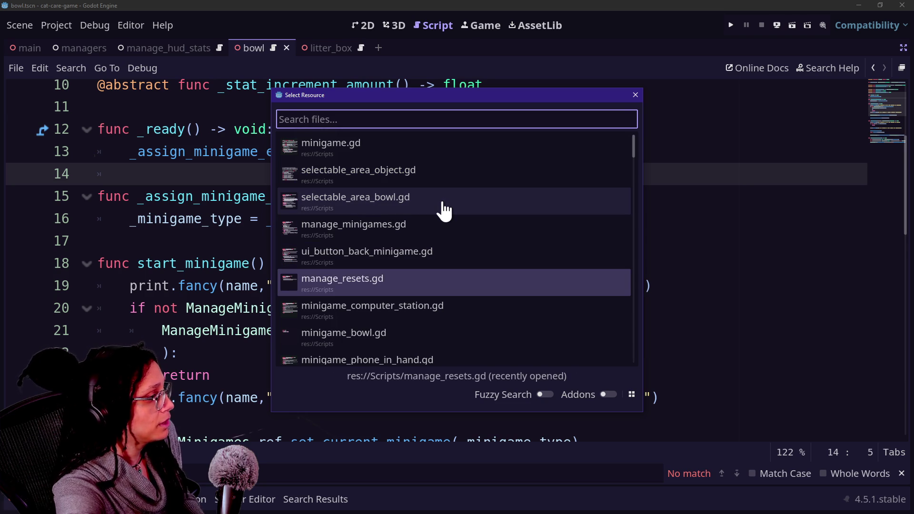
type("m")
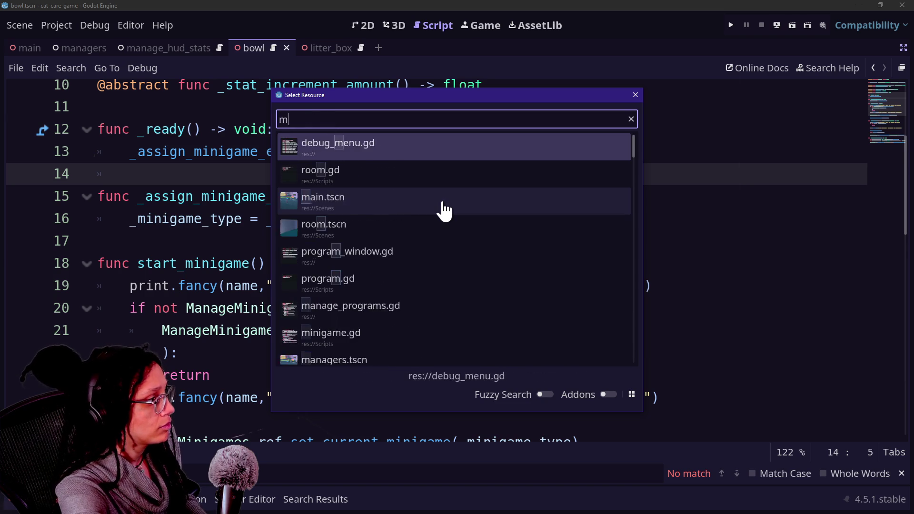
type("anage_mi")
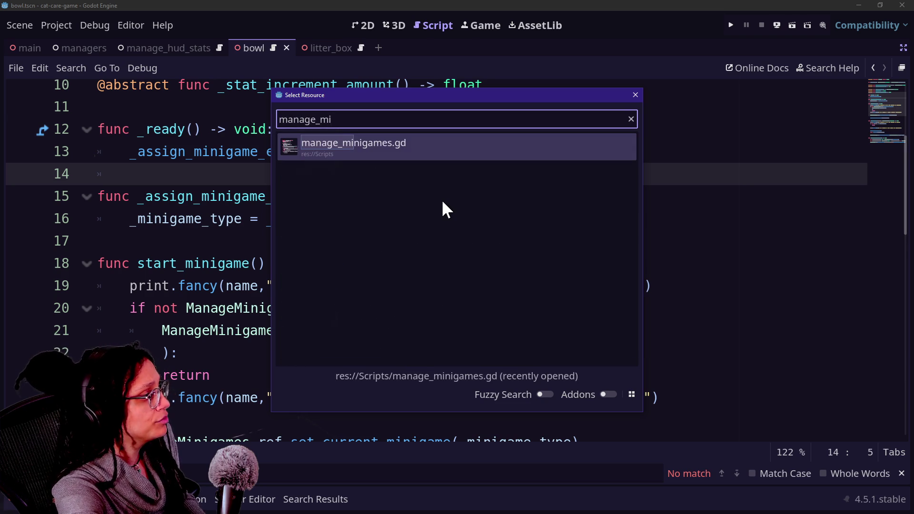
key("Return")
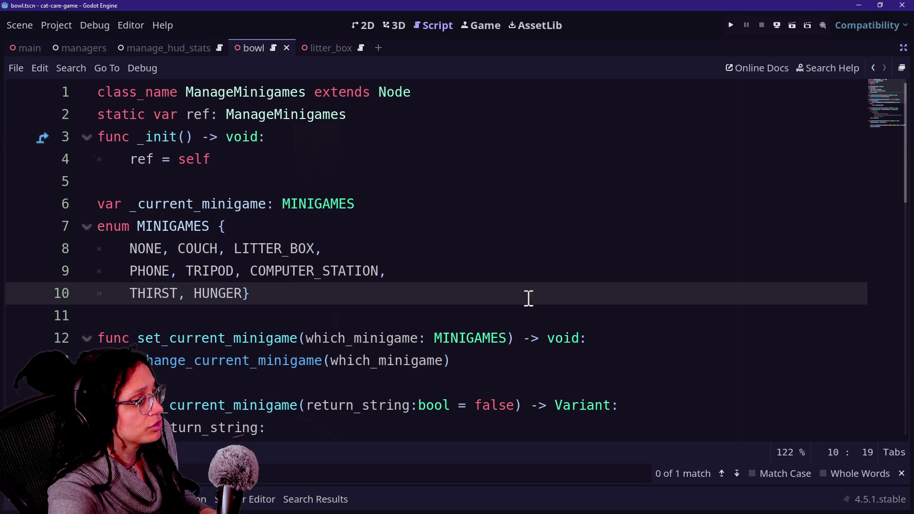
Review is_currently_minigame and select its commented-out print.fancy block
left_click(383, 257)
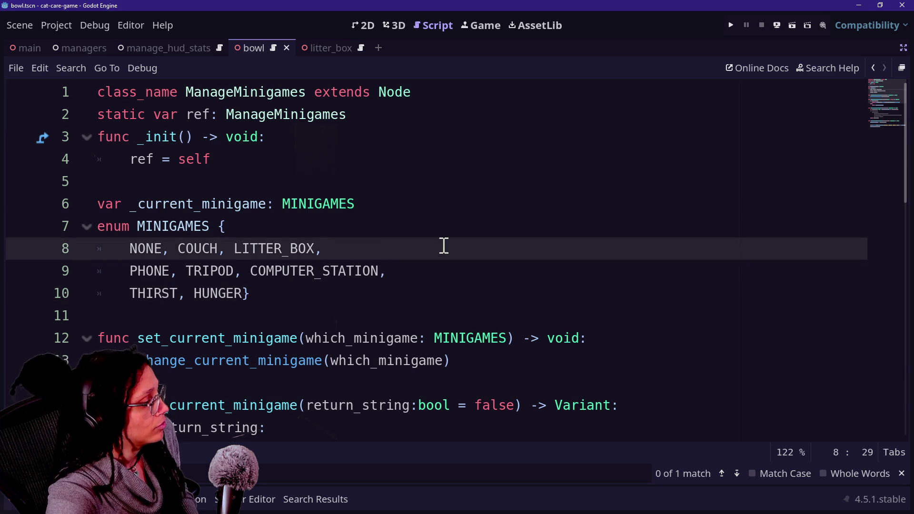
scroll(764, 201, "down", 1)
scroll(581, 316, "down", 2)
left_click(553, 315)
key("Down")
key("Down")
key("Down")
key("Up")
key("Up")
key("Down")
key("Down")
key("Down")
key("Down")
key("Down")
key("Down")
key("Down")
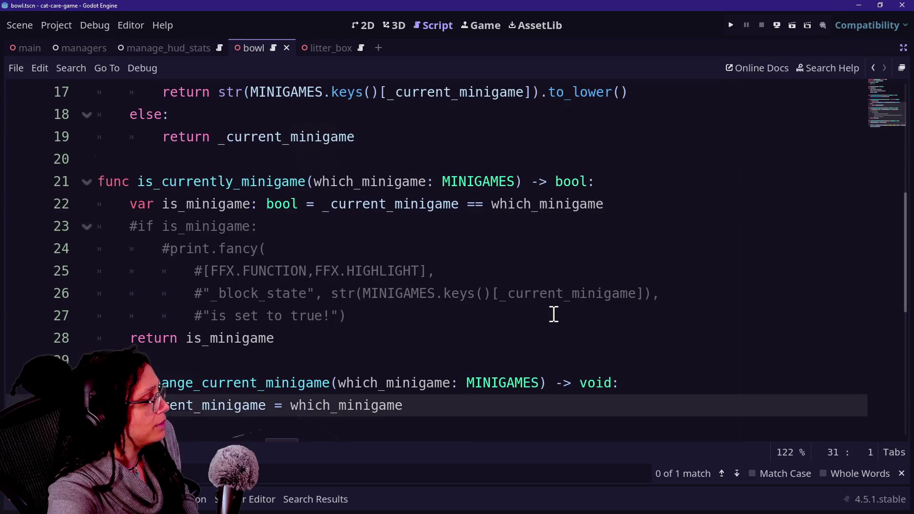
left_click_drag(614, 273, 649, 220)
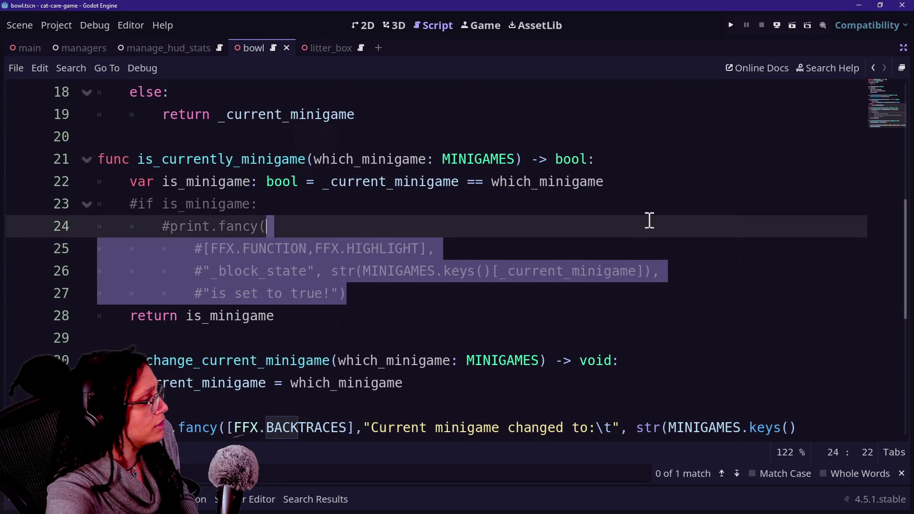
Paste the _ready and _on_object_exited code below the MINIGAMES enum
left_click(652, 212)
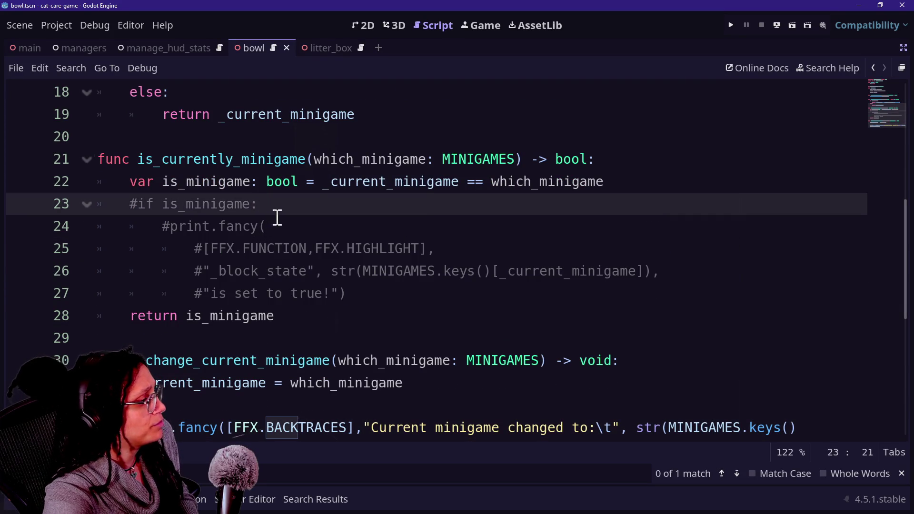
left_click(347, 248)
scroll(342, 256, "up", 2)
scroll(342, 256, "up", 3)
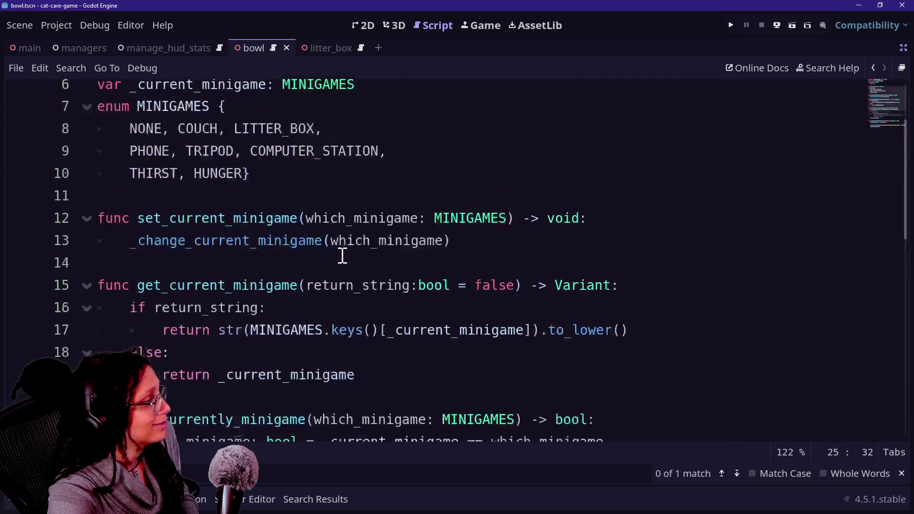
scroll(343, 256, "down", 1)
left_click(445, 157)
left_click(446, 177)
key("Return")
key("Return")
key("ctrl+v")
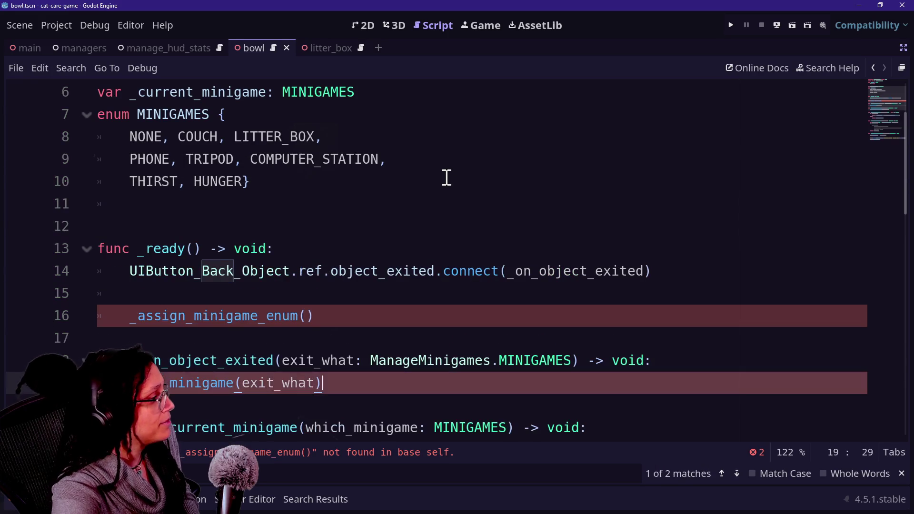
Remove the extra blank line and the _assign_minigame_enum() call from _ready
left_click(200, 232)
key("BackSpace")
left_click_drag(312, 293, 170, 276)
key("BackSpace")
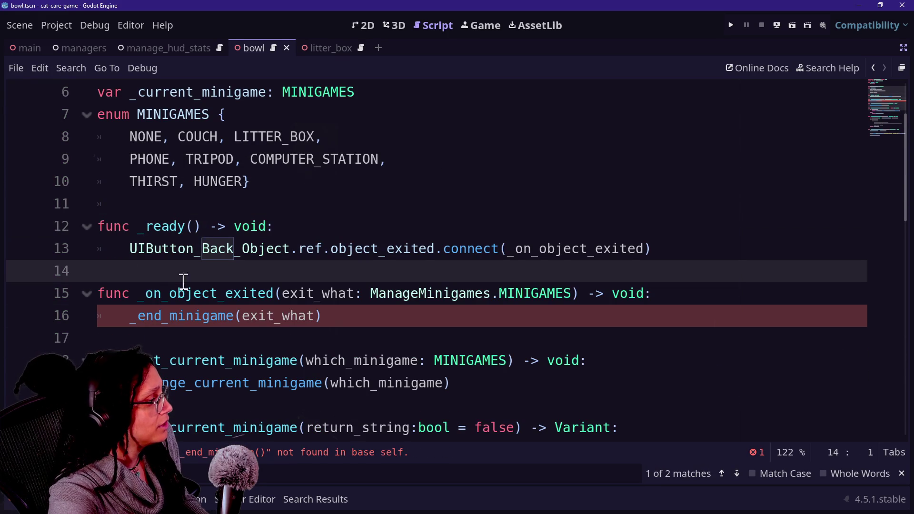
Select the whole pasted _on_object_exited function
left_click(143, 312)
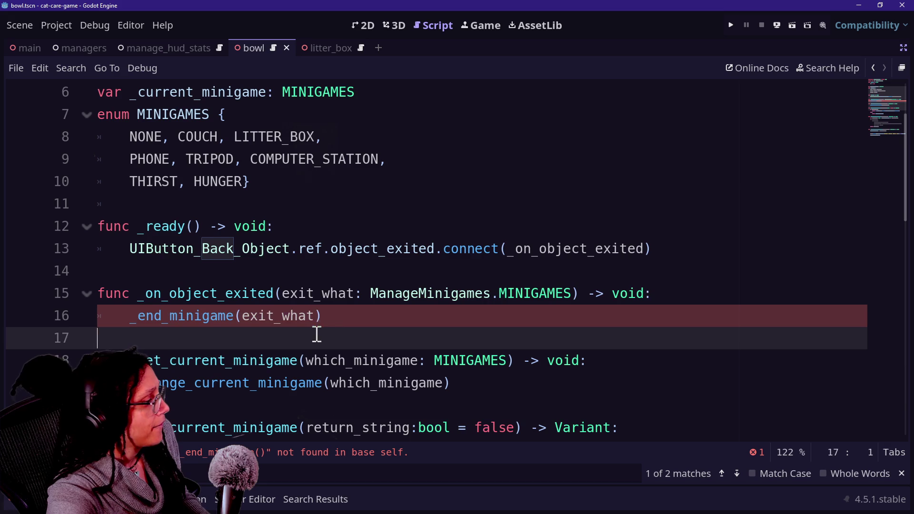
left_click(275, 294)
left_click(317, 312)
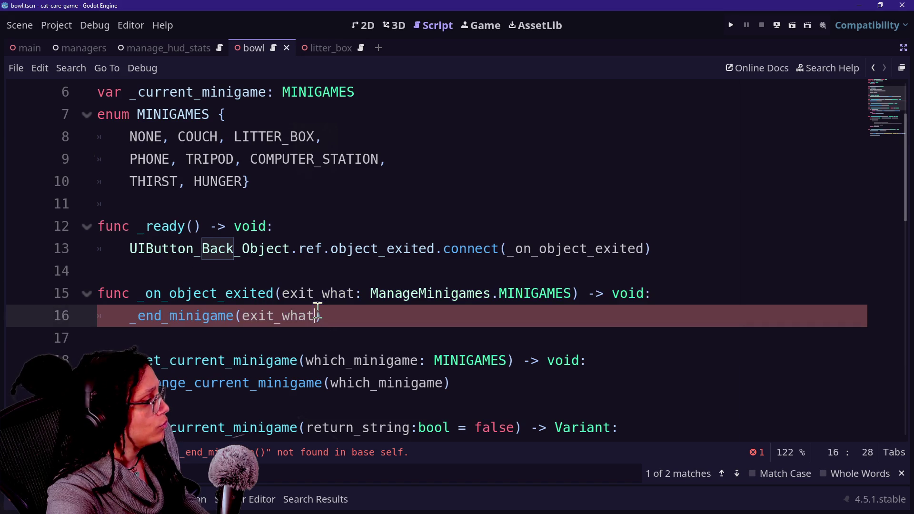
mouse_move(337, 331)
left_mouse_down()
mouse_move(238, 294)
mouse_move(141, 280)
left_mouse_up()
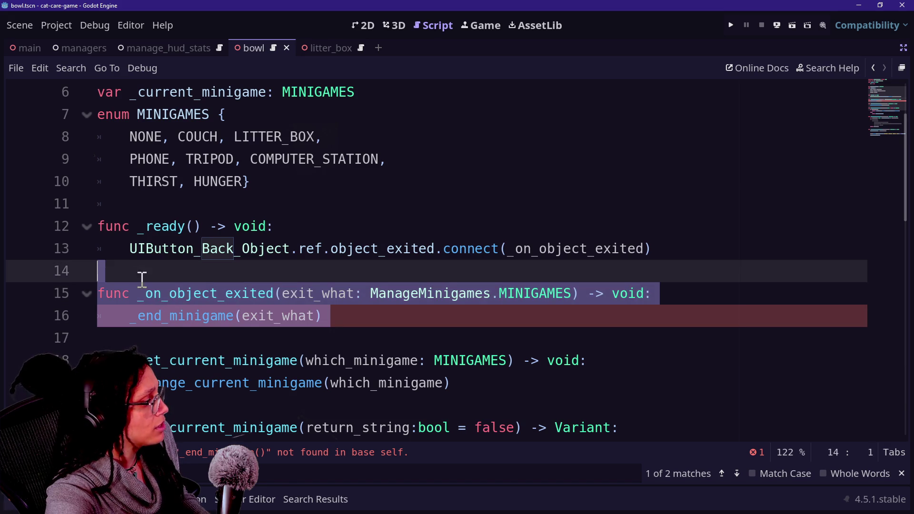
Cut _on_object_exited from under _ready and paste it at the end of the script
key("BackSpace")
key("BackSpace")
key("Return")
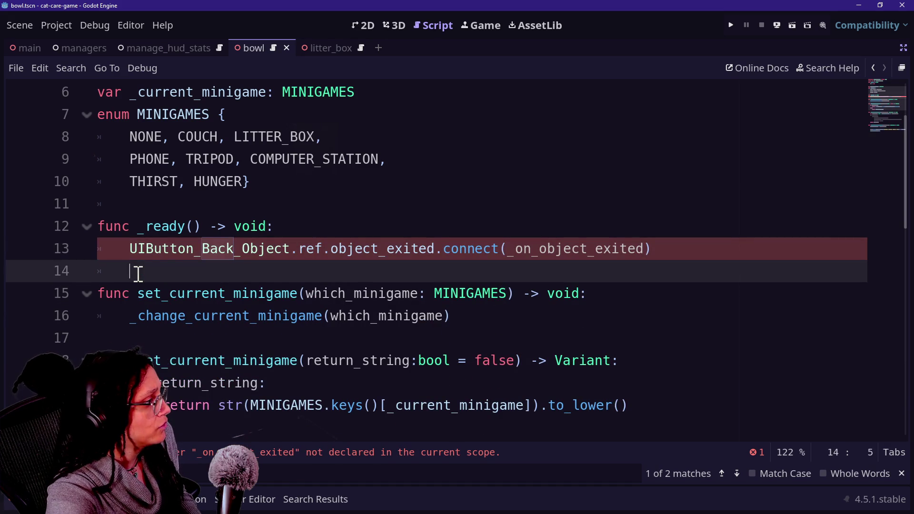
scroll(138, 273, "down", 10)
scroll(138, 274, "up", 6)
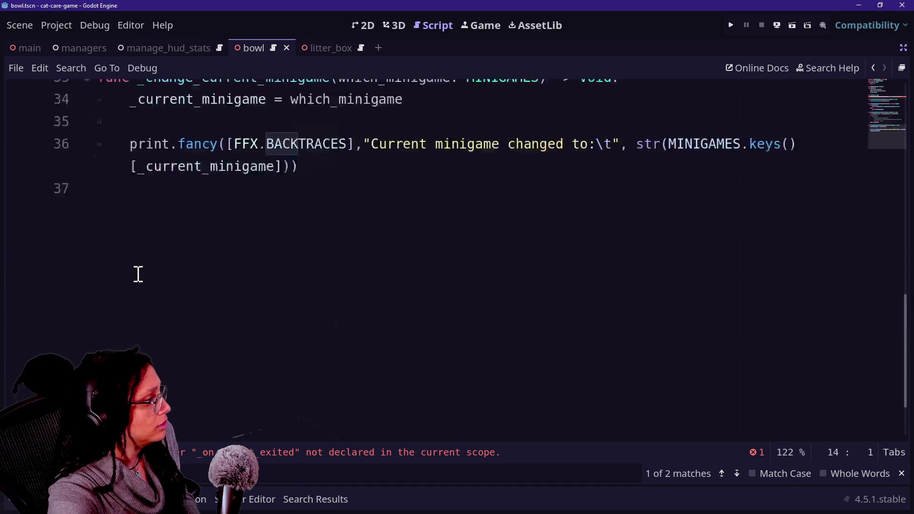
scroll(138, 274, "down", 2)
left_click(404, 371)
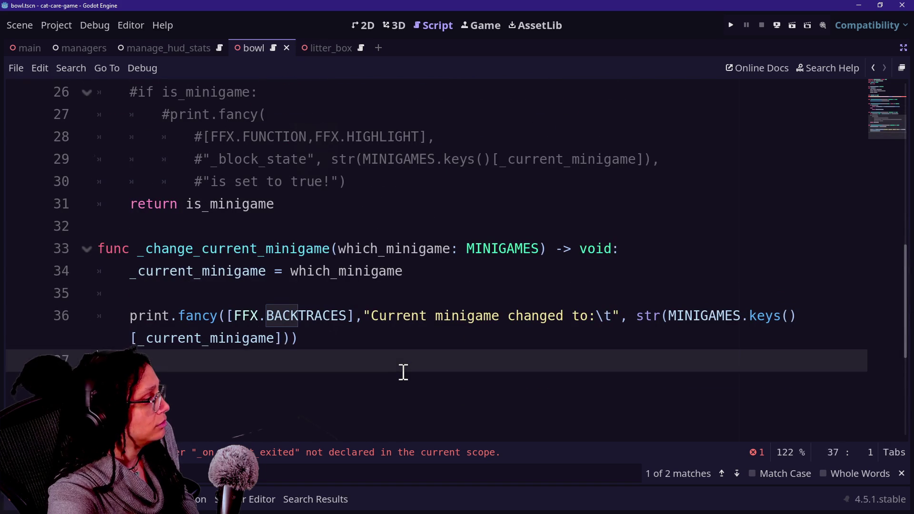
key("F3")
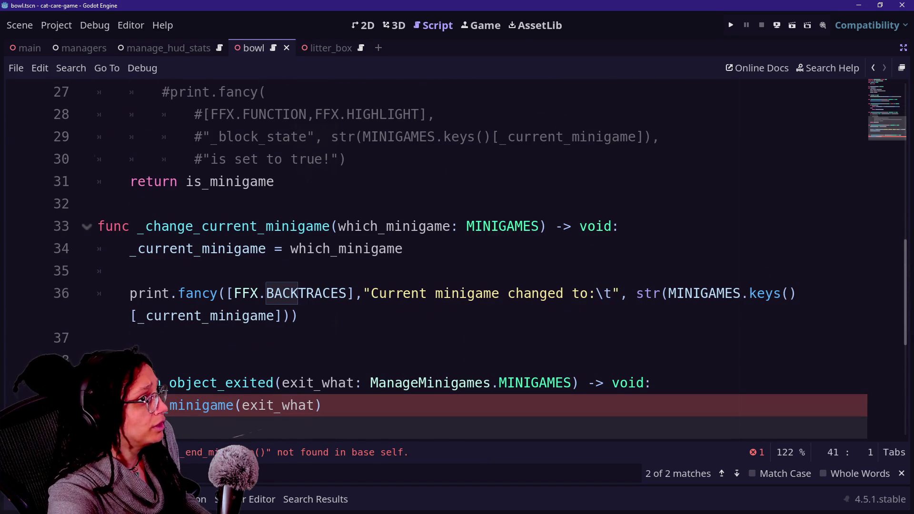
Tidy the blank line before the handler and select its ManageMinigames.MINIGAMES parameter type
left_click(498, 343)
key("BackSpace")
scroll(361, 380, "down", 2)
left_click(361, 379)
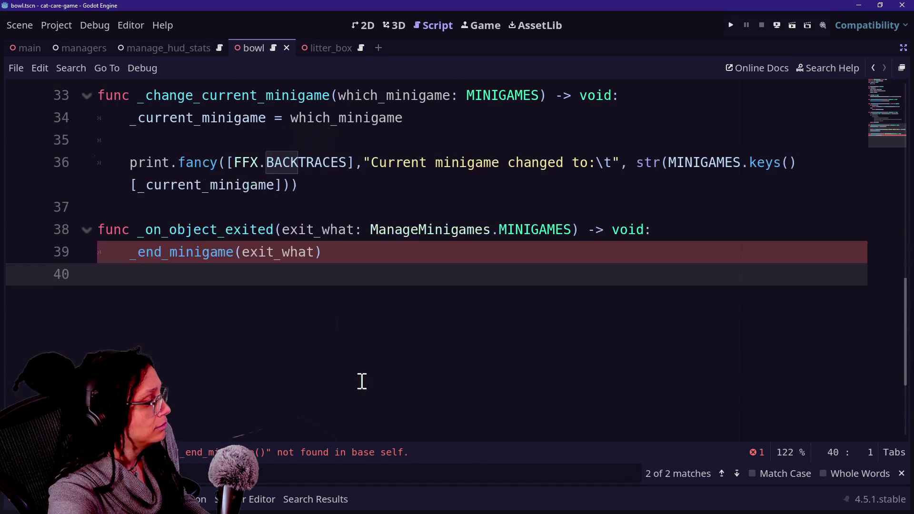
left_click_drag(120, 232, 286, 271)
left_click(84, 246)
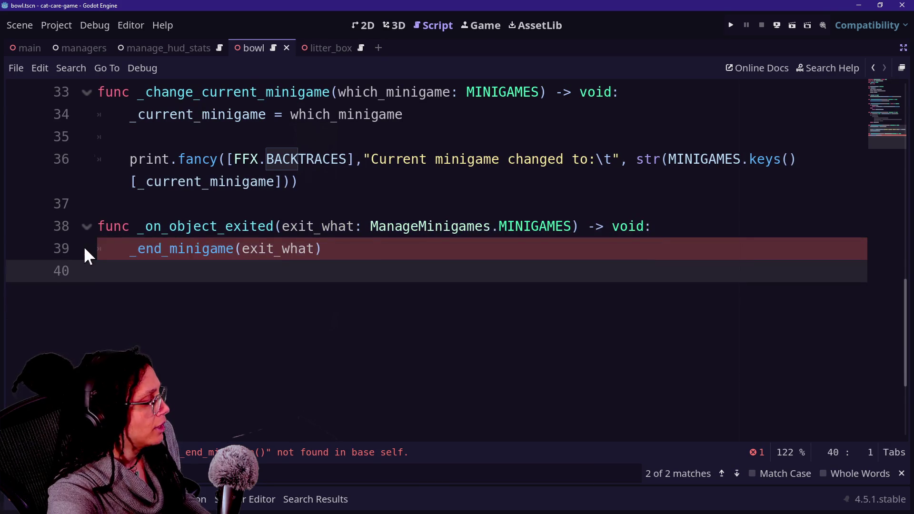
mouse_move(128, 248)
left_mouse_down()
mouse_move(309, 248)
mouse_move(277, 224)
mouse_move(168, 228)
mouse_move(385, 235)
left_mouse_up()
left_click(393, 227)
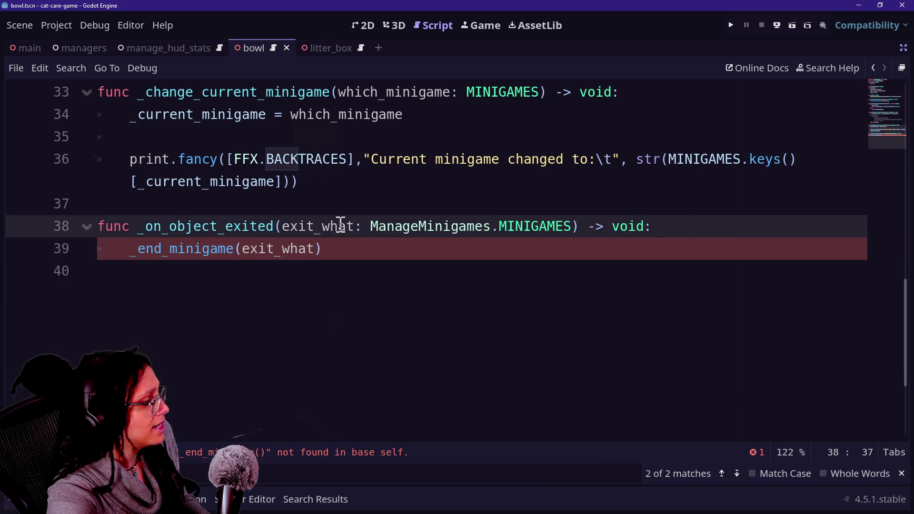
mouse_move(372, 227)
left_mouse_down()
mouse_move(594, 224)
mouse_move(575, 224)
left_mouse_up()
Retype exit_what as String and delete the empty line after _end_minigame(exit_what)
type("Stri")
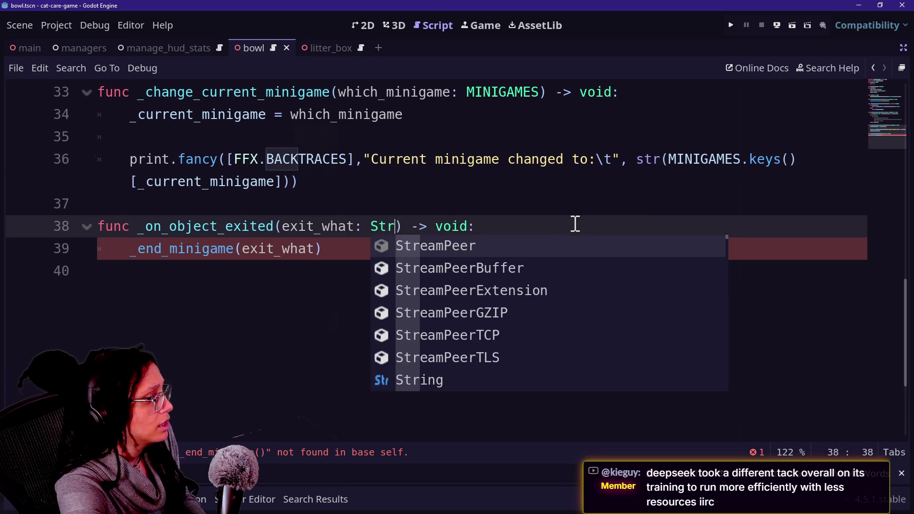
type("ng")
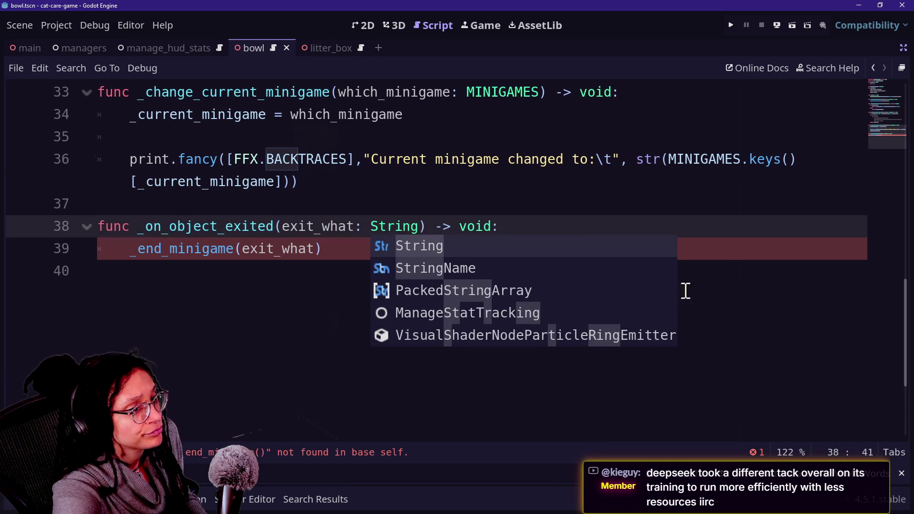
left_click(566, 360)
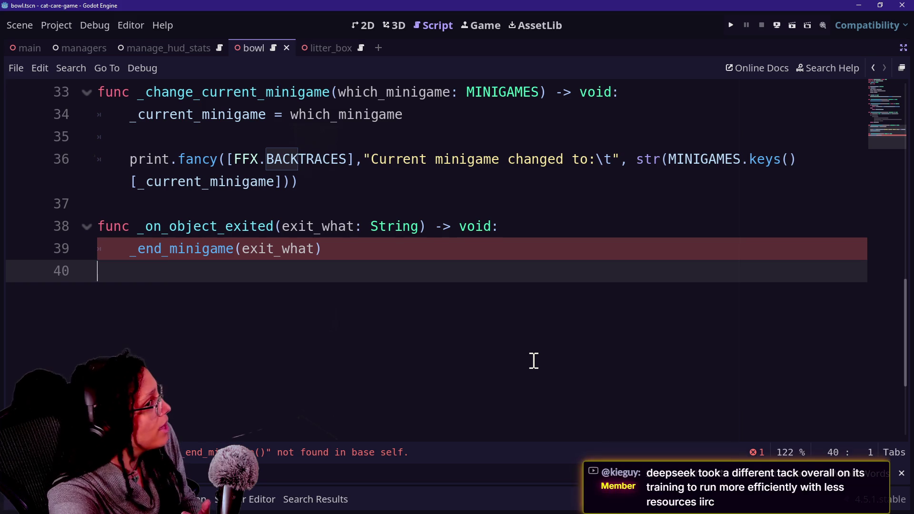
key("Left")
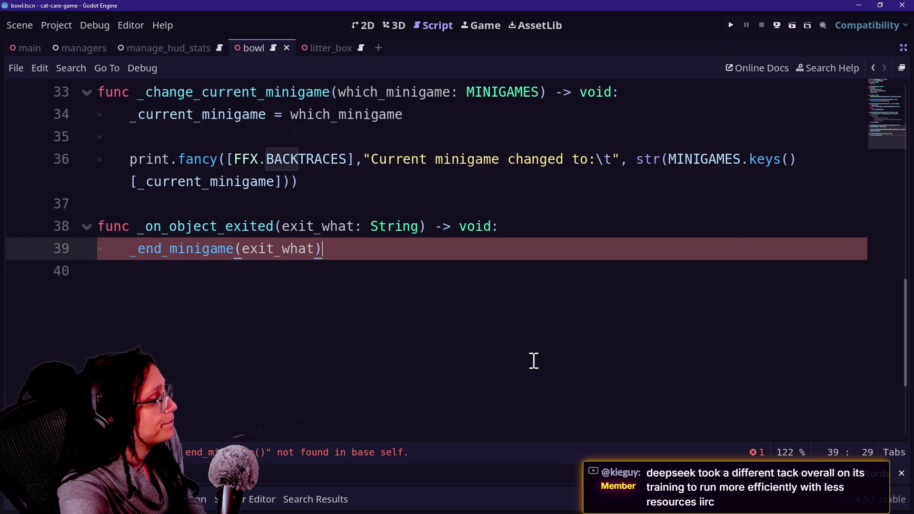
key("Right")
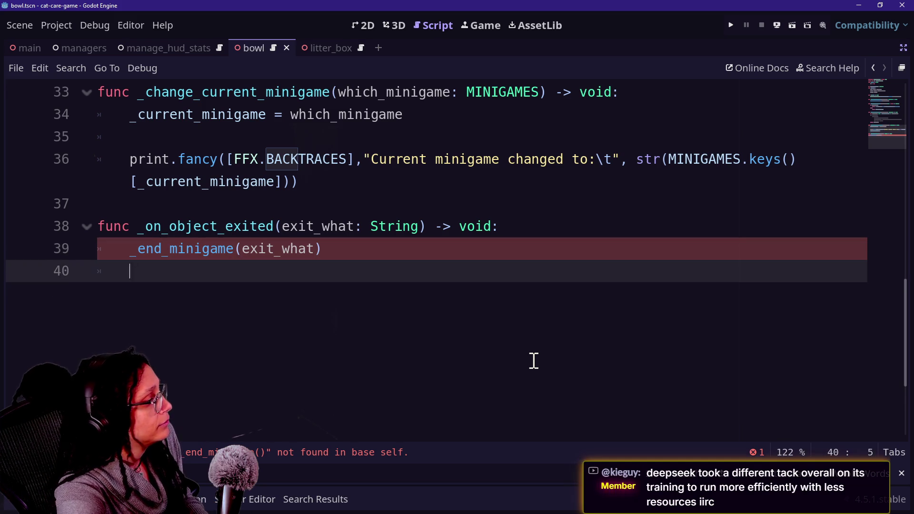
key("BackSpace")
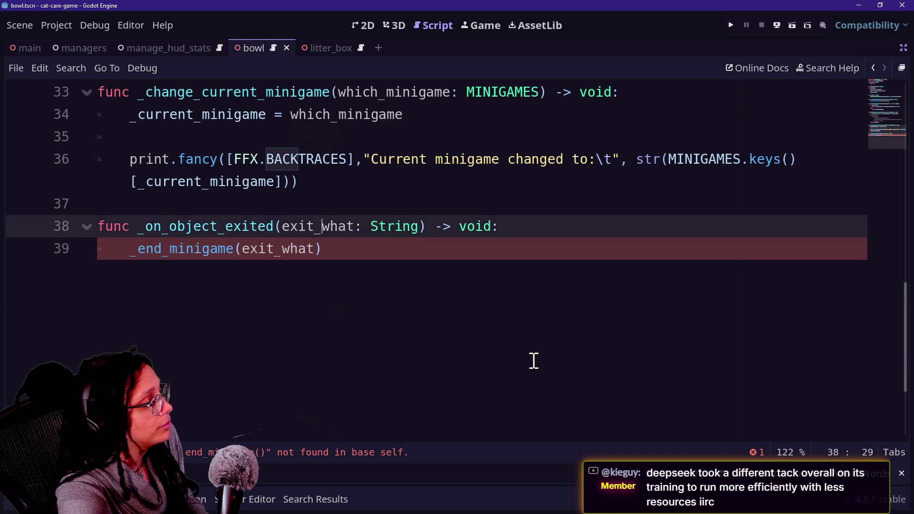
key("Left")
key("Left")
key("Left")
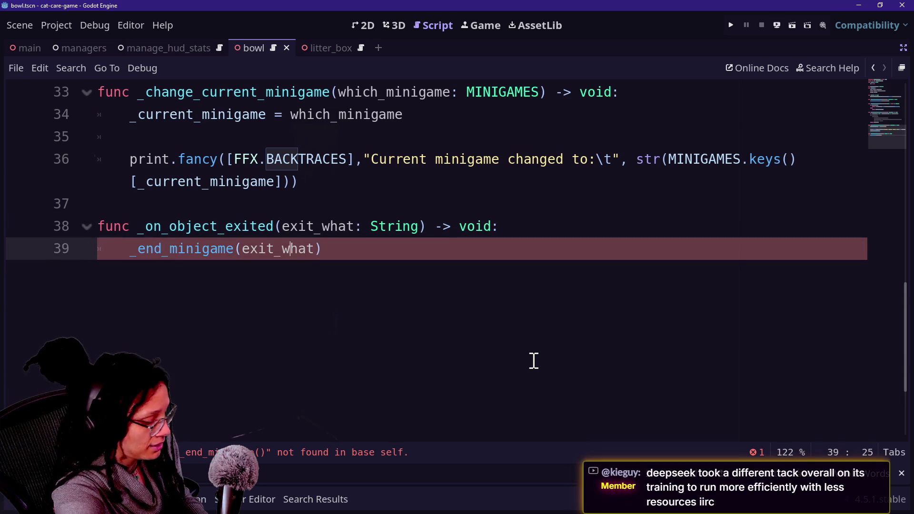
key("Up")
key("Down")
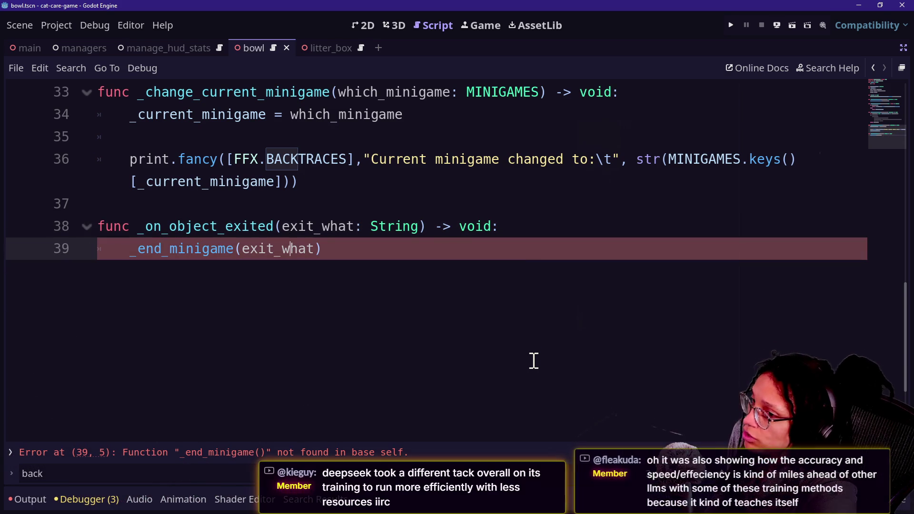
Move the closing parenthesis of the _end_minigame(exit_what call onto its own line 40
key("End")
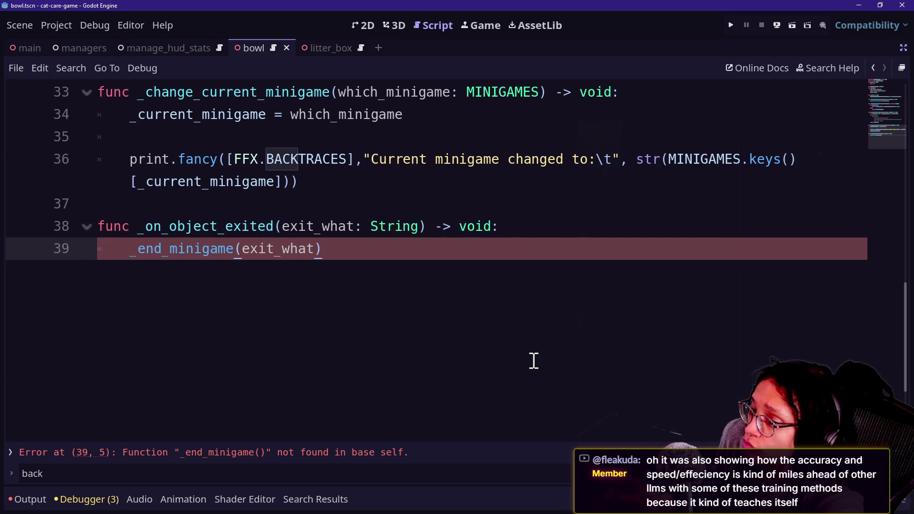
key("Return")
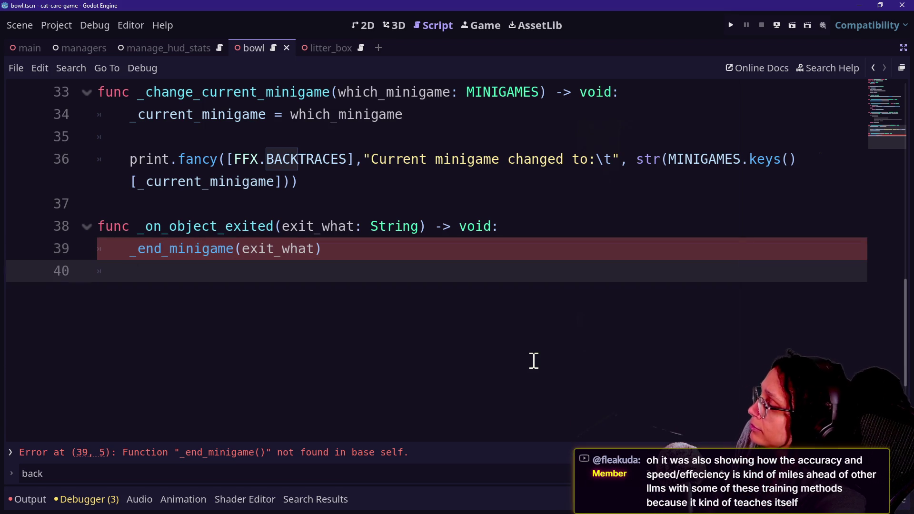
key("BackSpace")
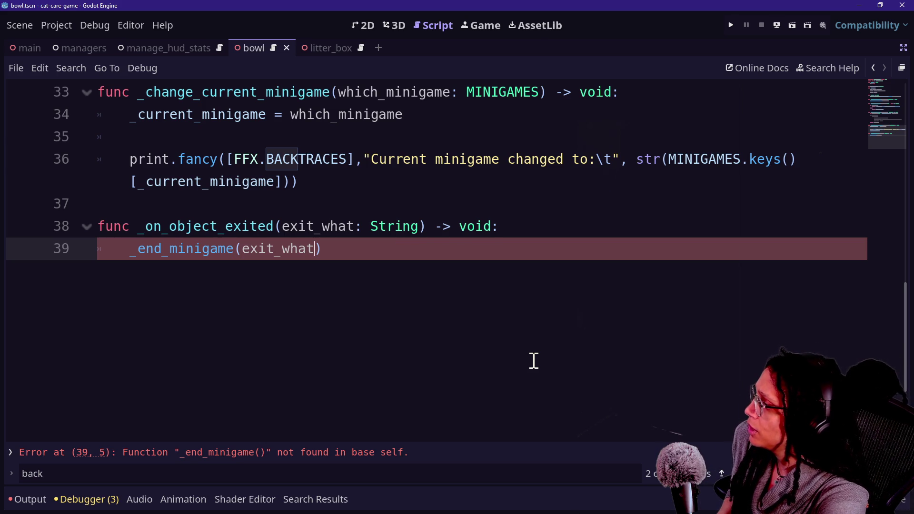
key("Return")
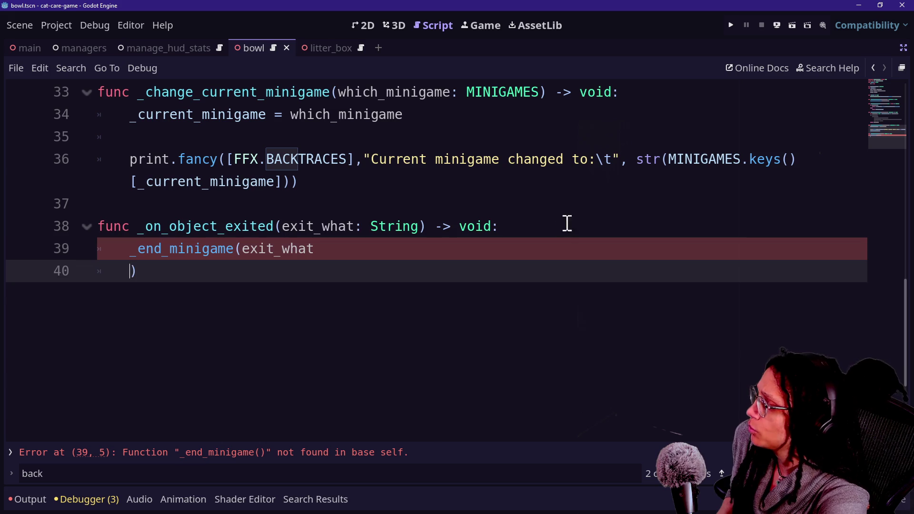
Add 'var object_minigames: Array[MINIGAMES] = ' as the first line of _on_object_exited
left_click(559, 229)
key("Return")
type("var object+")
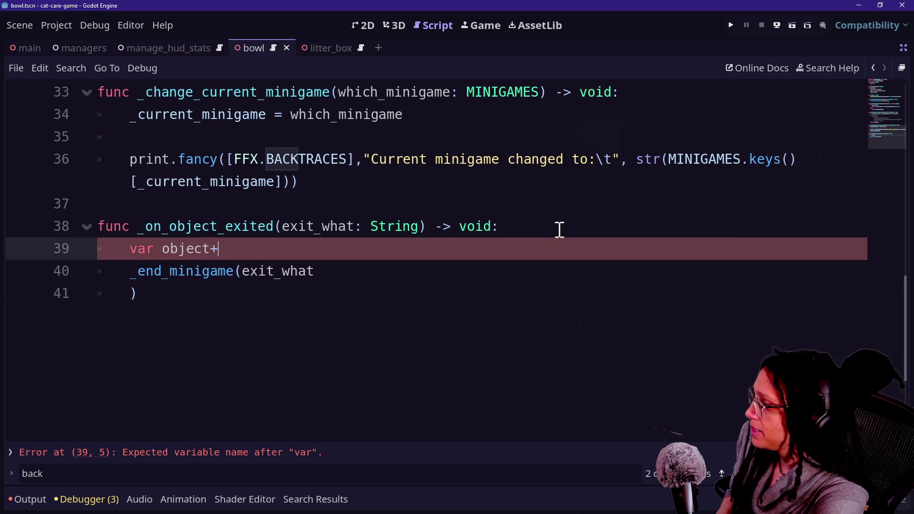
key("BackSpace")
type("_minig")
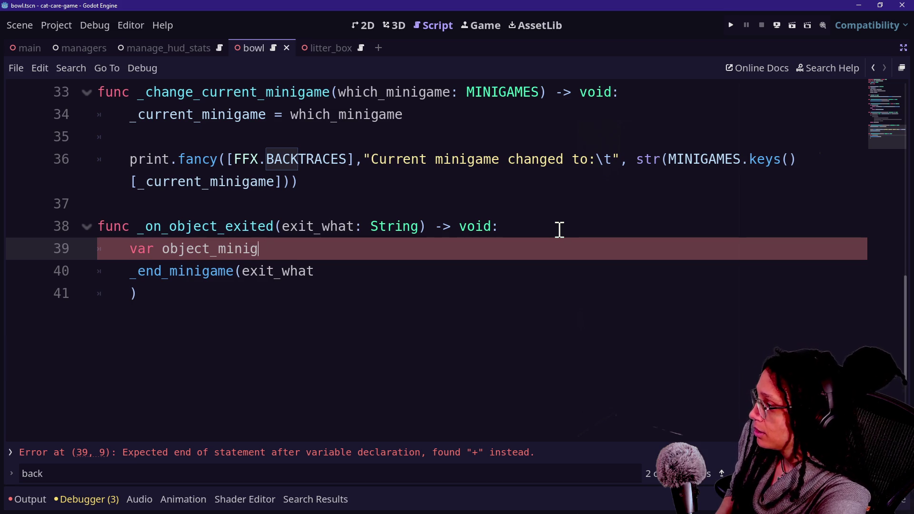
type("ames")
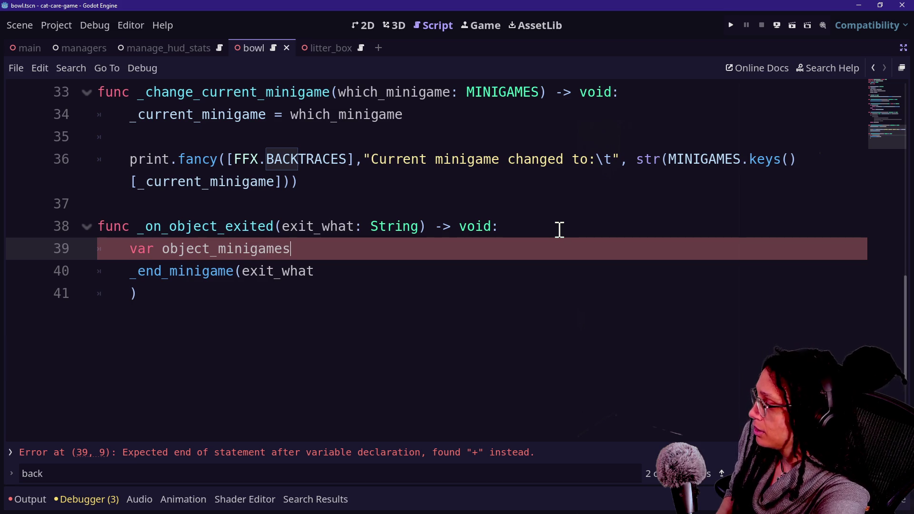
type("t")
key("BackSpace")
type("y")
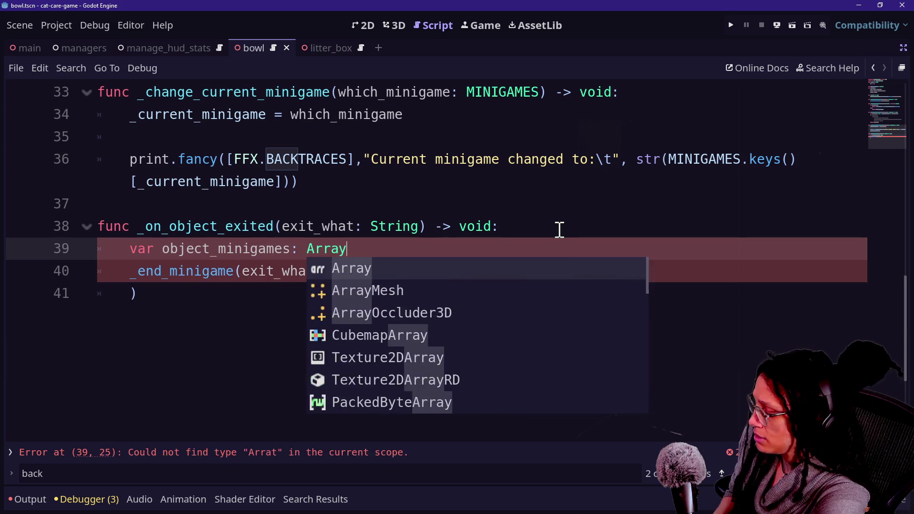
type("[")
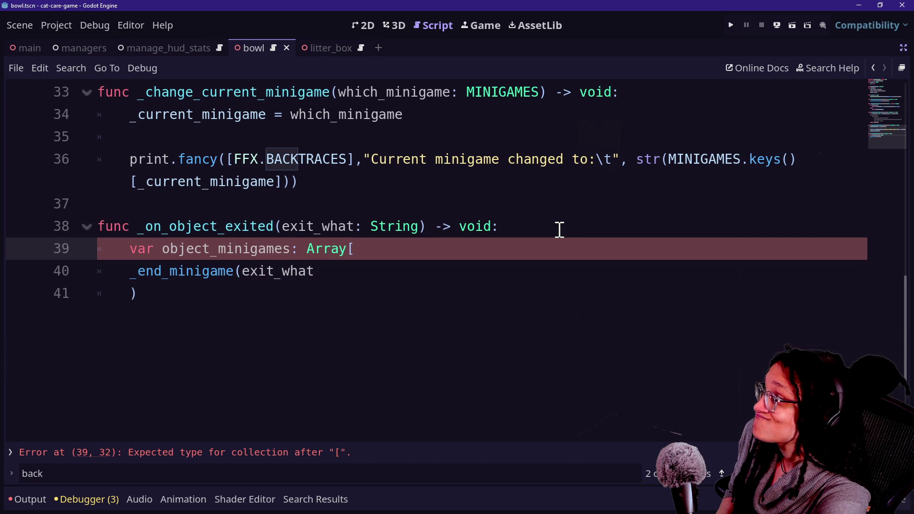
type("ManageM")
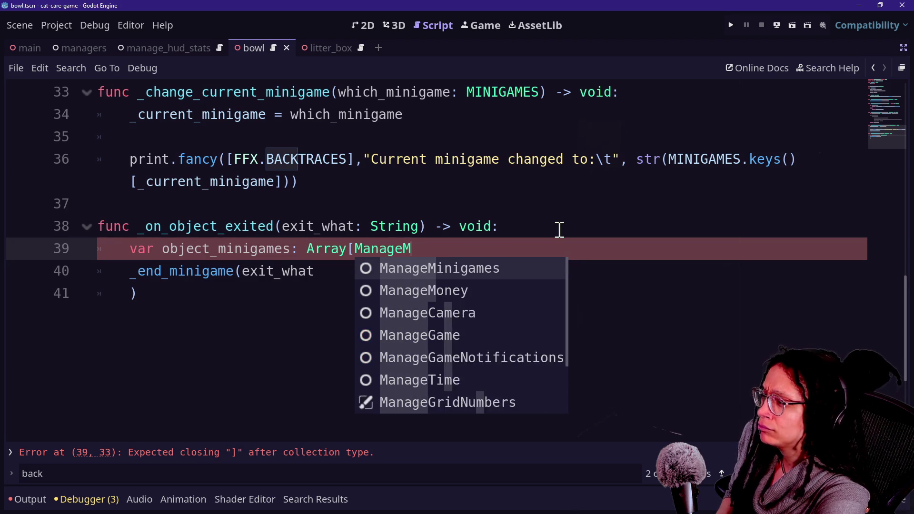
type("inigames.Mini")
key("BackSpace")
key("BackSpace")
key("BackSpace")
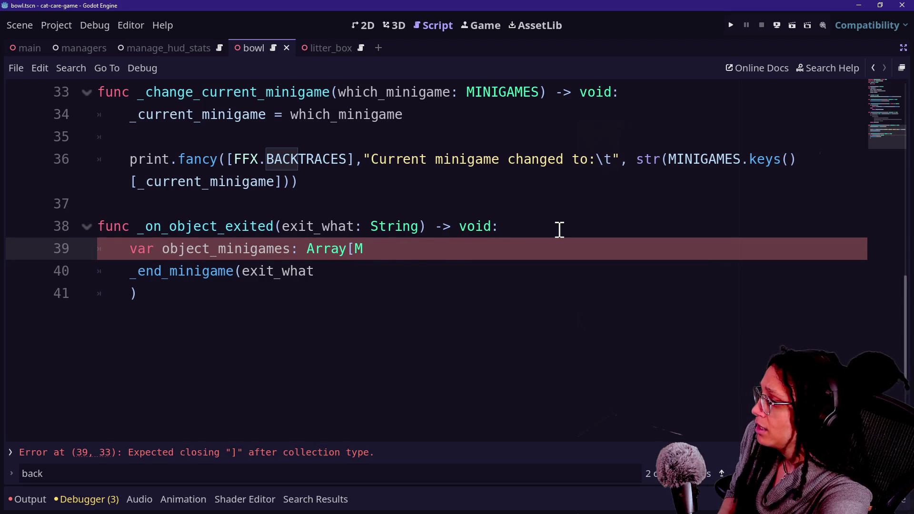
key("BackSpace")
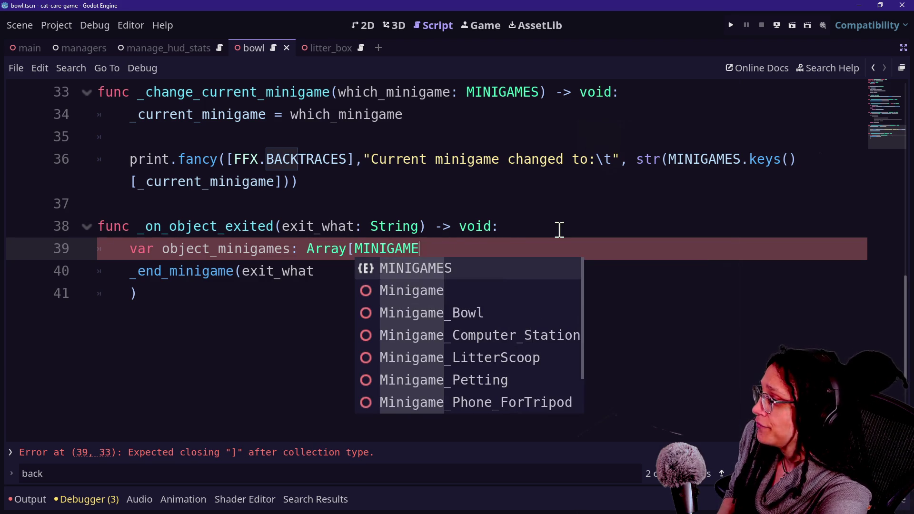
key("Return")
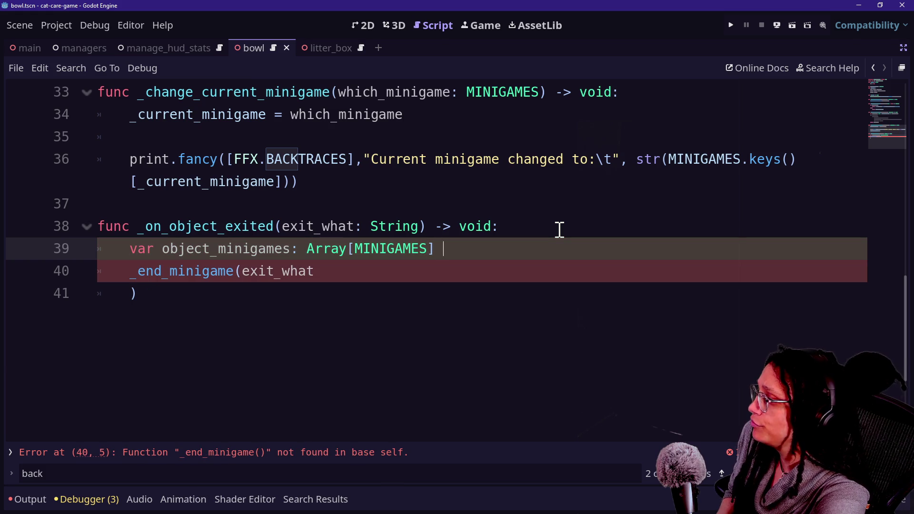
key("ctrl+space")
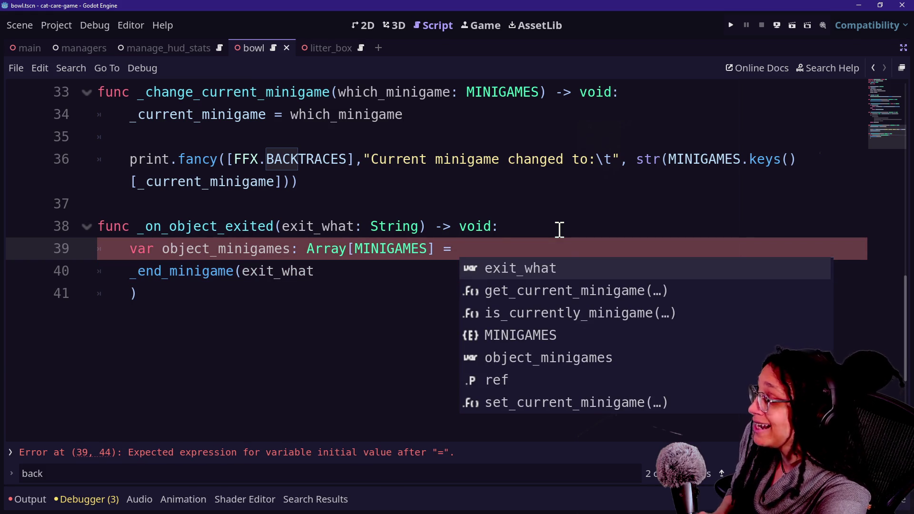
Search project files for 'select' in Quick Open, then close it without opening anything
key("shift+alt+o")
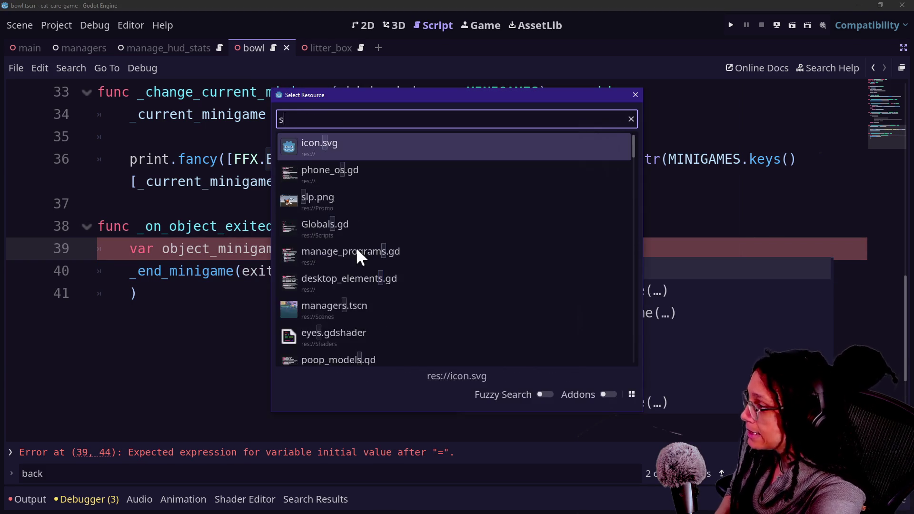
type("select")
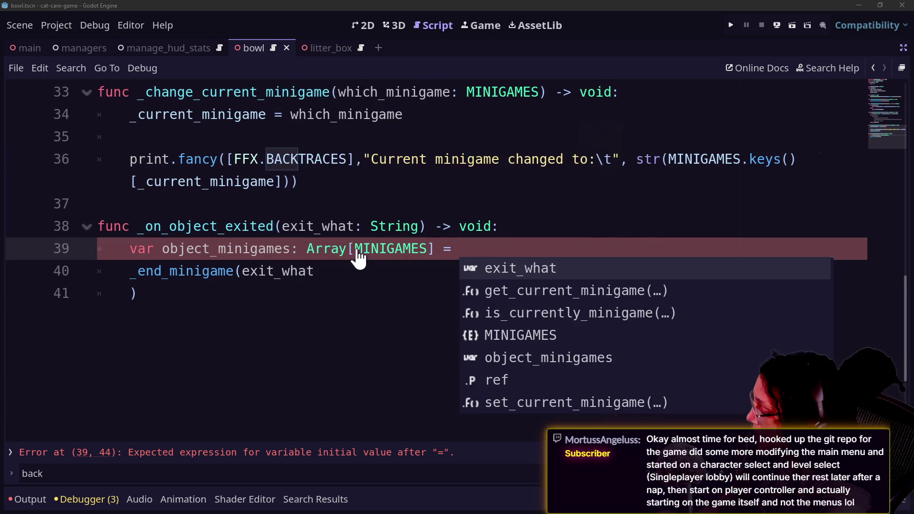
key("Escape")
mouse_move(357, 251)
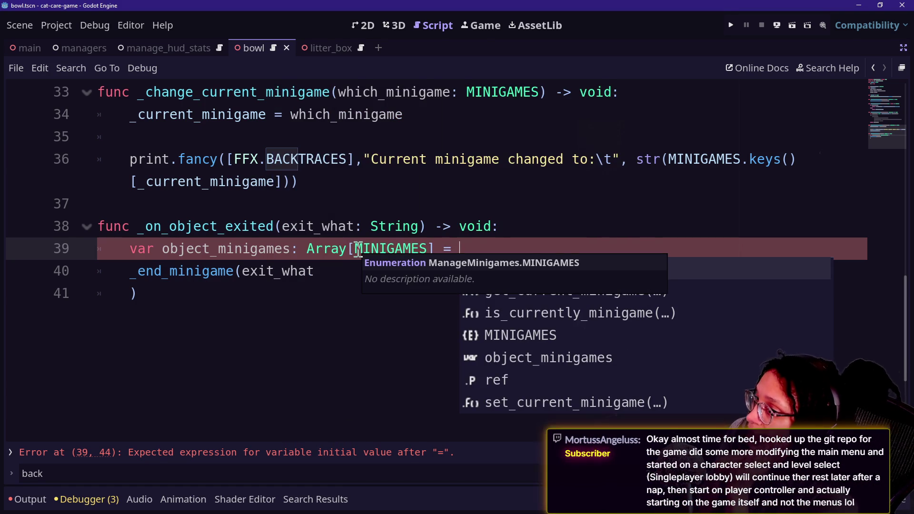
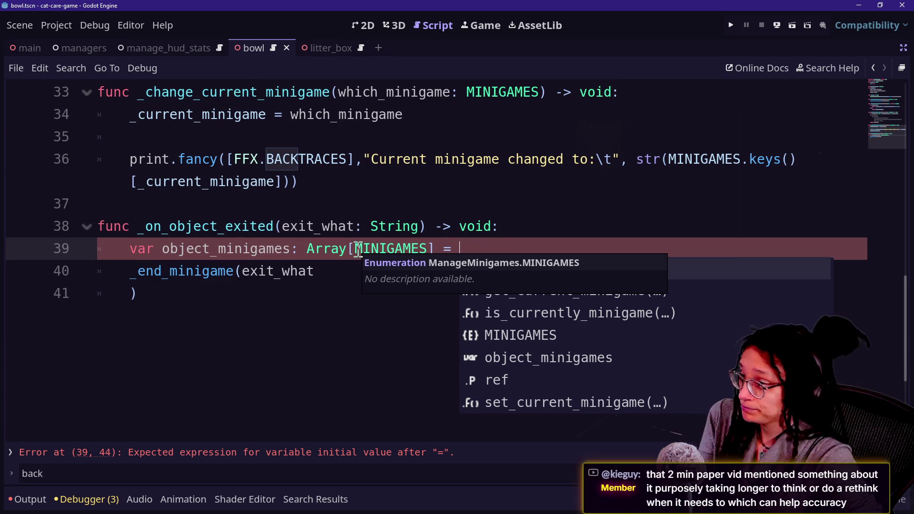
Open the selectable_area_object.gd script from the Quick Open list
key("ctrl+alt+o")
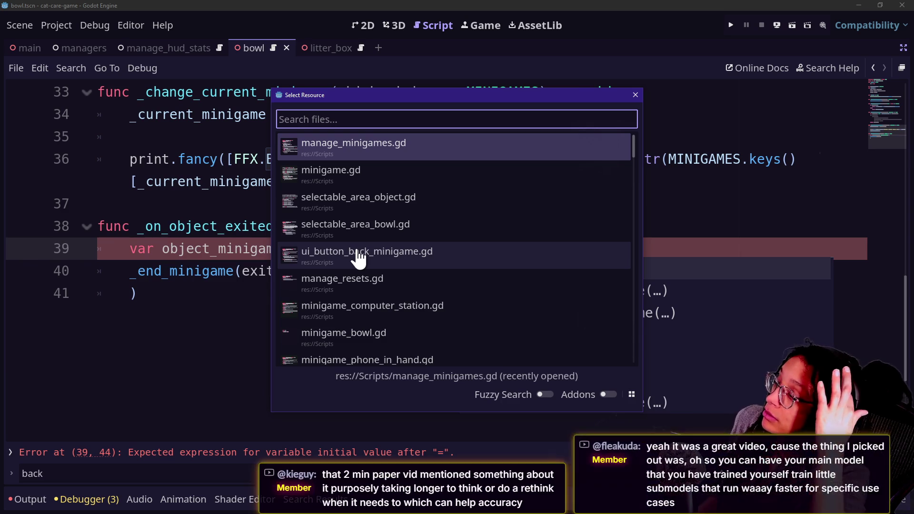
key("Down")
key("Down")
key("Return")
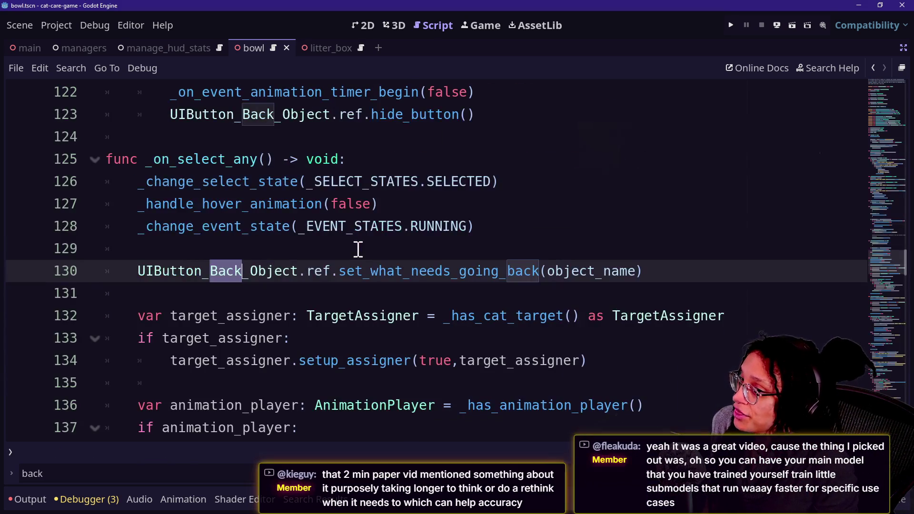
Search the script for 'stat', then for 'object_name', stepping to the next match
key("ctrl+f")
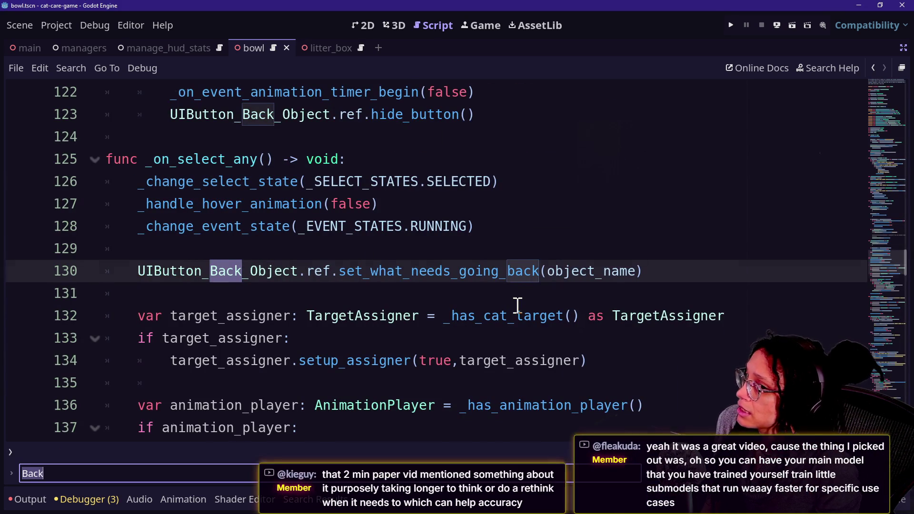
scroll(516, 306, "down", 6)
scroll(518, 305, "up", 8)
type("state_not_running() -> void:")
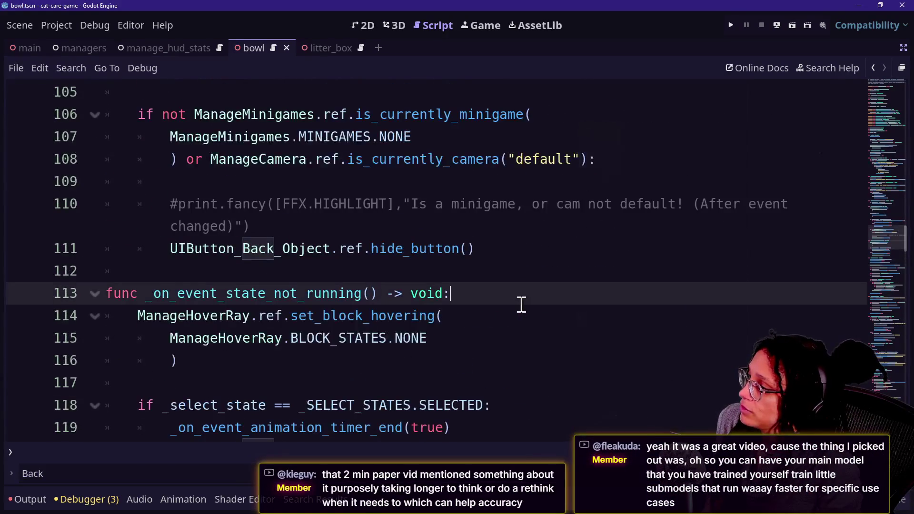
key("Return")
key("Return")
key("Return")
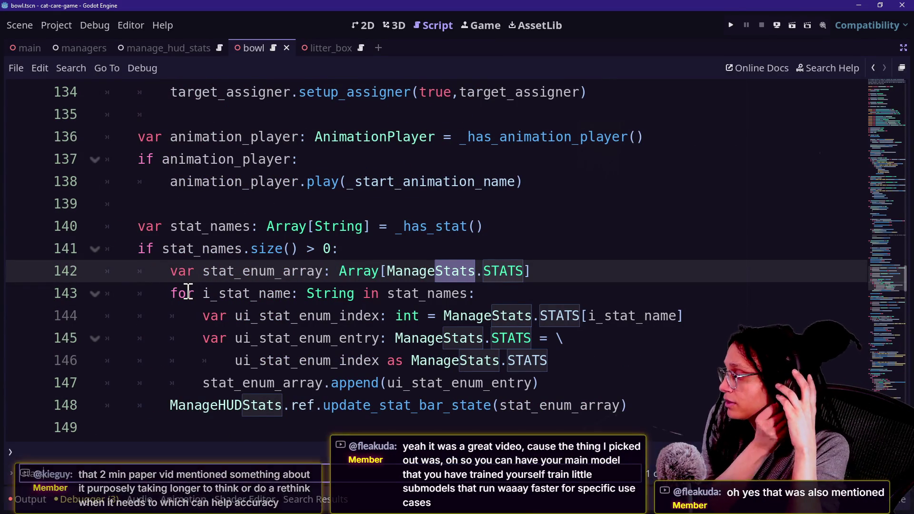
scroll(139, 280, "up", 2)
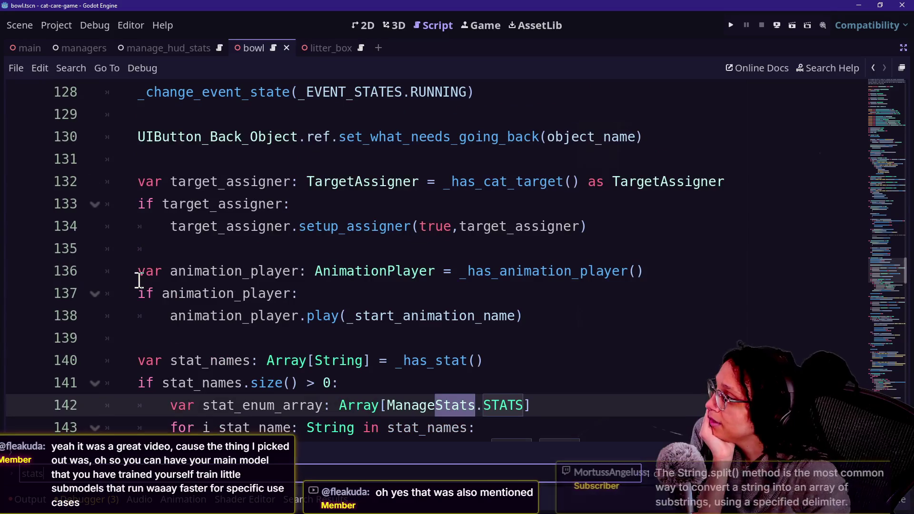
left_click(153, 272)
type("bject_name")
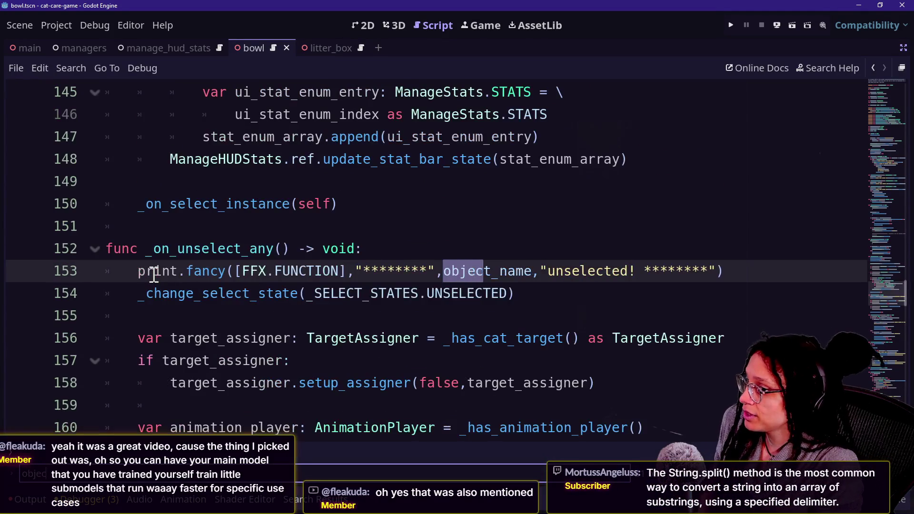
mouse_move(153, 275)
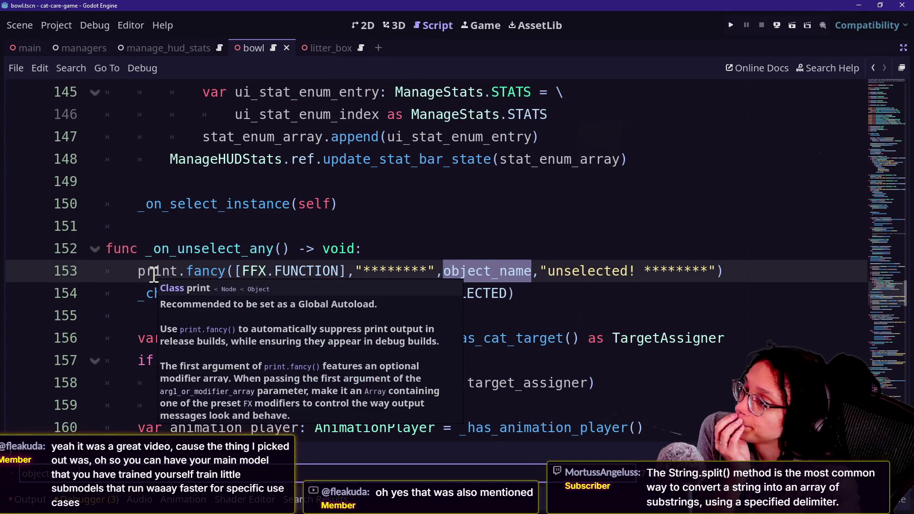
key("Return")
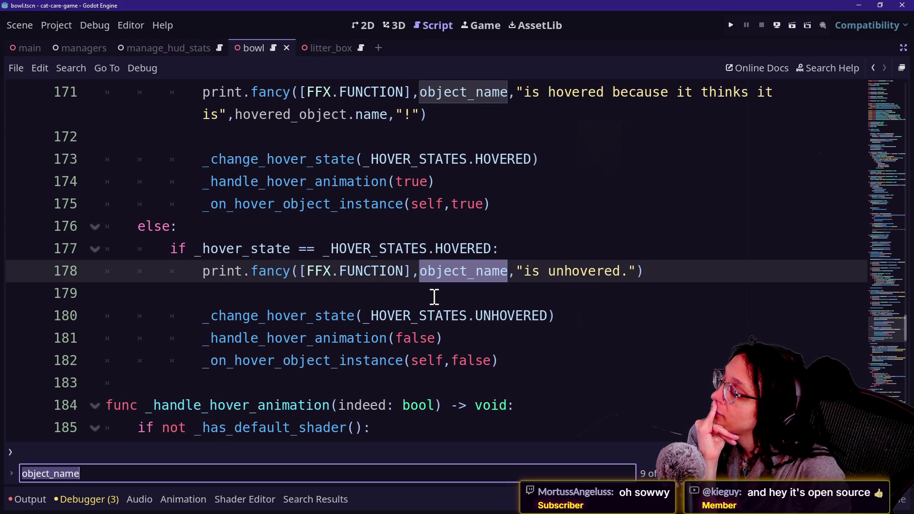
Step through successive object_name matches, including the uses on lines 171 and 178
key("Right")
key("Return")
key("Return")
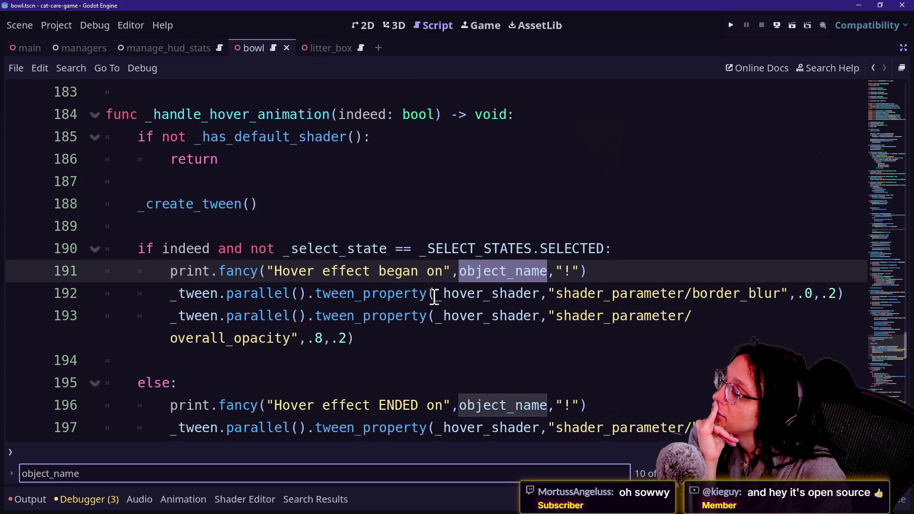
key("Return")
key("Return")
key("Return")
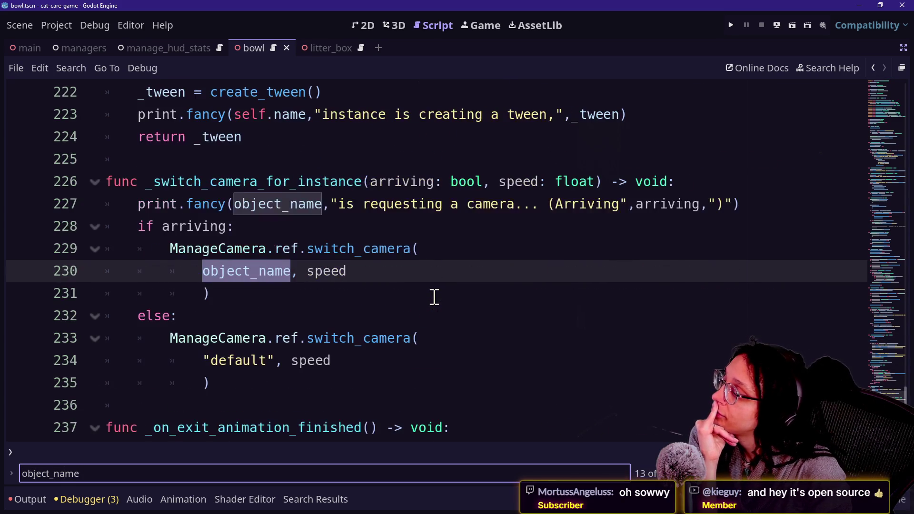
key("Return")
key("Return")
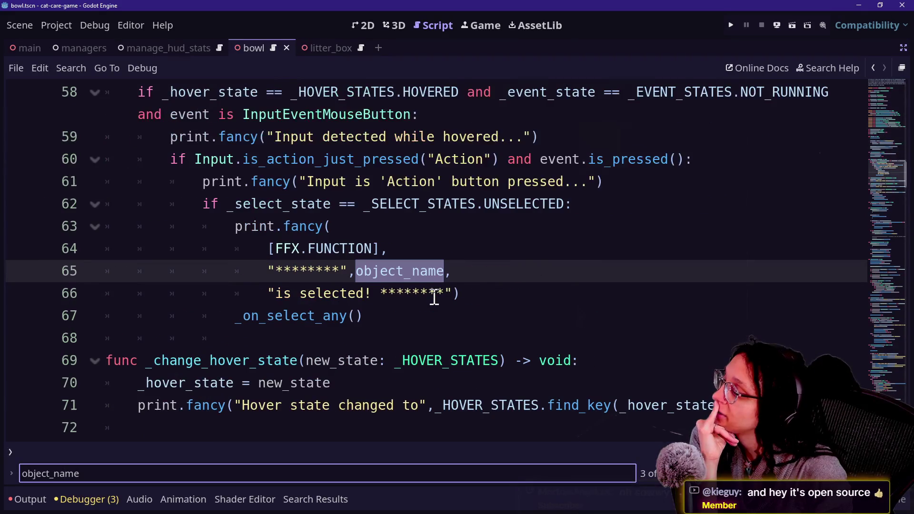
key("Return")
key("Return")
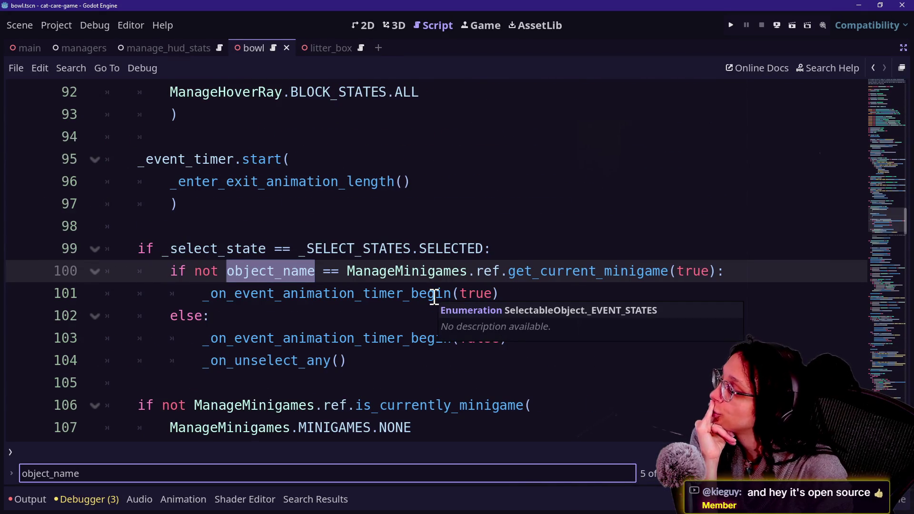
key("Return")
key("Return")
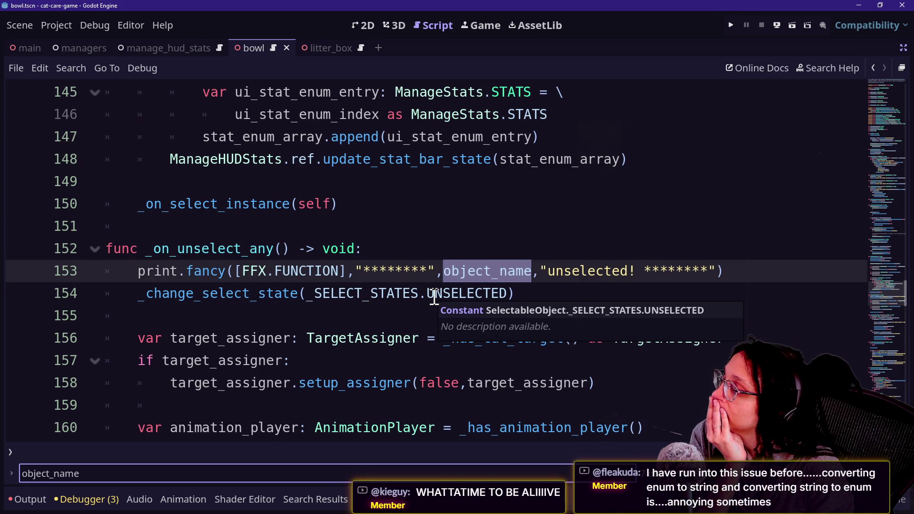
key("Return")
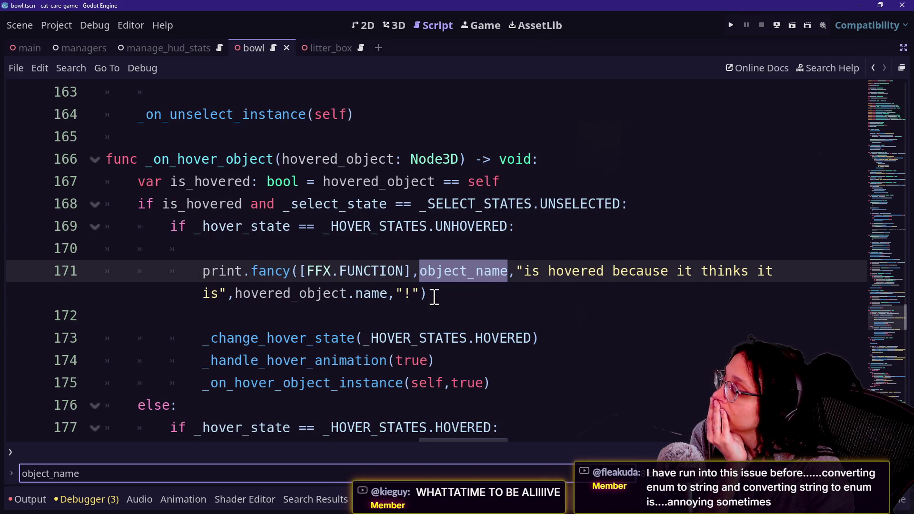
key("Return")
key("Return")
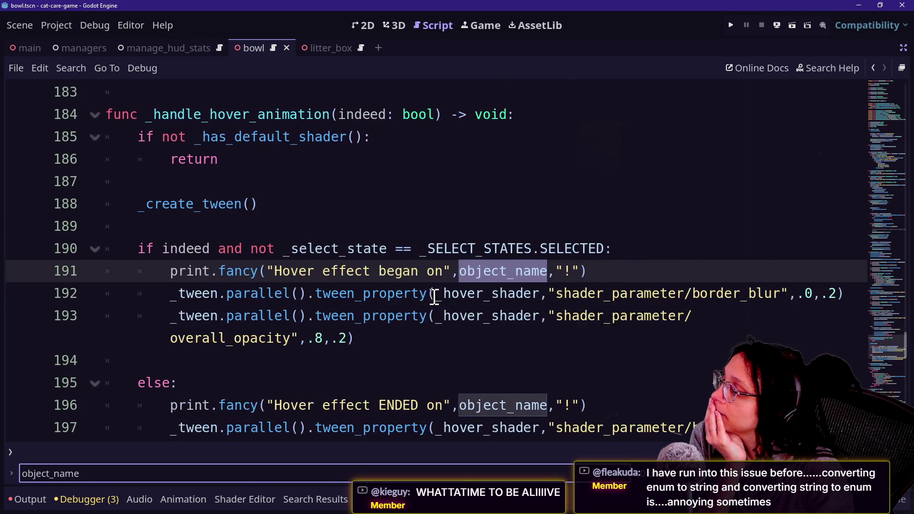
key("Return")
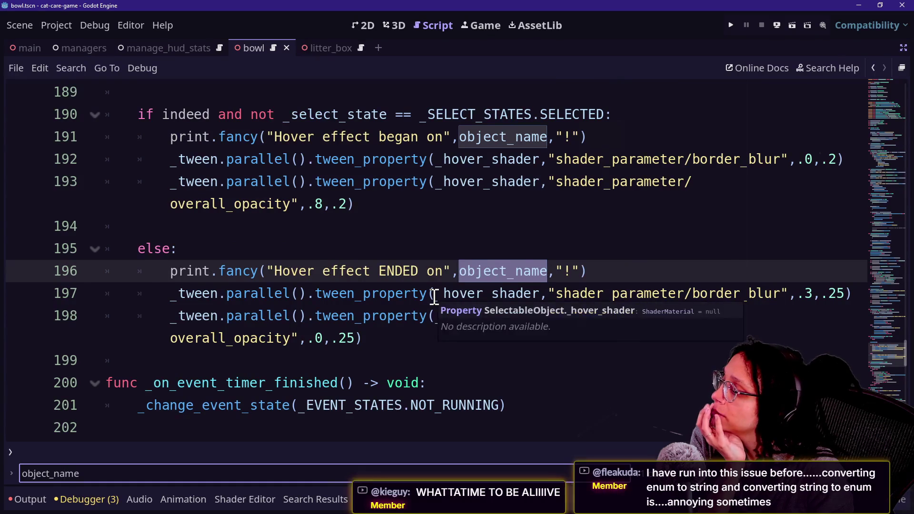
key("Return")
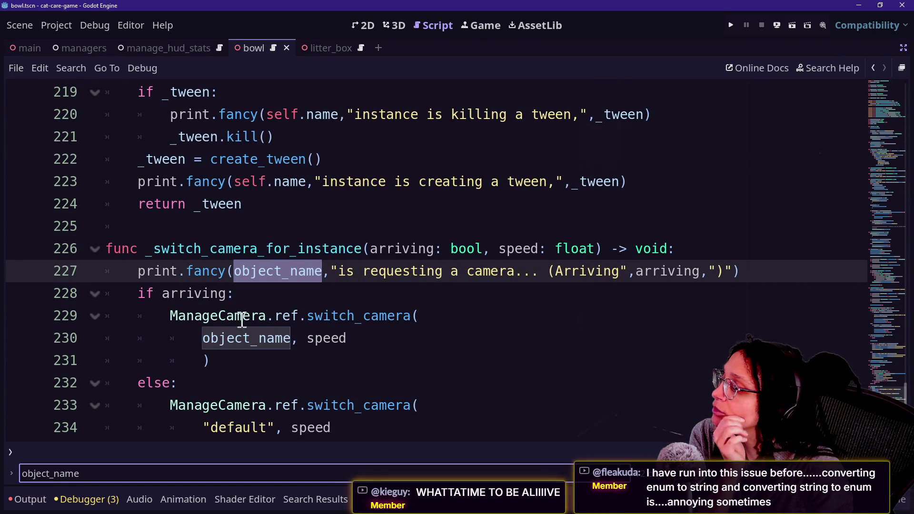
Revisit object_name matches on lines 44, 65 and 87, then change the search to 'stat_'
mouse_move(258, 329)
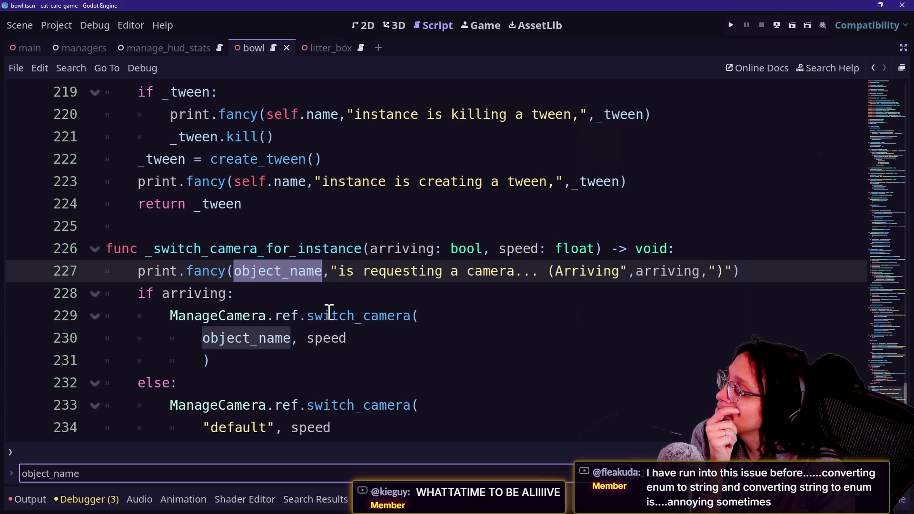
left_click_drag(304, 316, 425, 316)
left_click(261, 339)
left_click(158, 476)
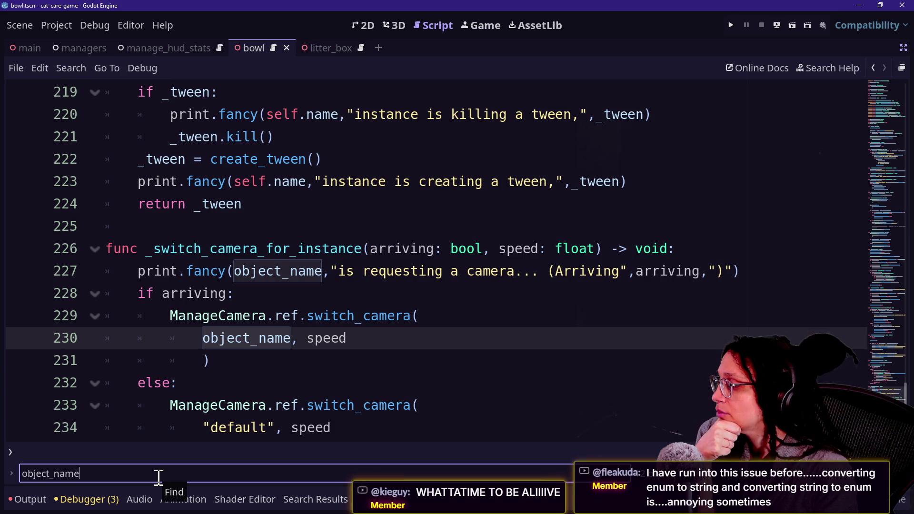
key("Return")
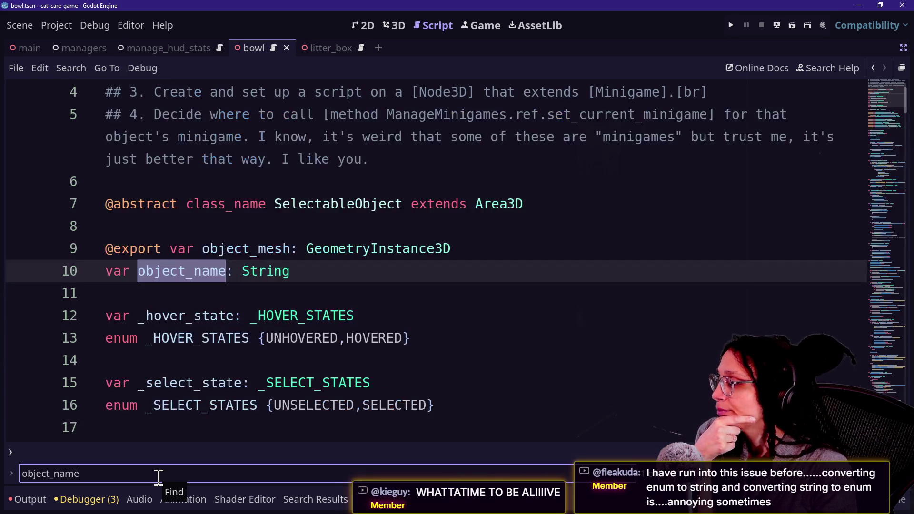
key("Return")
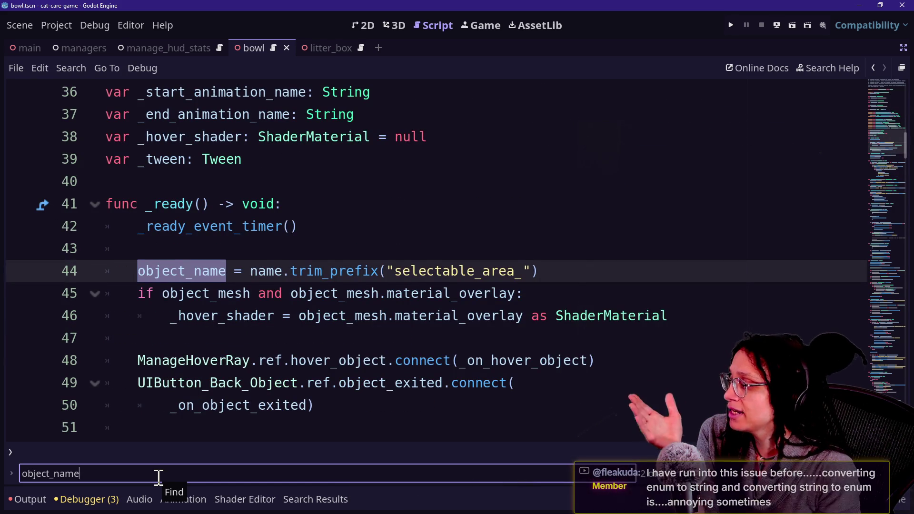
key("Return")
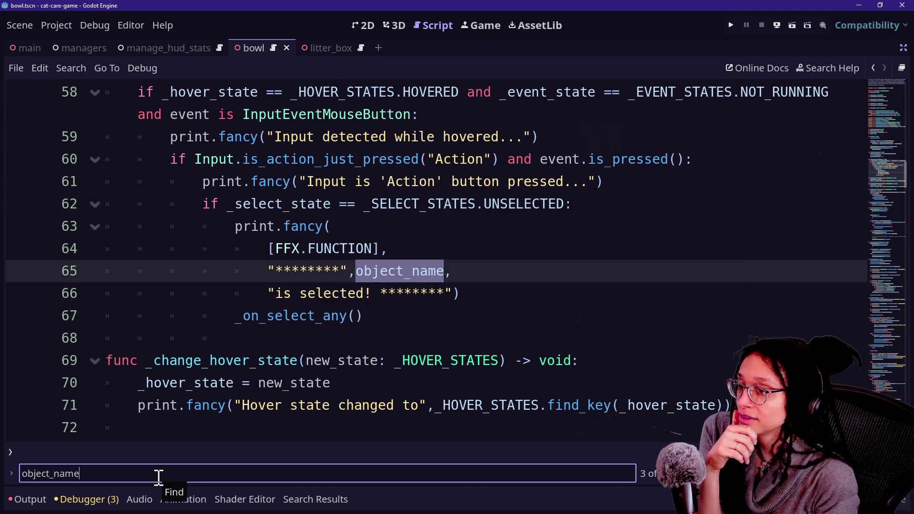
key("Return")
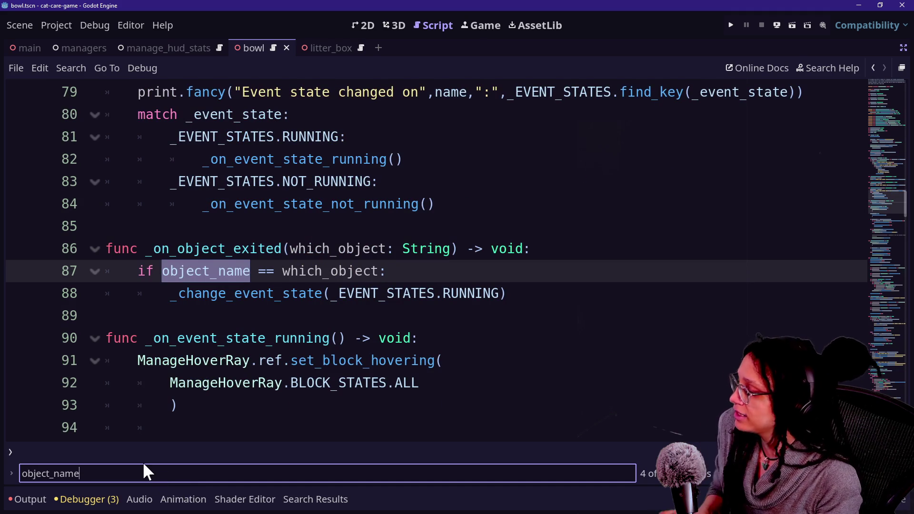
key("ctrl+a")
type("stat")
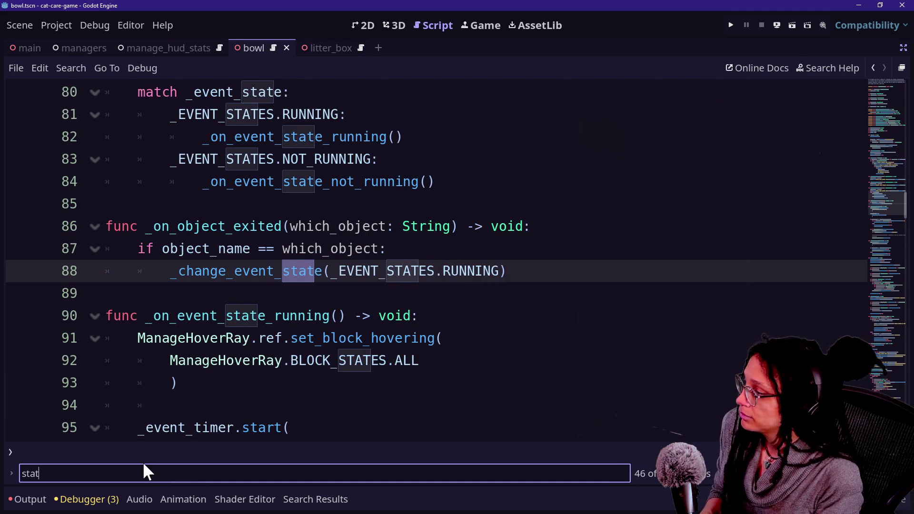
type("_")
key("Return")
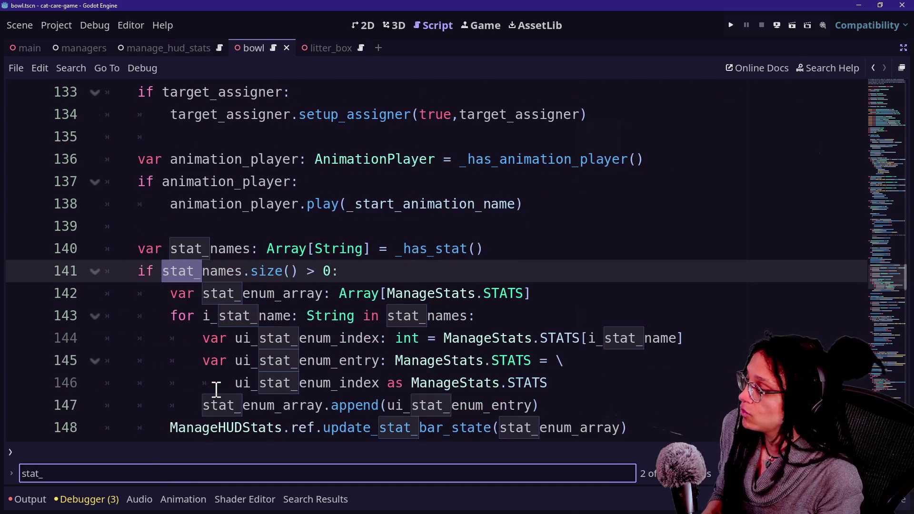
key("Return")
key("Return")
key("Return")
key("ctrl+a")
type("STAT")
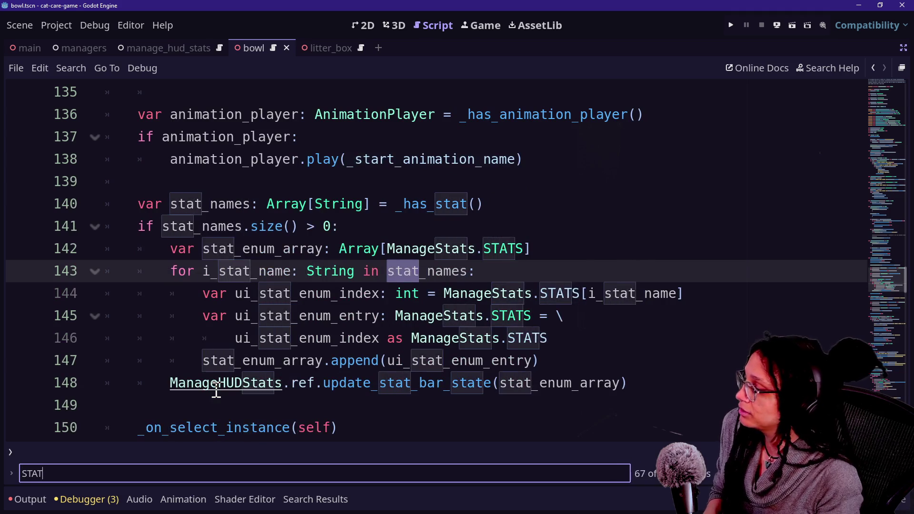
type("S")
key("Return")
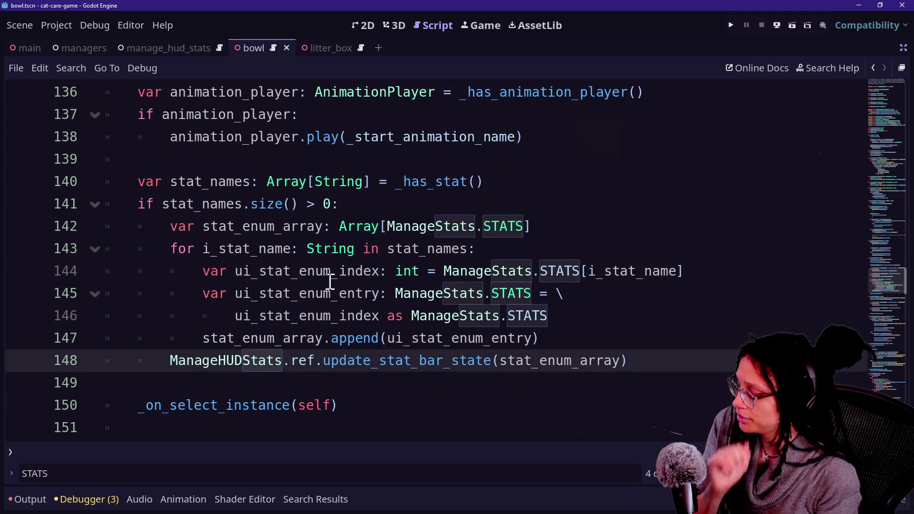
key("Escape")
left_click_drag(159, 224, 425, 272)
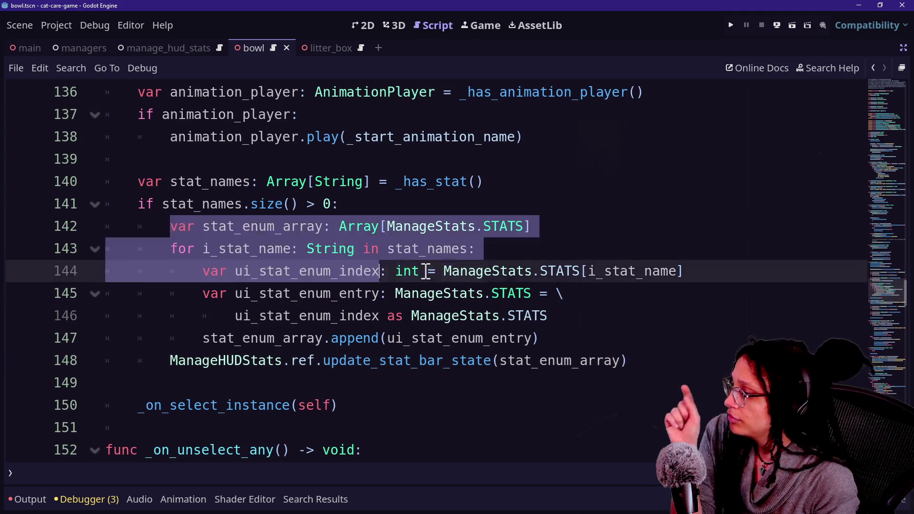
left_click(508, 293)
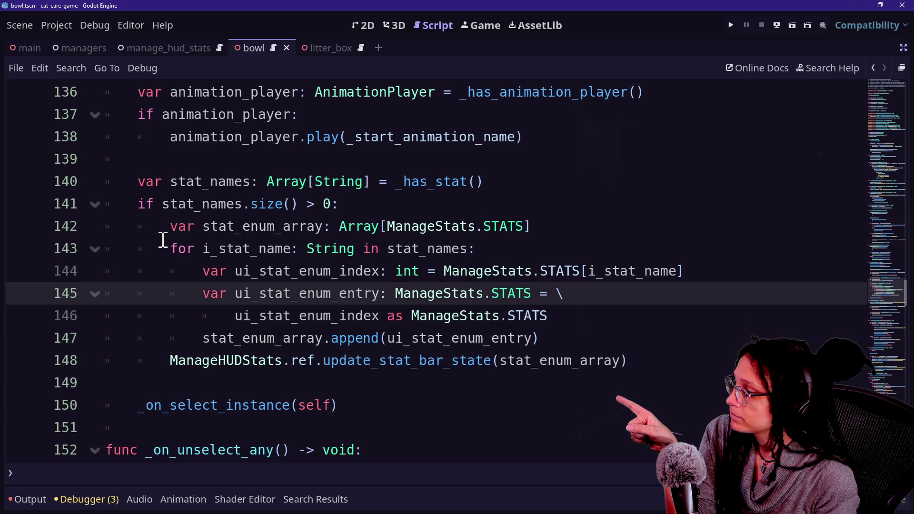
left_click_drag(339, 249, 404, 249)
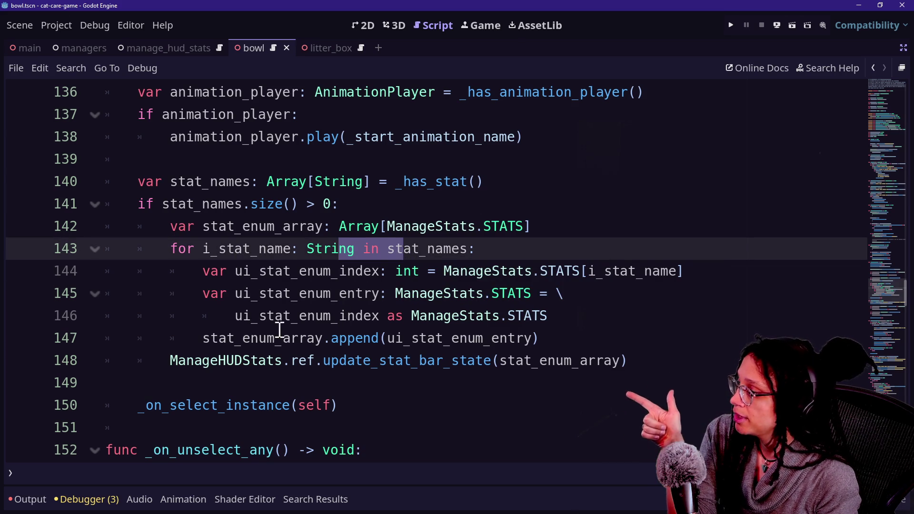
left_click_drag(412, 315, 568, 319)
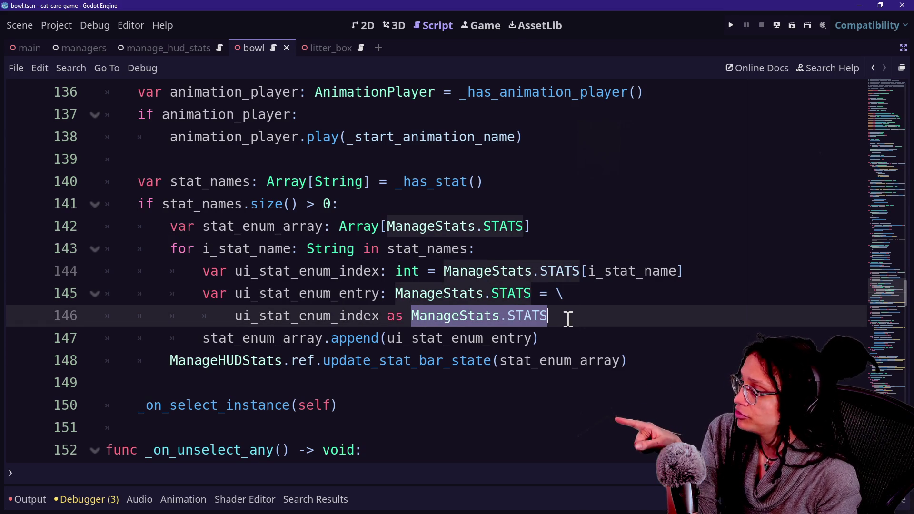
left_click_drag(298, 248, 387, 249)
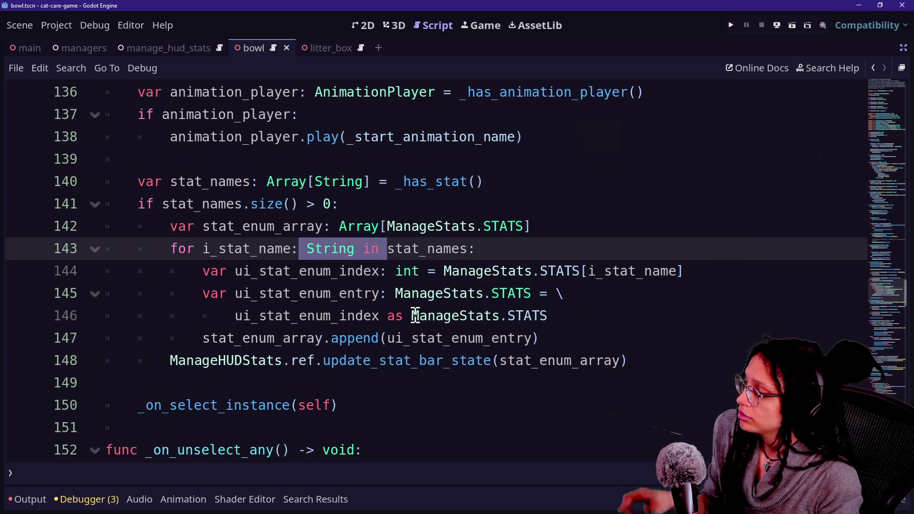
left_click_drag(413, 316, 562, 309)
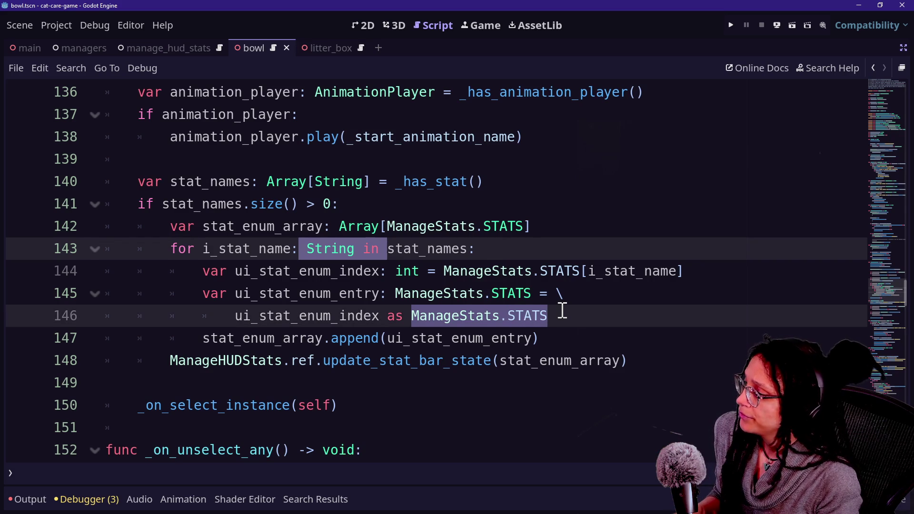
left_click(535, 159)
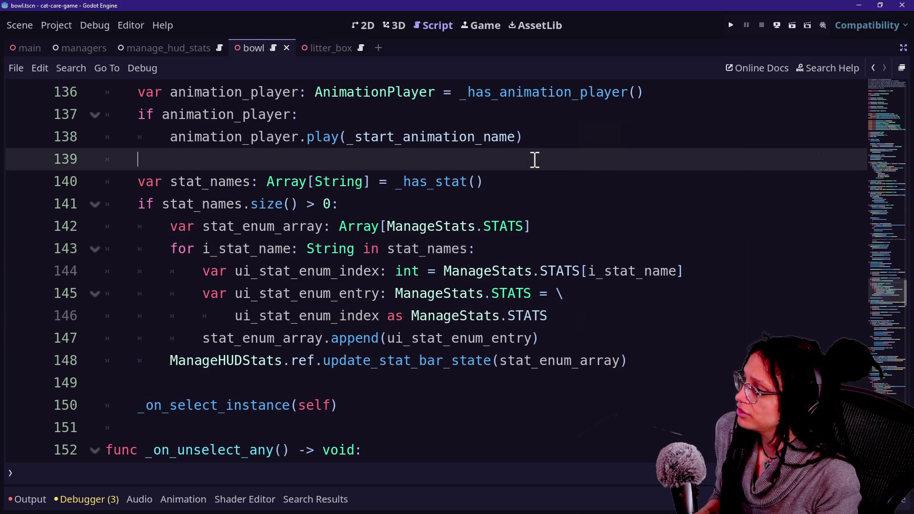
key("Return")
type("ManageStats.fi")
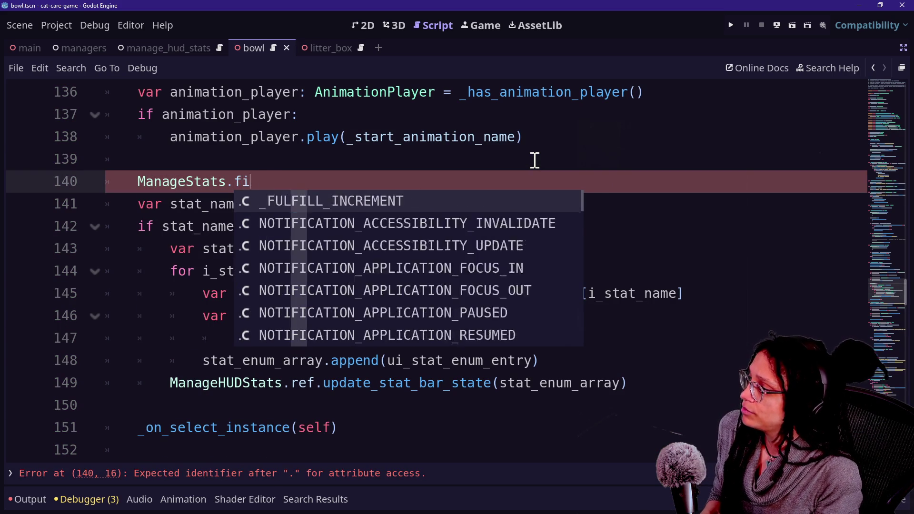
type("nd")
key("BackSpace")
key("BackSpace")
key("BackSpace")
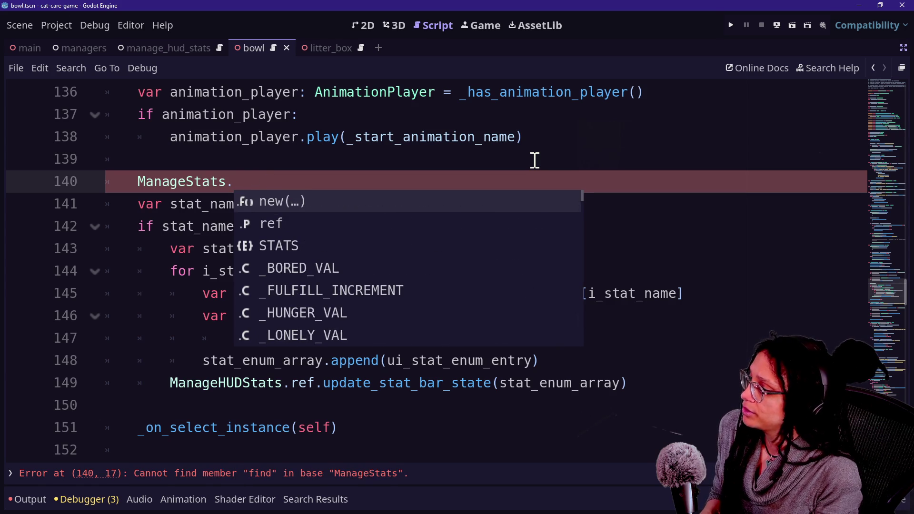
type("M")
key("BackSpace")
type("STA")
key("Return")
type(".find_key")
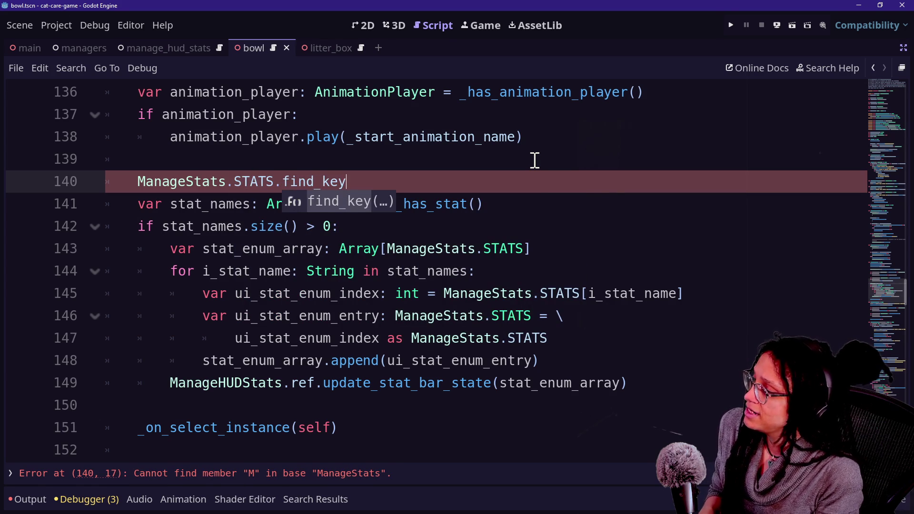
key("Escape")
type("(")
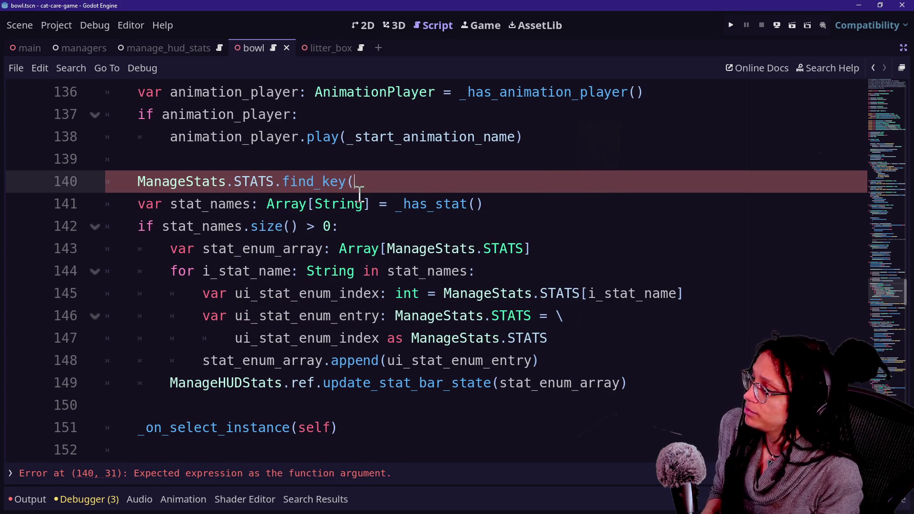
type("enum")
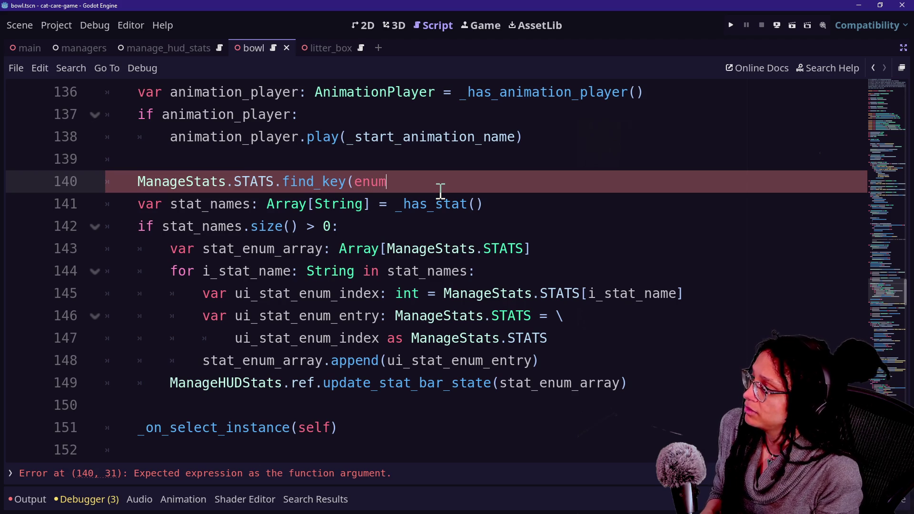
mouse_move(210, 177)
left_mouse_down()
mouse_move(408, 196)
mouse_move(412, 157)
left_mouse_up()
key("BackSpace")
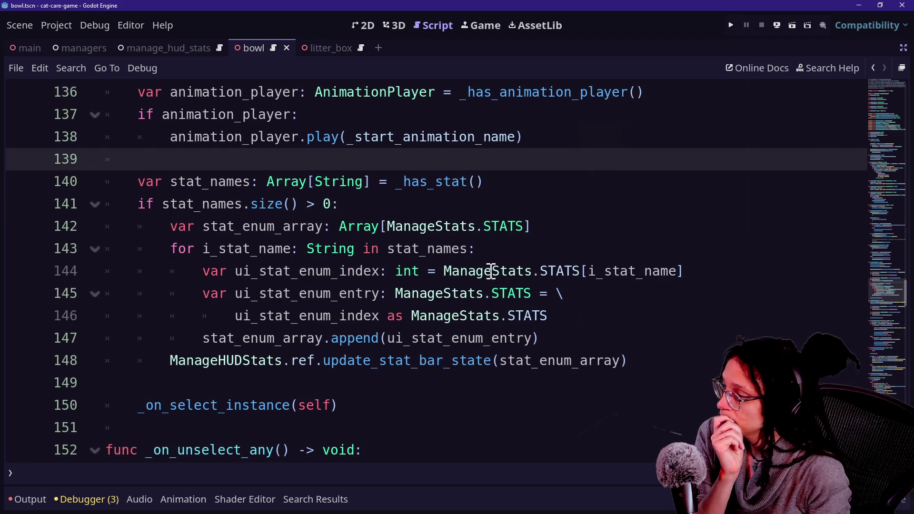
left_click_drag(445, 271, 656, 300)
left_click(651, 315)
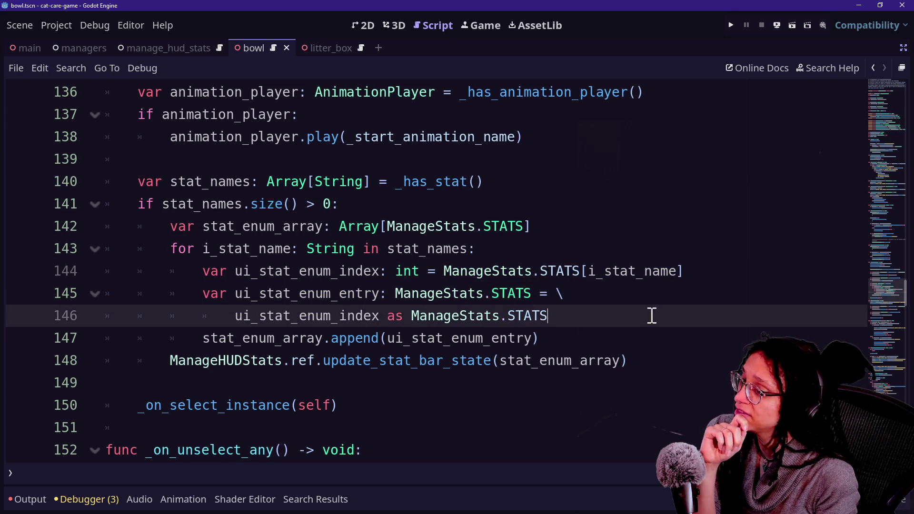
key("Down")
key("Up")
key("Up")
key("Down")
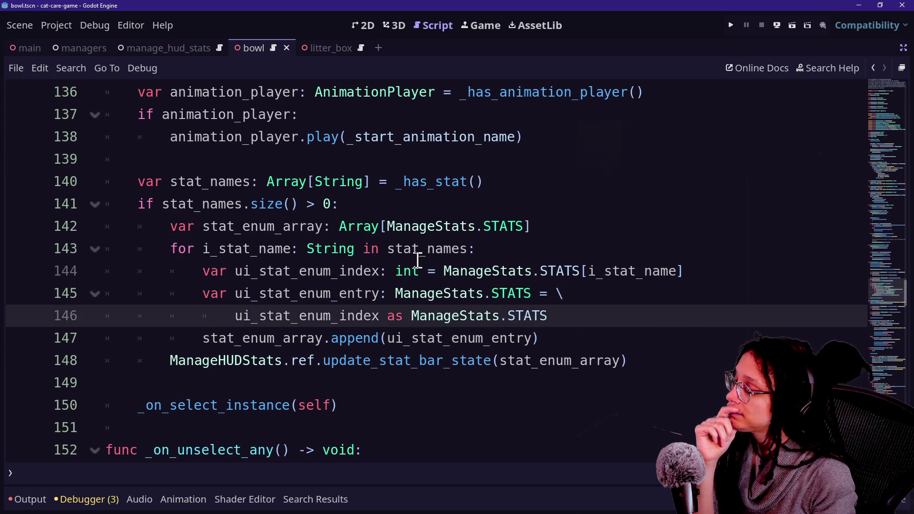
left_click(420, 257)
key("Down")
key("Down")
key("Down")
key("Down")
key("Down")
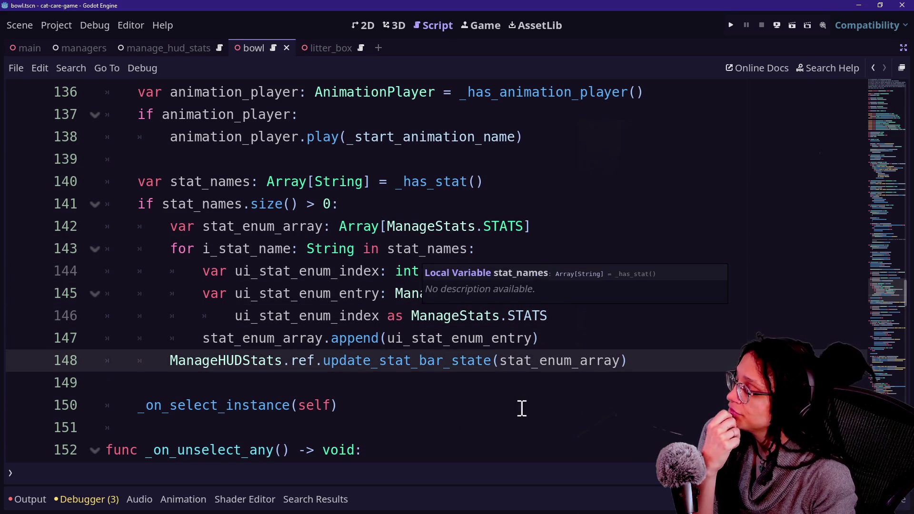
key("Down")
key("Down")
key("Down")
scroll(425, 404, "up", 3)
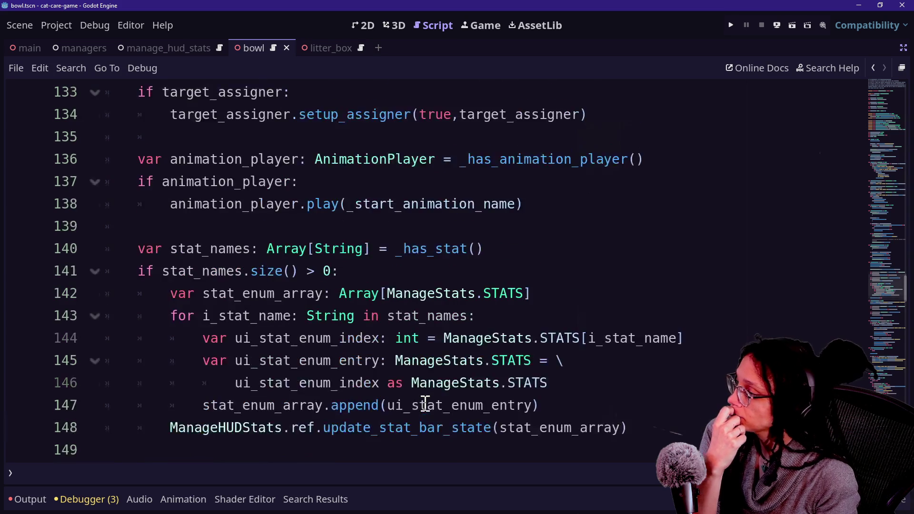
scroll(425, 403, "up", 9)
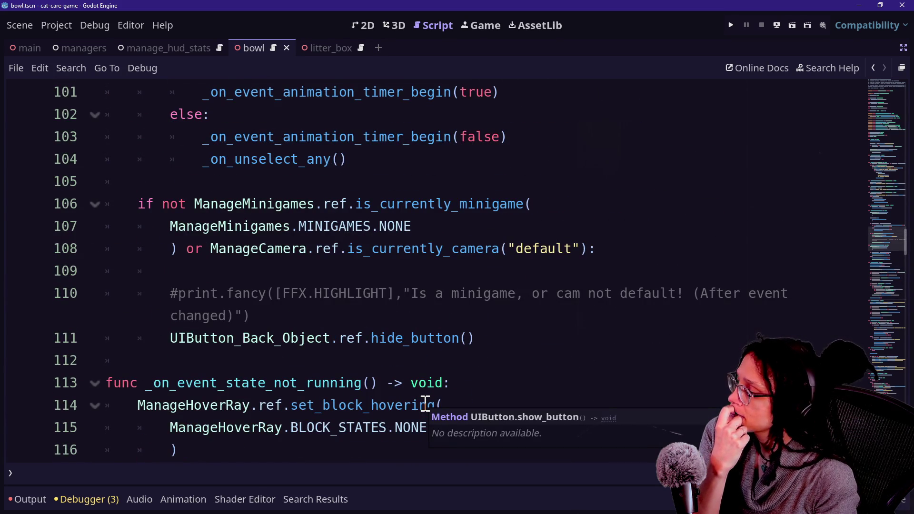
scroll(425, 403, "down", 9)
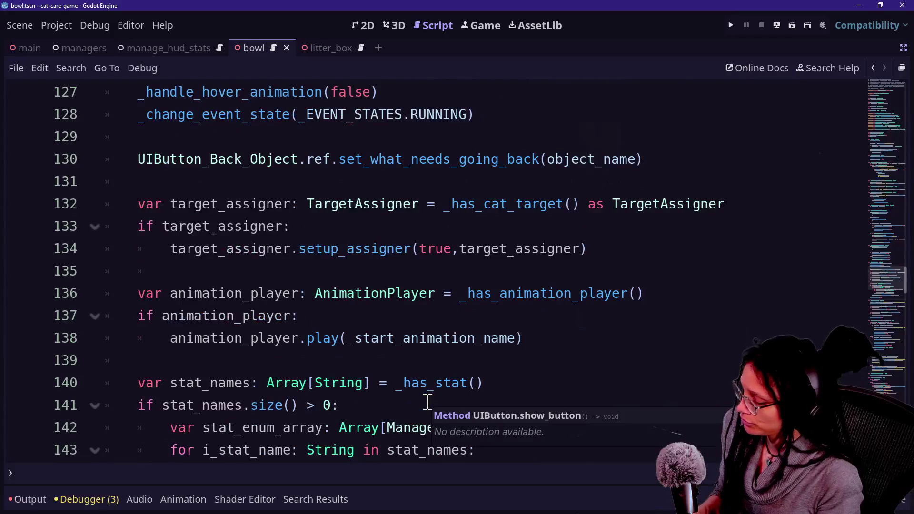
key("ctrl+alt+o")
key("Escape")
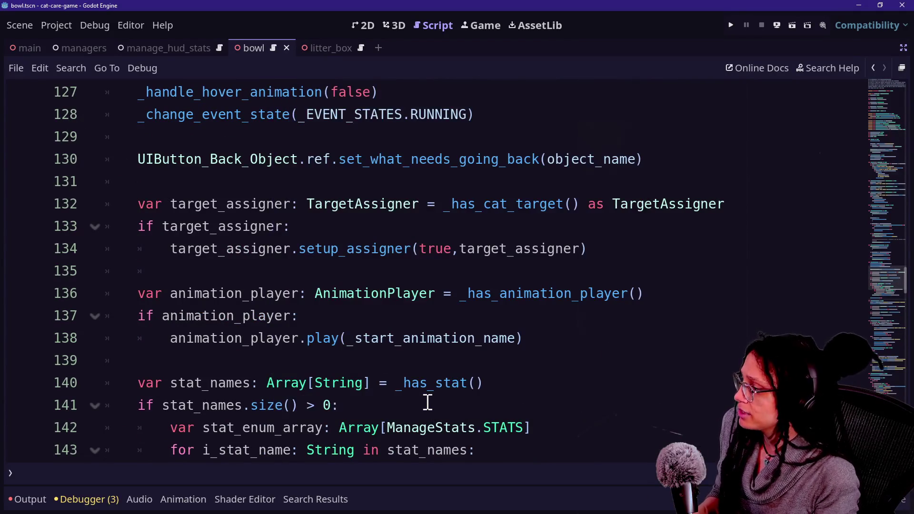
scroll(381, 327, "down", 6)
scroll(381, 327, "up", 20)
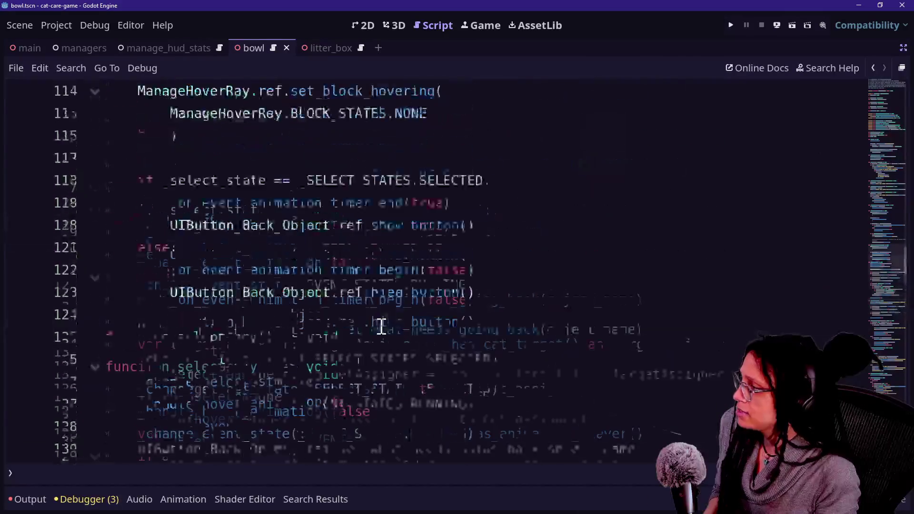
scroll(382, 327, "up", 20)
scroll(381, 327, "down", 6)
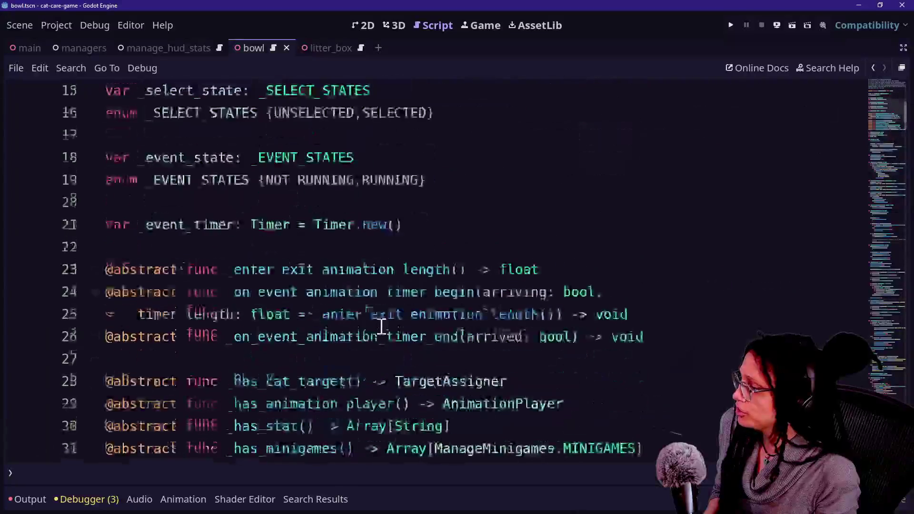
double_click(334, 248)
left_click(344, 249)
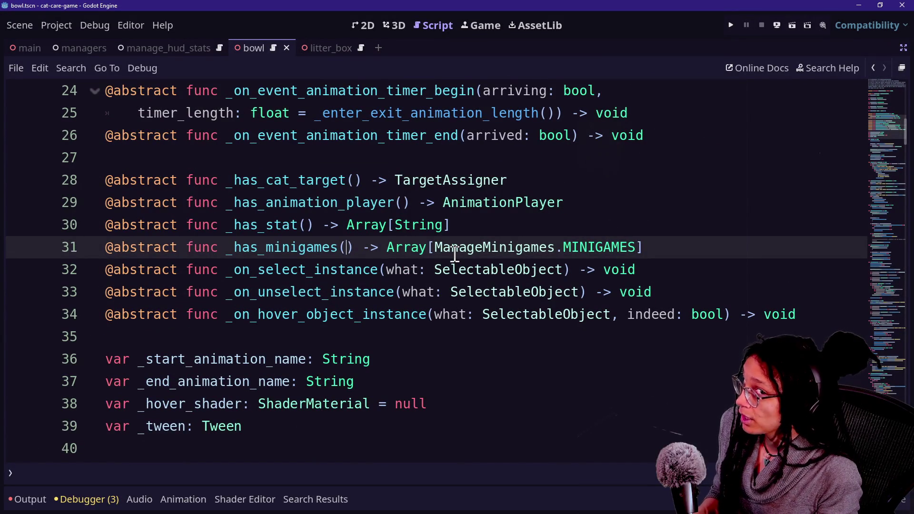
key("ctrl+alt+o")
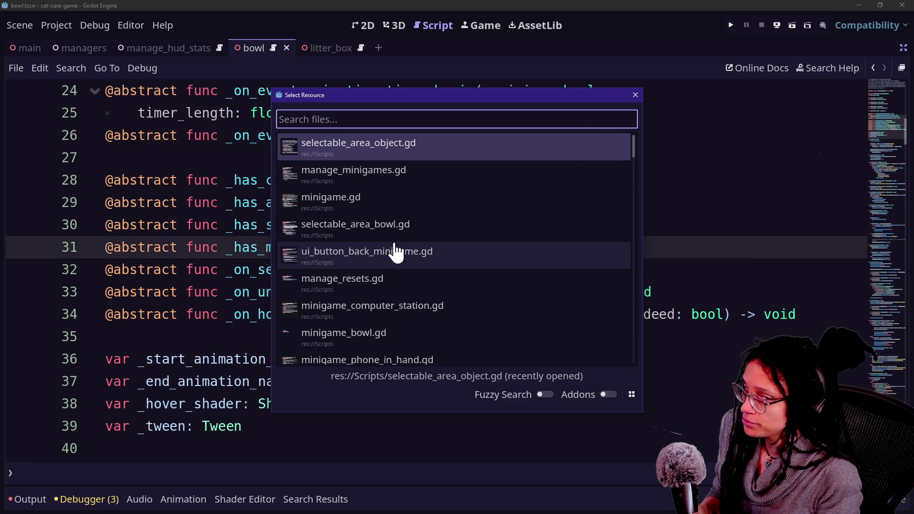
key("Escape")
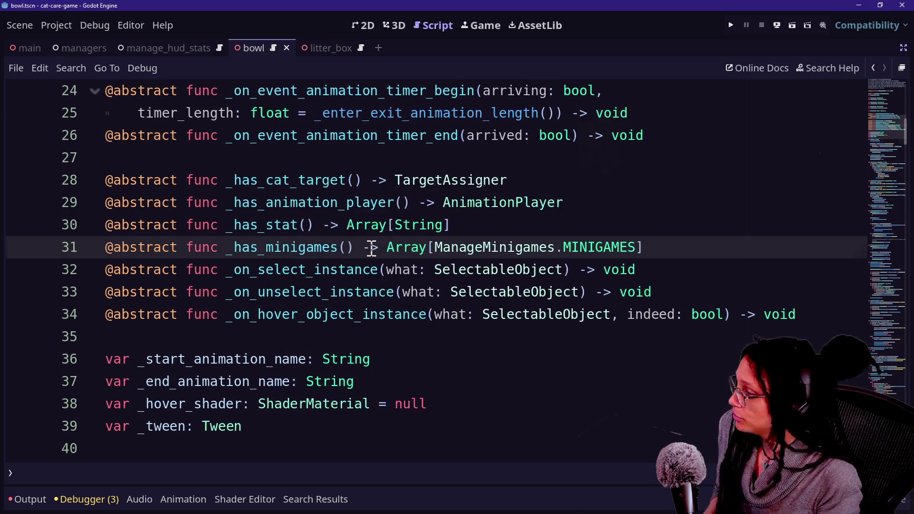
scroll(371, 249, "down", 10)
mouse_move(371, 249)
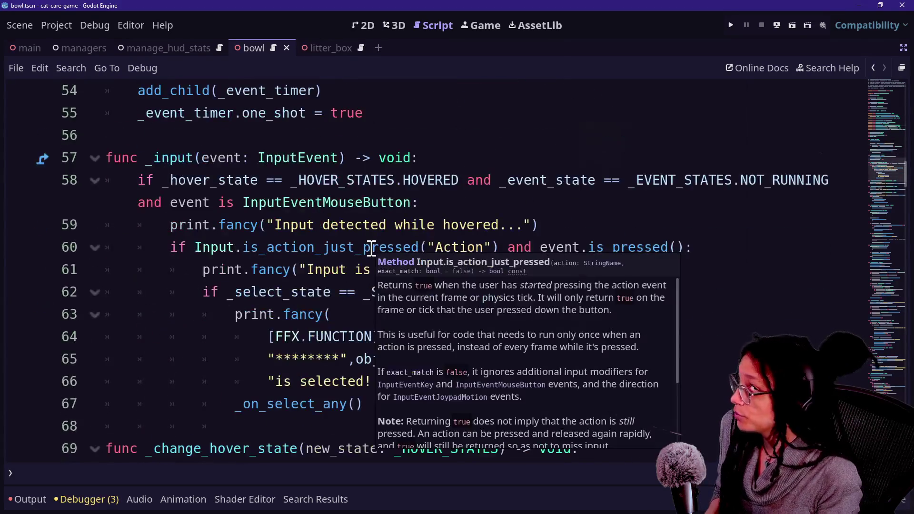
scroll(371, 249, "down", 2)
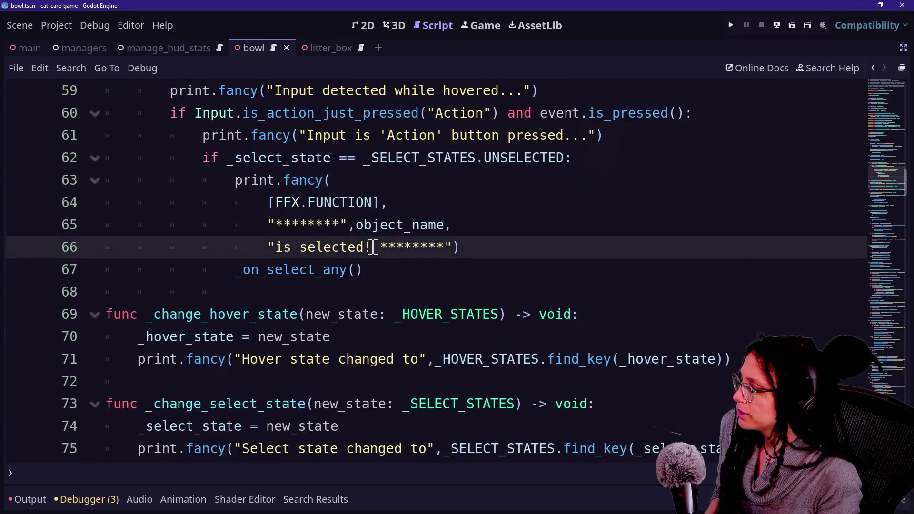
scroll(373, 247, "down", 3)
scroll(375, 247, "down", 1)
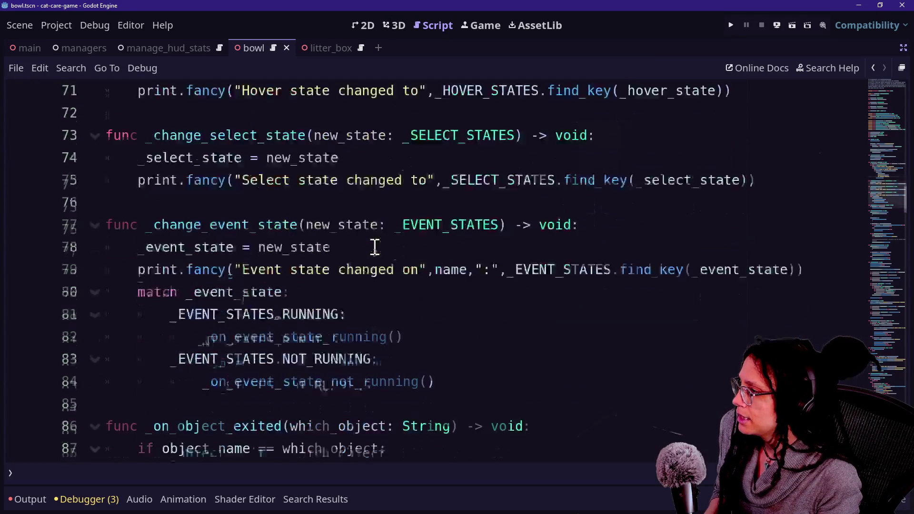
scroll(375, 247, "up", 8)
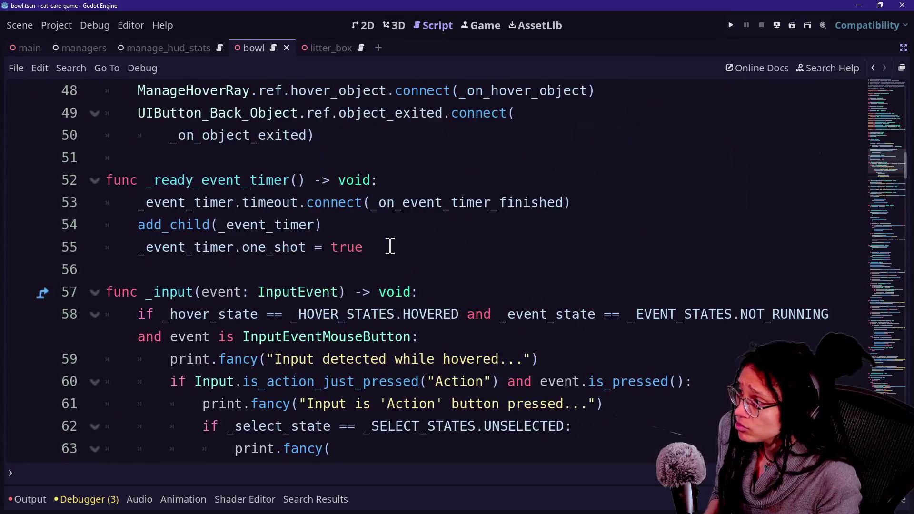
scroll(389, 247, "up", 2)
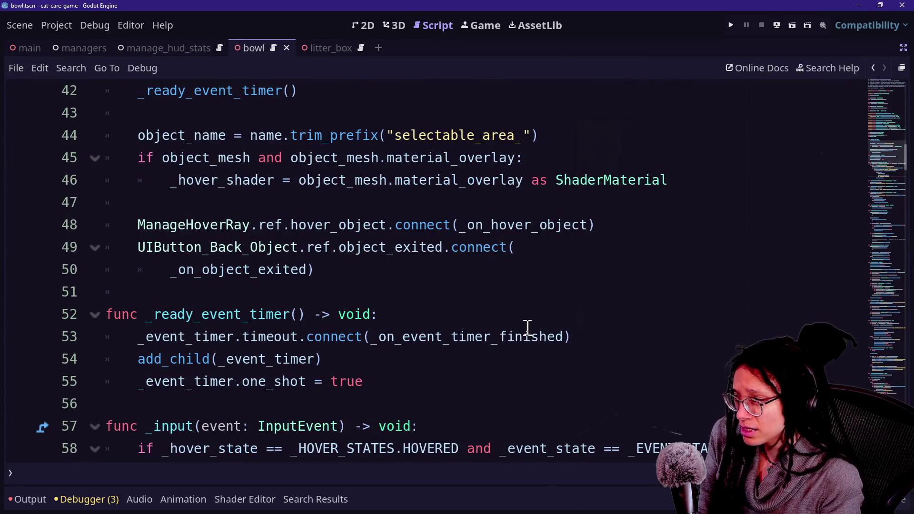
scroll(502, 340, "up", 3)
scroll(502, 340, "up", 1)
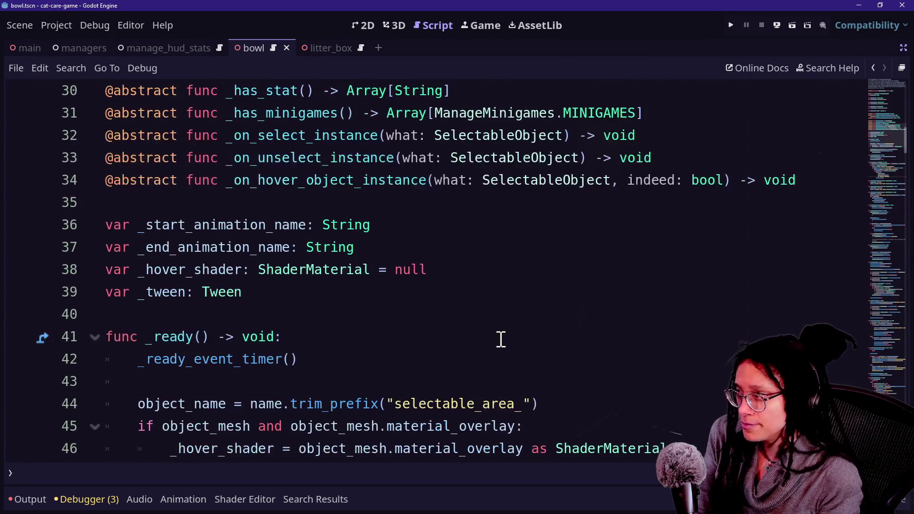
scroll(501, 339, "down", 3)
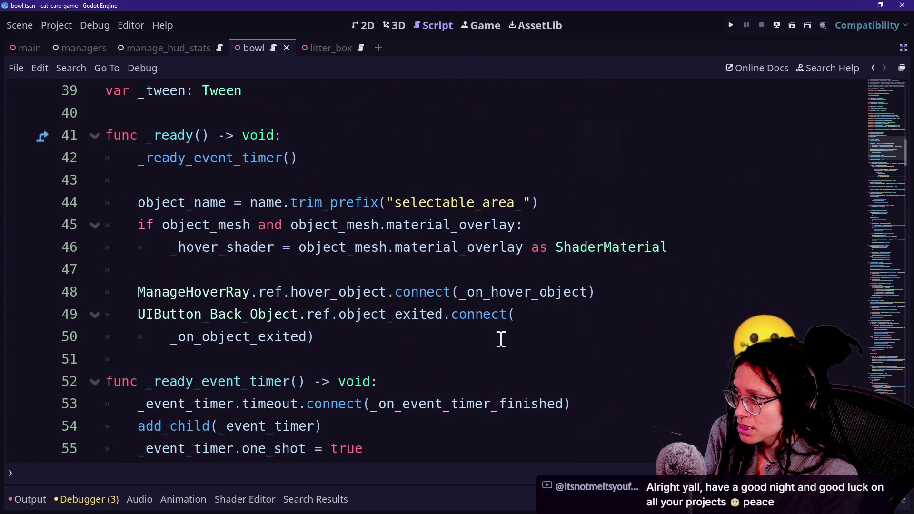
left_click(500, 340)
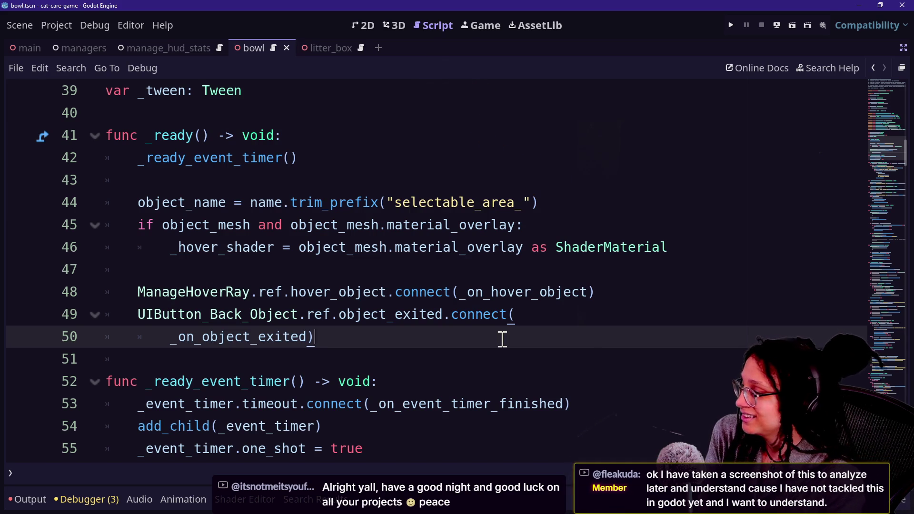
Insert two blank lines after the object_exited connection and place the caret on line 52
key("Return")
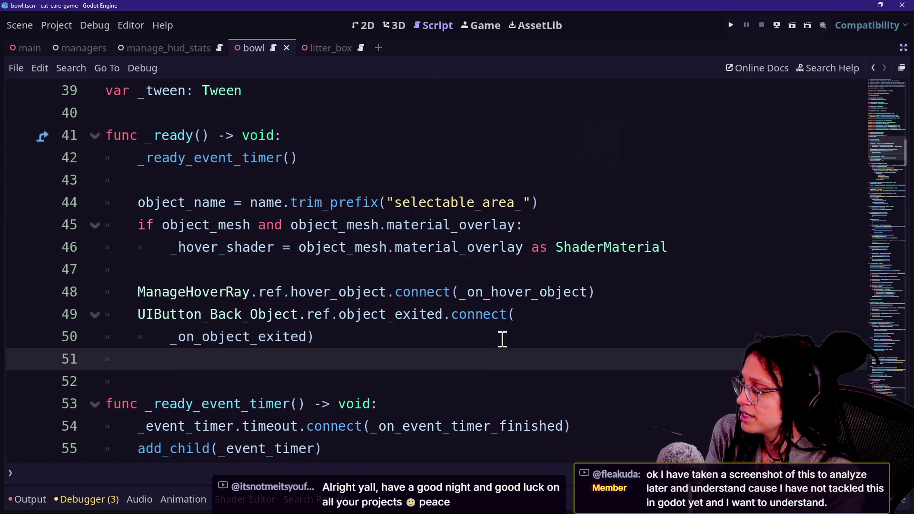
key("Return")
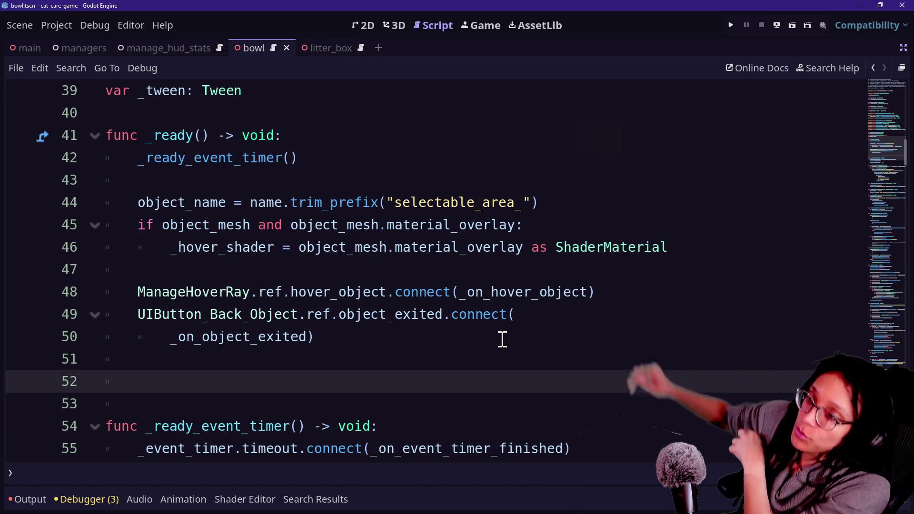
left_click(502, 338)
left_click(501, 362)
left_click(509, 375)
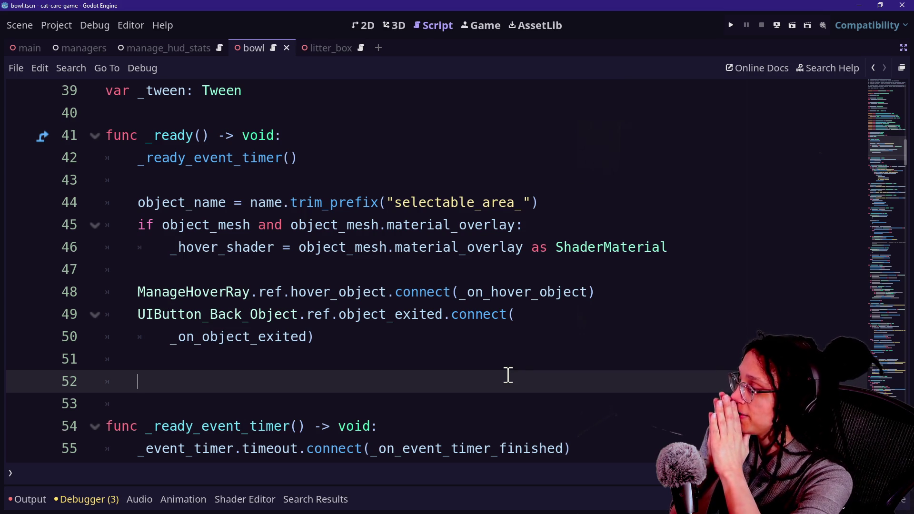
scroll(467, 351, "up", 1)
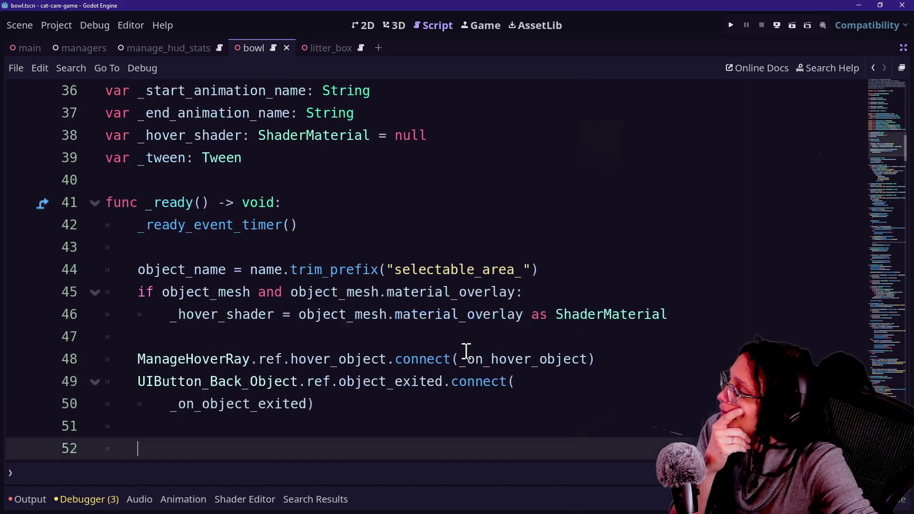
scroll(467, 351, "up", 2)
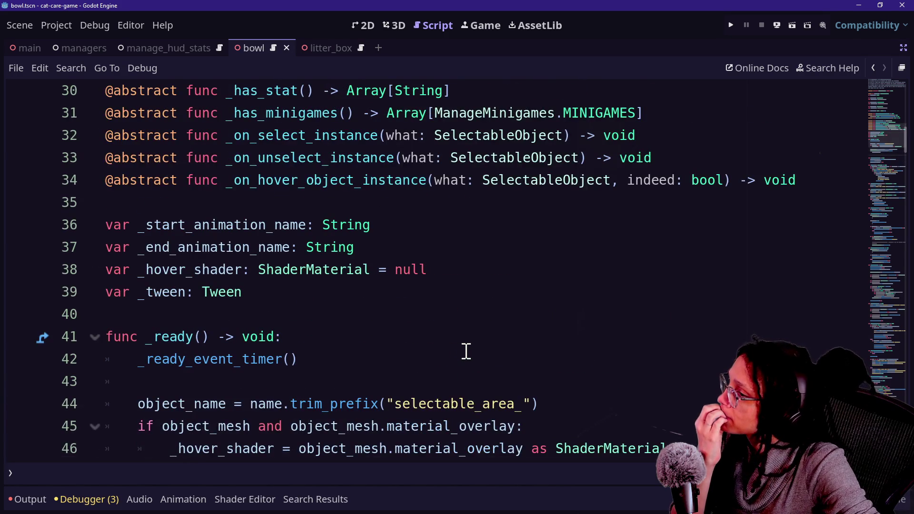
scroll(467, 351, "down", 4)
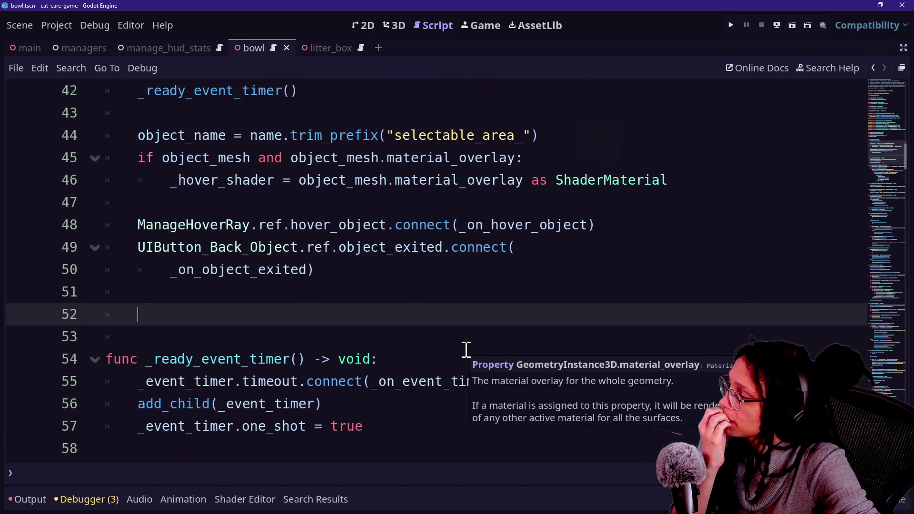
Add a _ready_minigame_log() call on line 52 inside _ready
key("Caps_Lock")
type("_r")
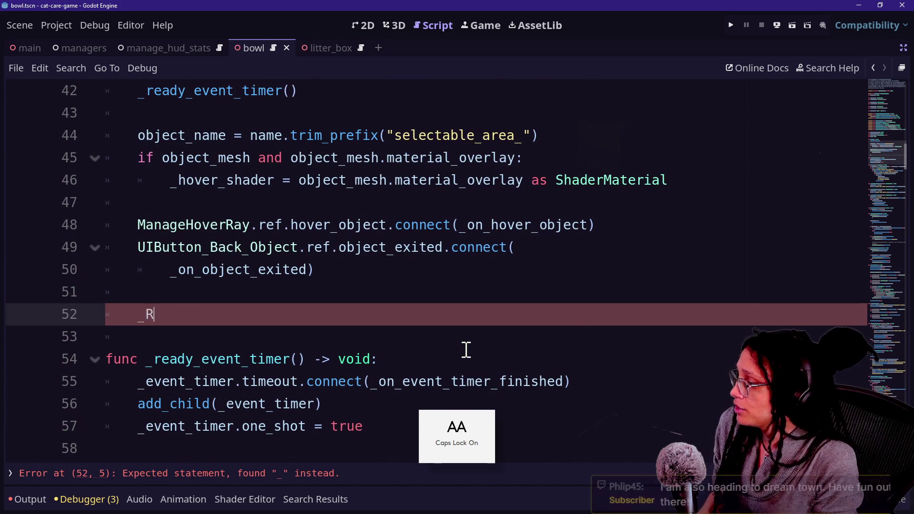
type("eady")
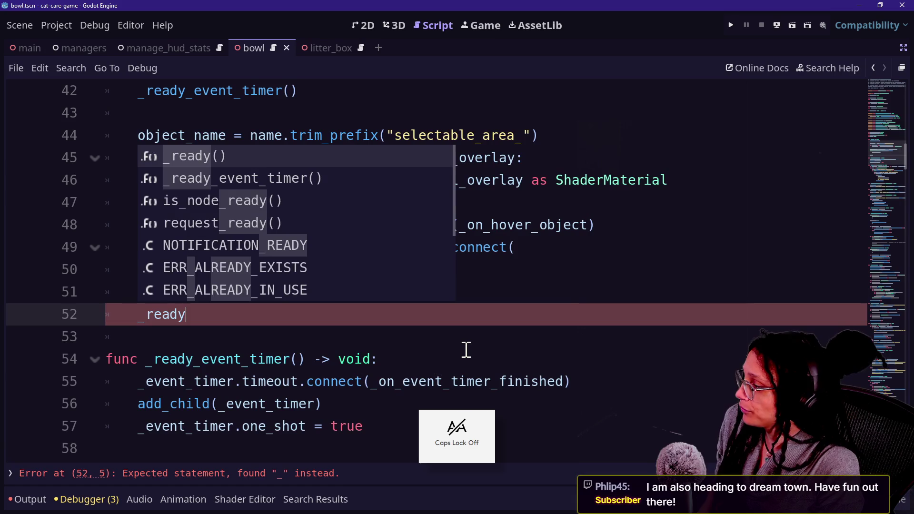
type("_minigame_logs")
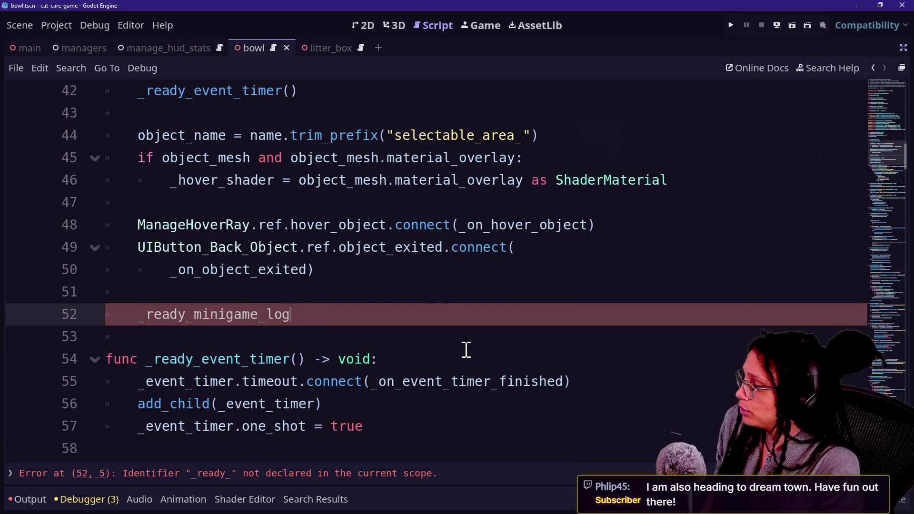
key("BackSpace")
type("()")
key("BackSpace")
key("BackSpace")
key("BackSpace")
Define func _ready_minigame_log() -> void: below the event-timer setup
scroll(468, 355, "down", 2)
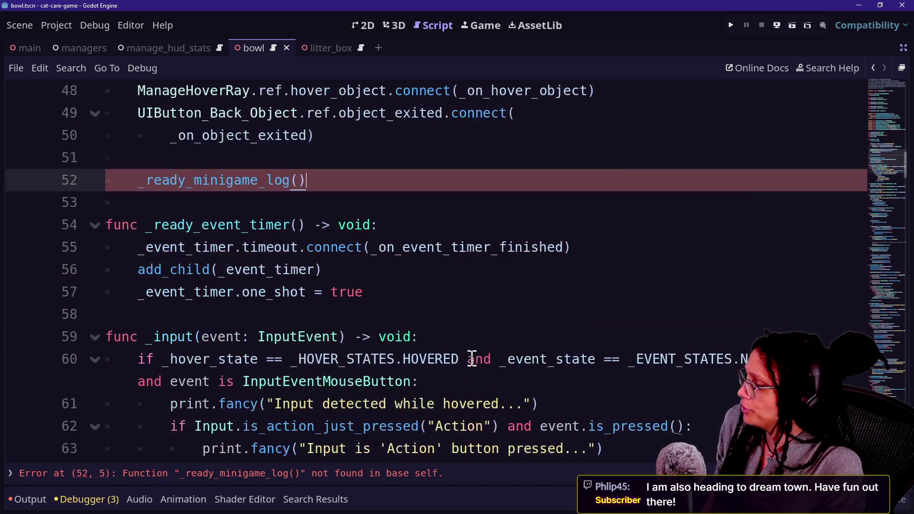
left_click(488, 311)
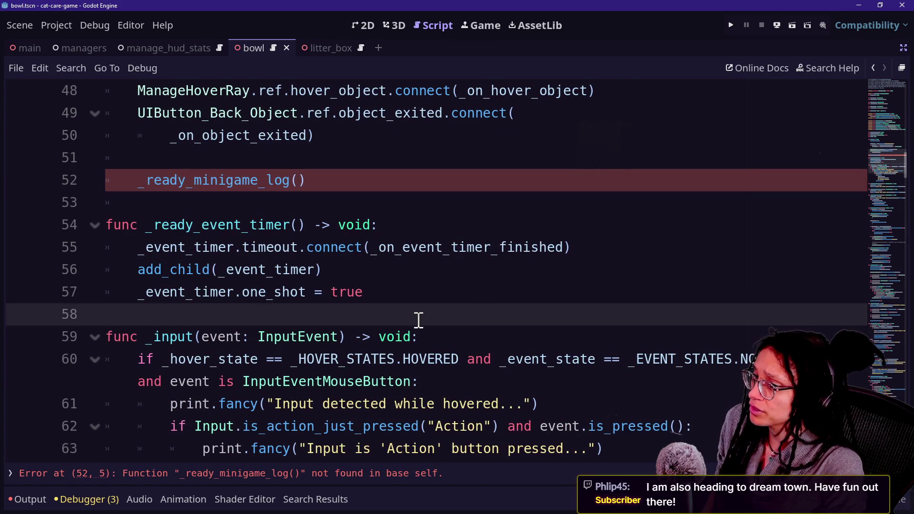
key("Up")
key("Down")
key("Up")
key("Down")
key("Up")
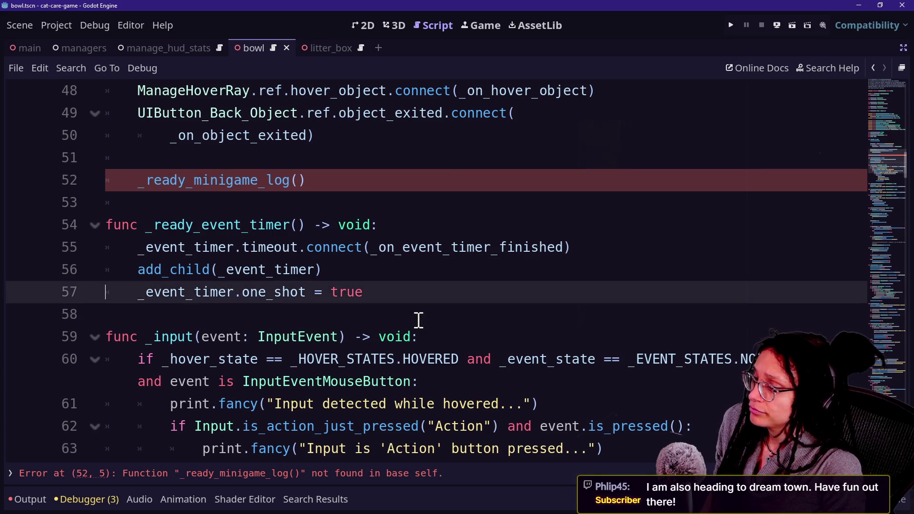
key("Down")
key("Up")
key("Return")
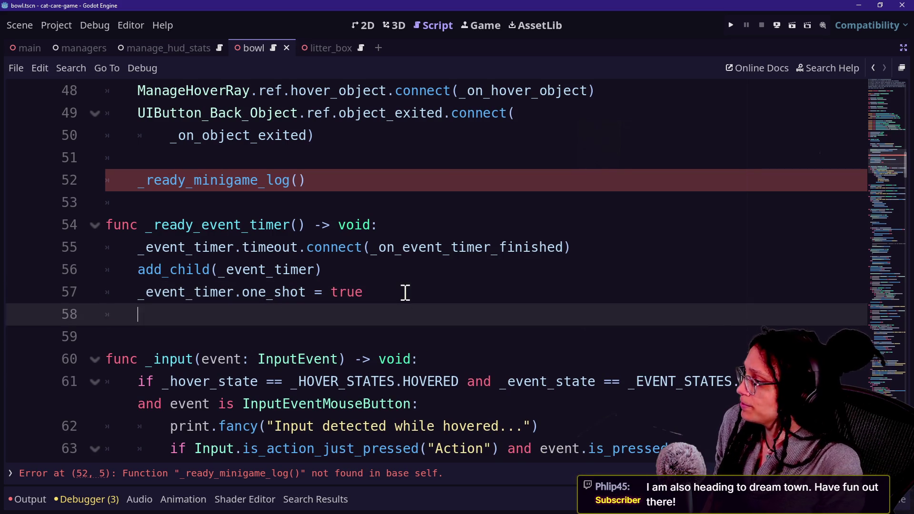
key("Return")
type("func _r")
type("eady_miniga")
type("me_")
type("log() -> V")
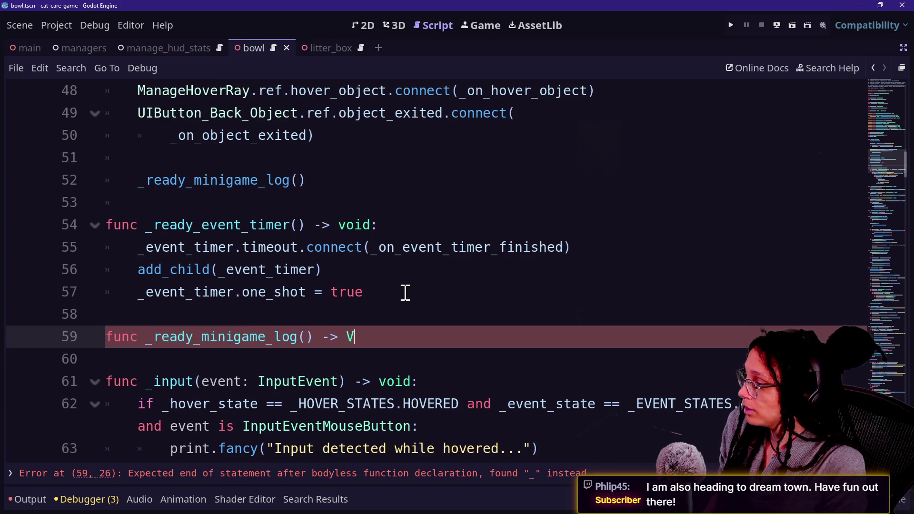
key("BackSpace")
type("void:")
key("Return")
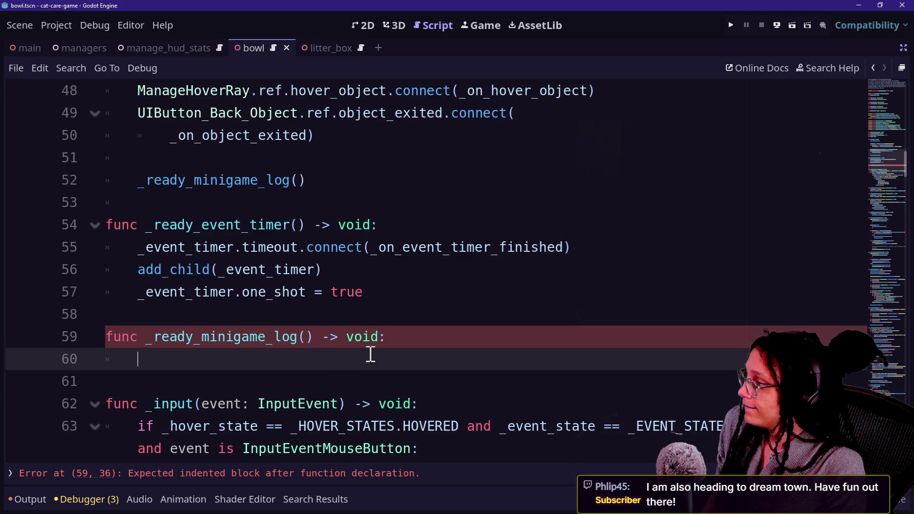
Reference ManageMinigames in the new function body and jump to its script
type("Manage")
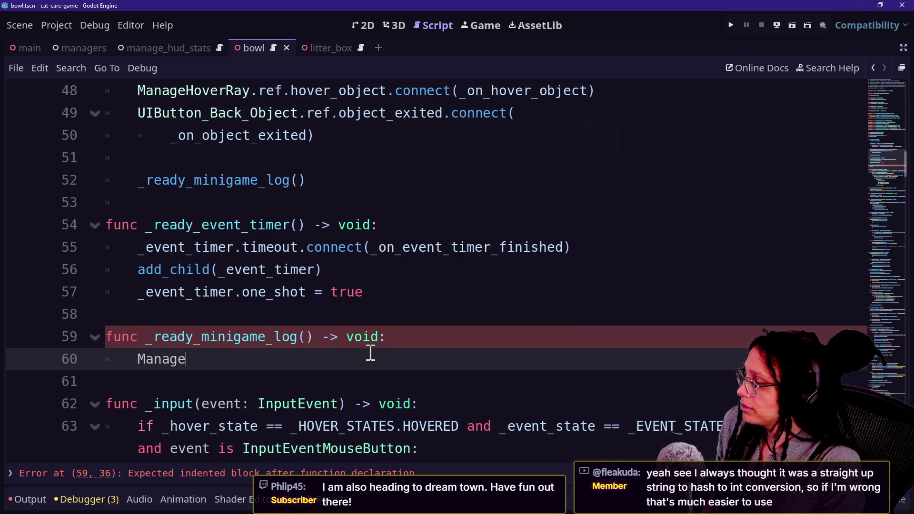
type("Minigame")
key("Return")
left_click(218, 363, "ctrl")
Start a 'var _object_minigame_' declaration below the MINIGAMES enum
scroll(288, 285, "up", 10)
left_click(375, 299)
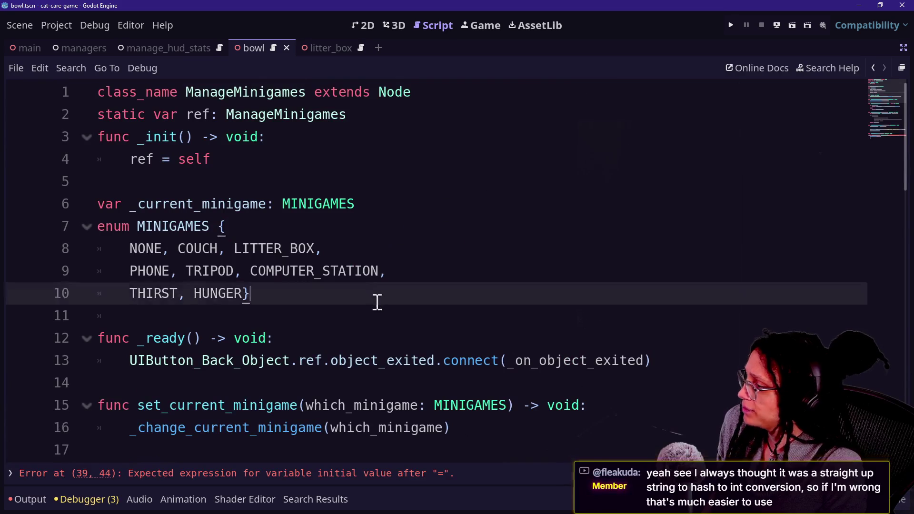
key("Return")
key("Return")
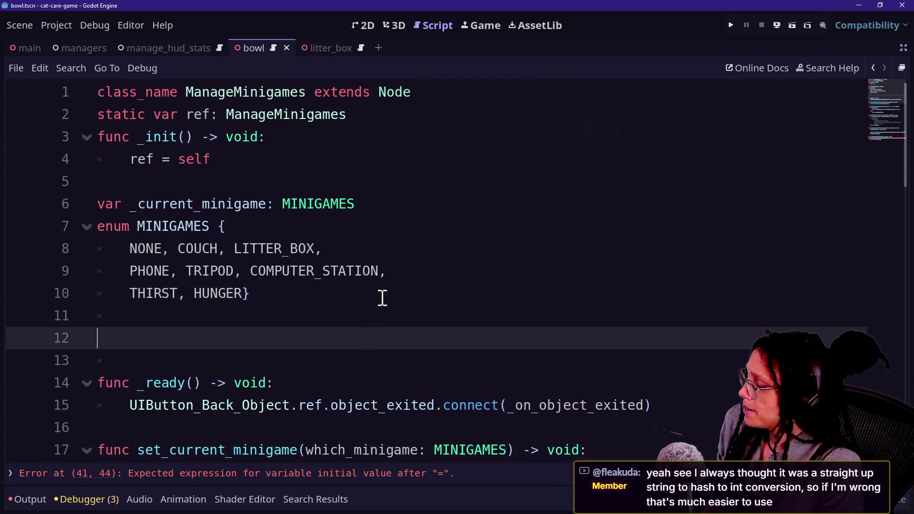
type("var +")
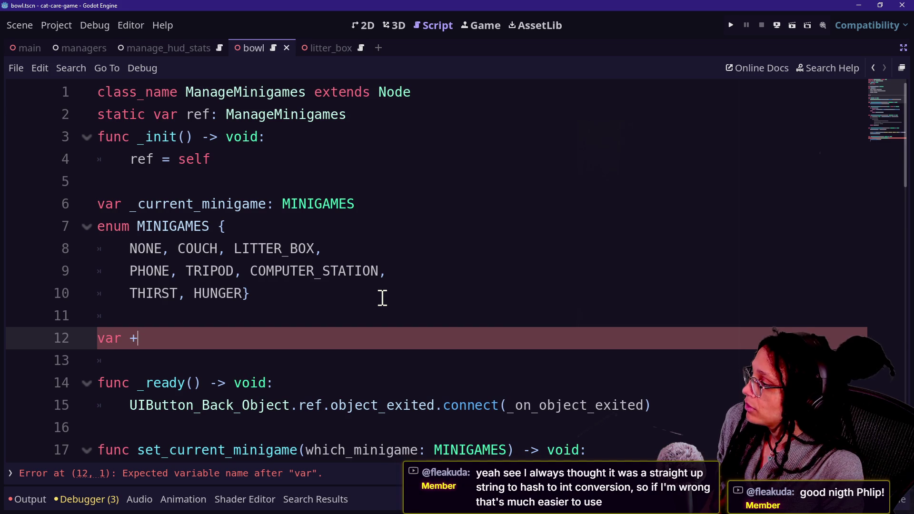
type("minigame")
type("o")
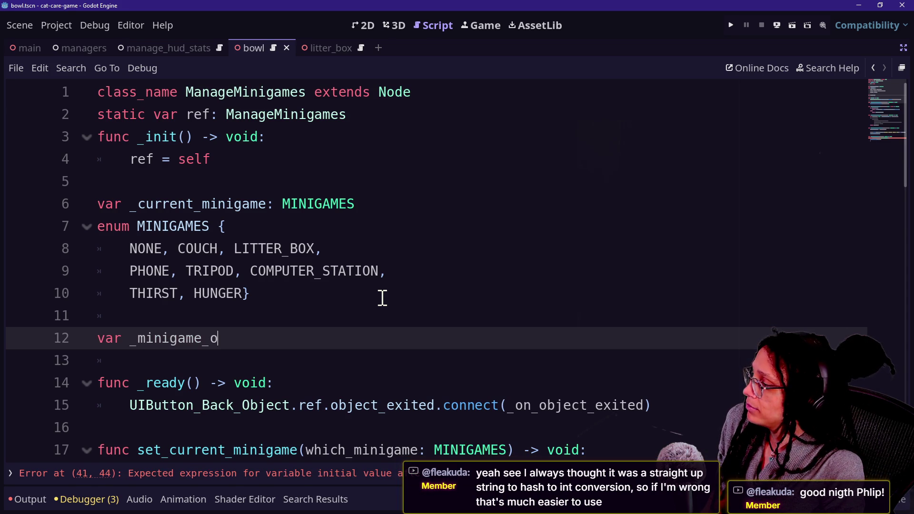
type("bject_data")
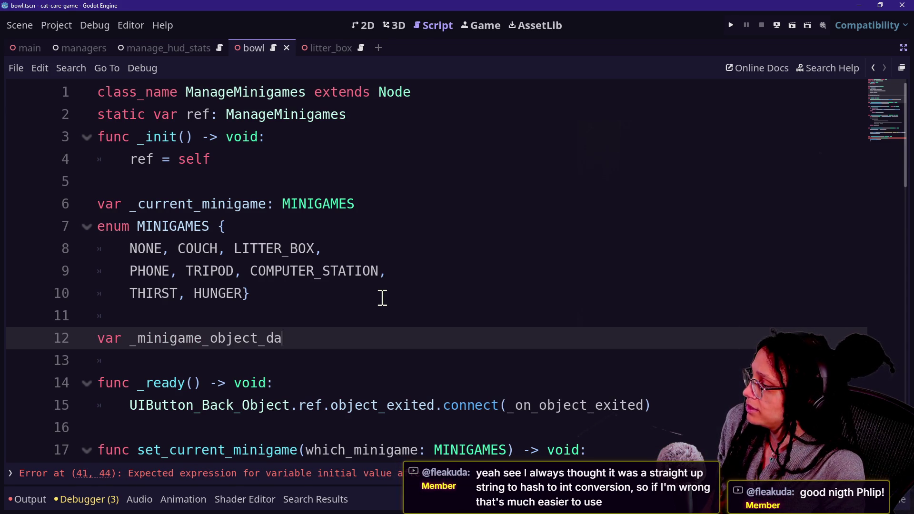
key("BackSpace")
key("BackSpace")
key("BackSpace")
key("BackSpace")
key("BackSpace")
key("BackSpace")
type("object_minigame_")
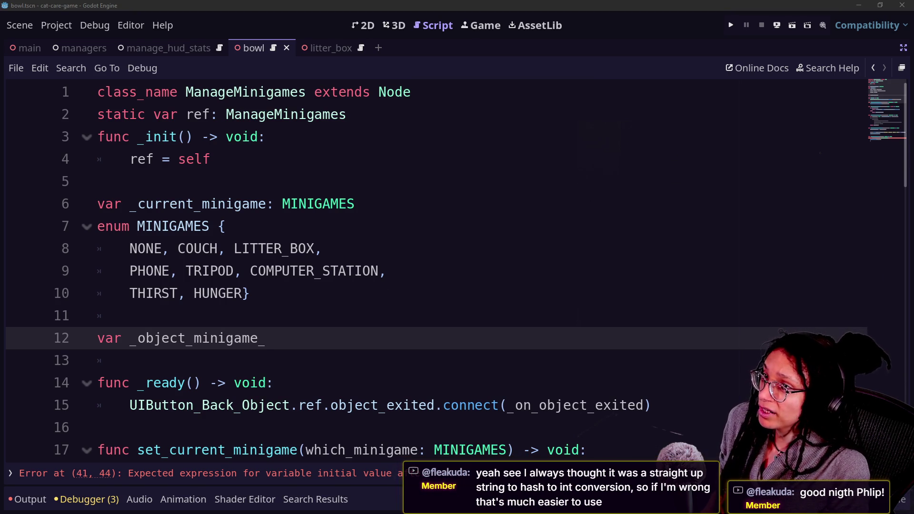
left_click(444, 363)
left_click(448, 340)
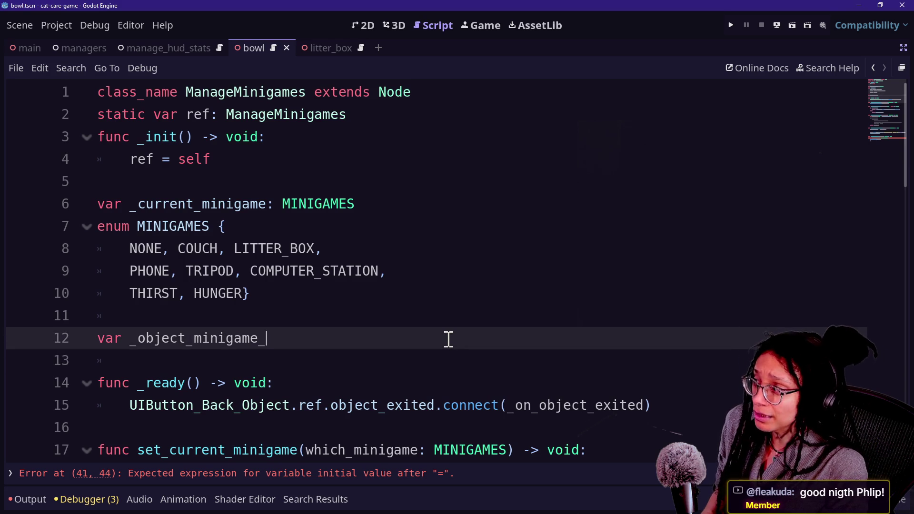
Open the managers scene and remove the indentation on empty line 5
key("ctrl+shift+F11")
left_click(295, 48)
scroll(136, 173, "down", 5)
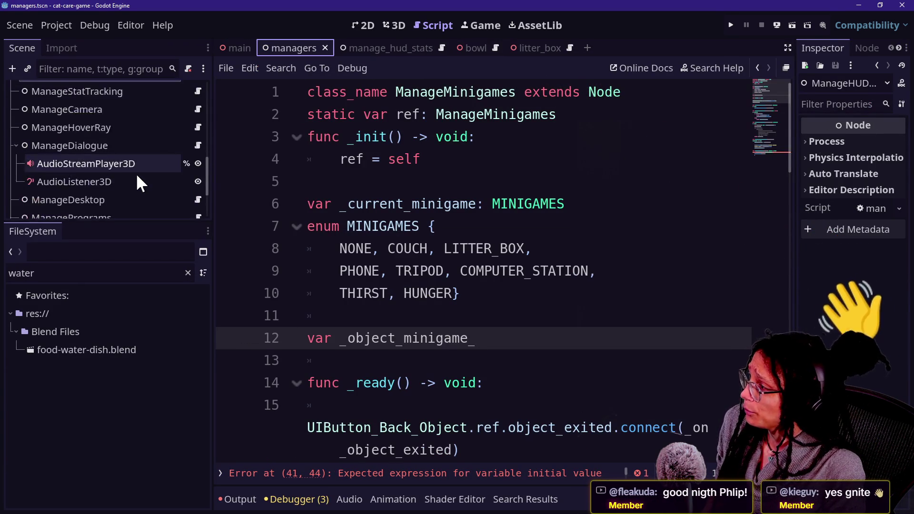
scroll(135, 173, "up", 10)
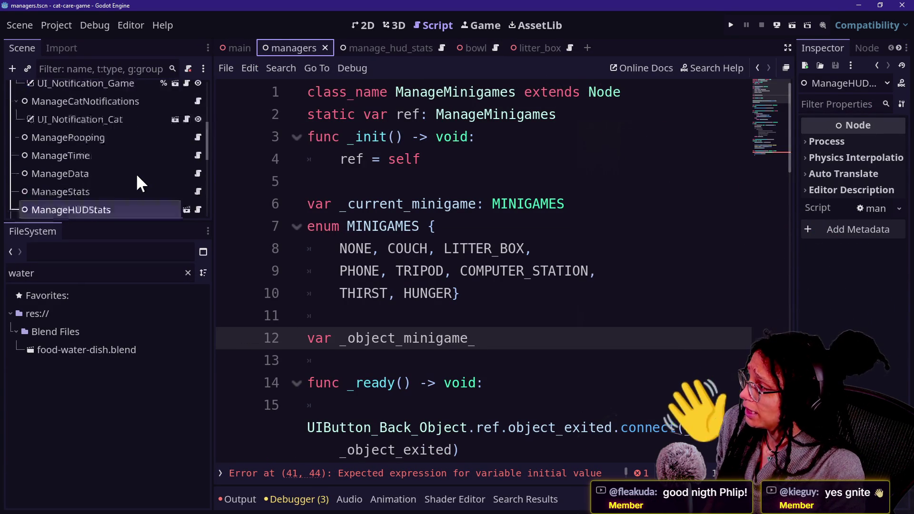
left_click(495, 185)
key("BackSpace")
key("ctrl+shift+F11")
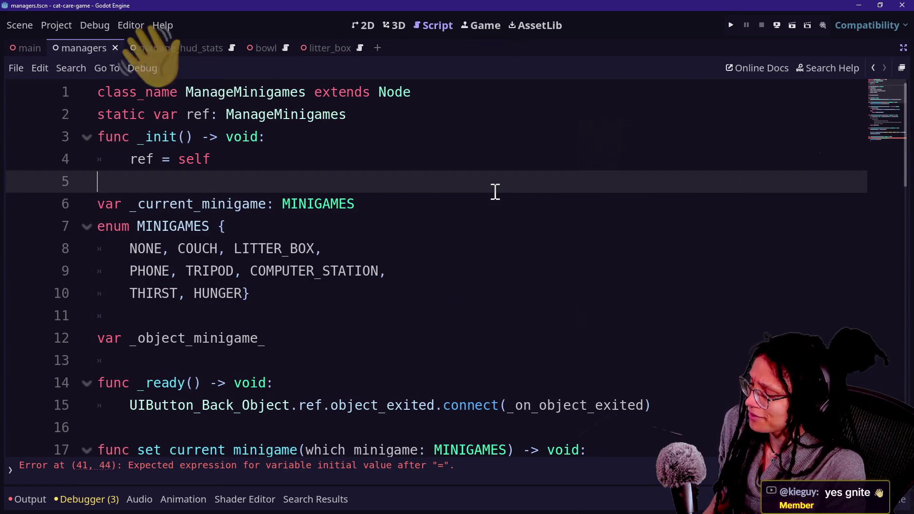
Complete the variable name as _object_minigame_data typed as Dictionary
left_click(251, 382)
left_click(280, 349)
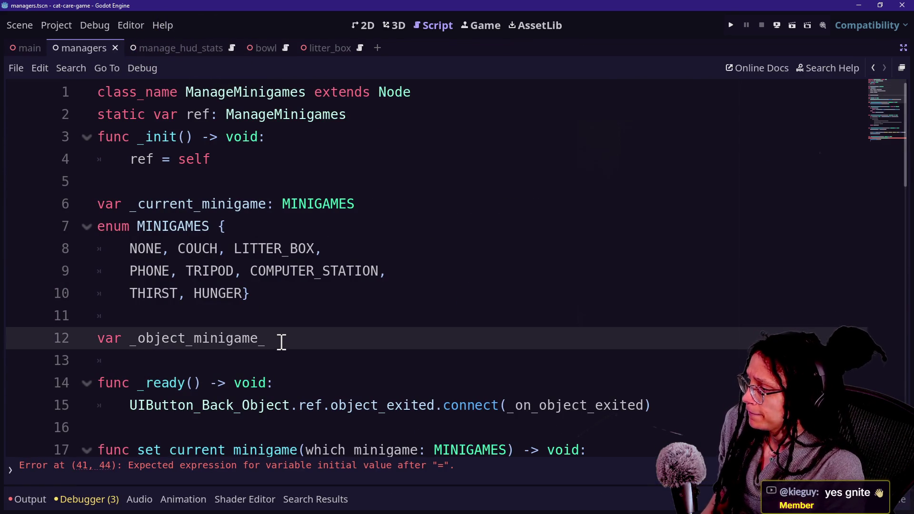
type("data()")
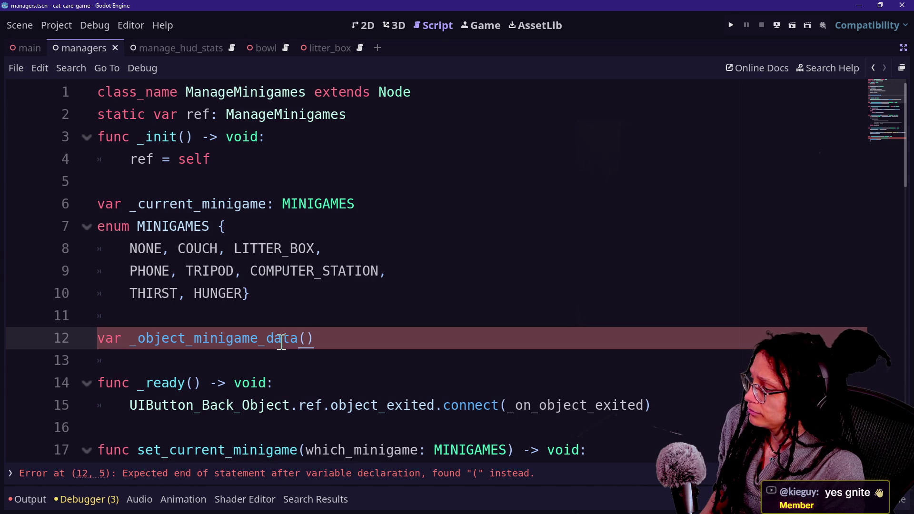
key("BackSpace")
type(":")
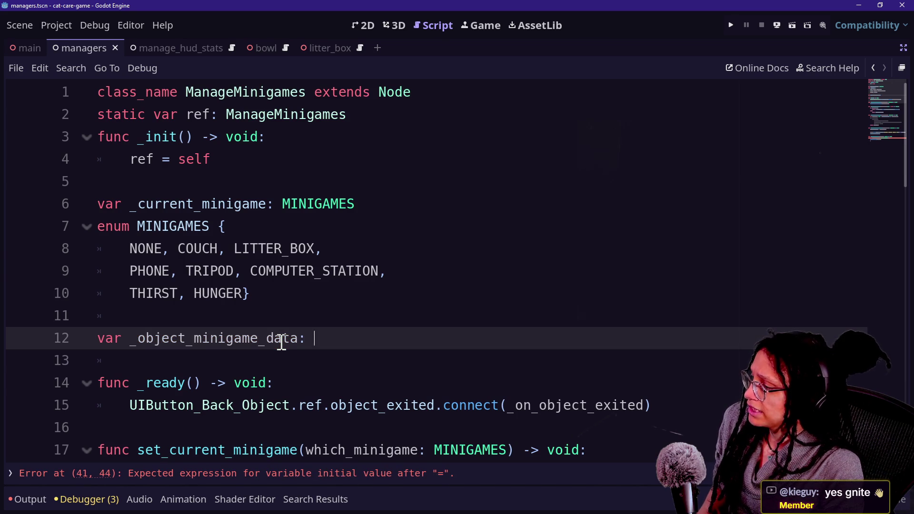
type("Dictionary")
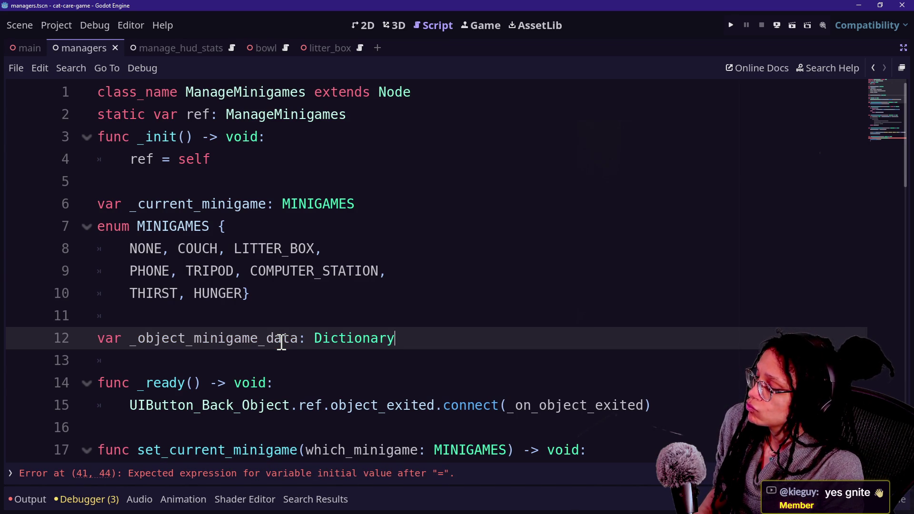
type(" =")
key("BackSpace")
key("BackSpace")
key("BackSpace")
key("Escape")
Add the [String,MINIGAMES] type parameters to the Dictionary declaration
type("[")
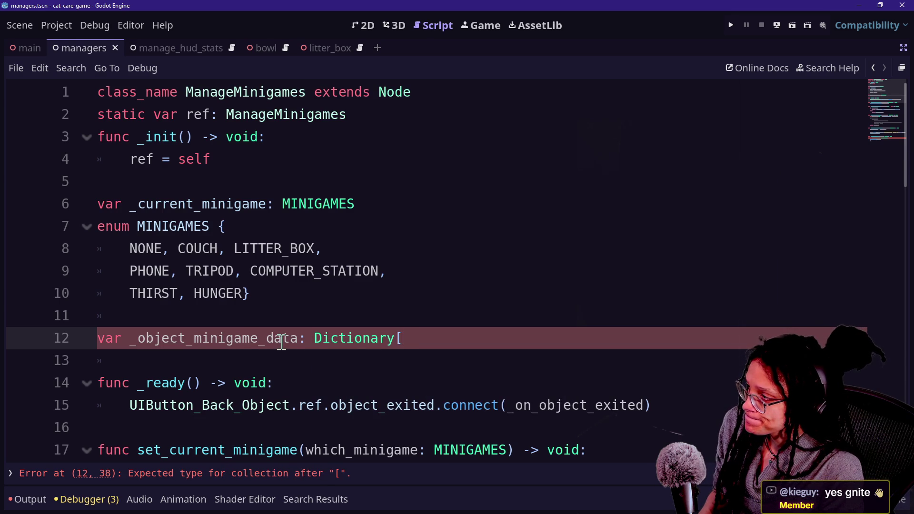
type("M")
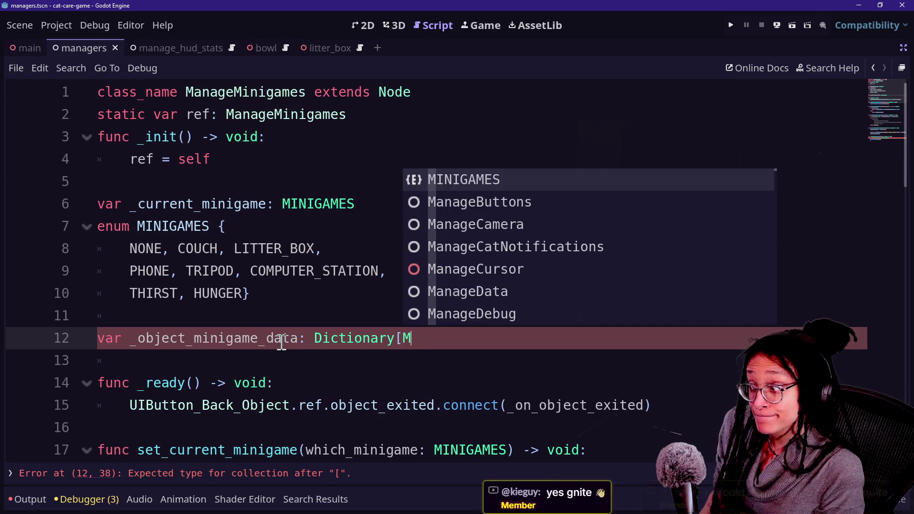
key("BackSpace")
type("String,MINIGAMES")
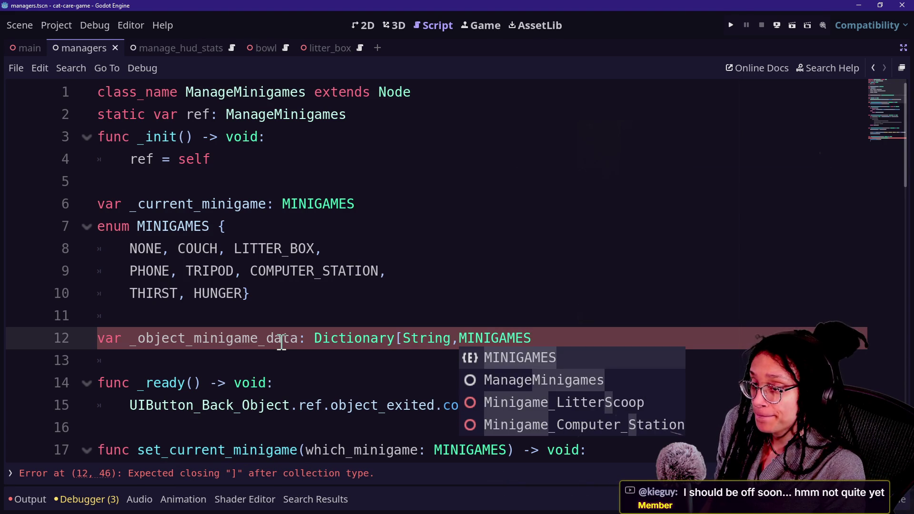
key("Escape")
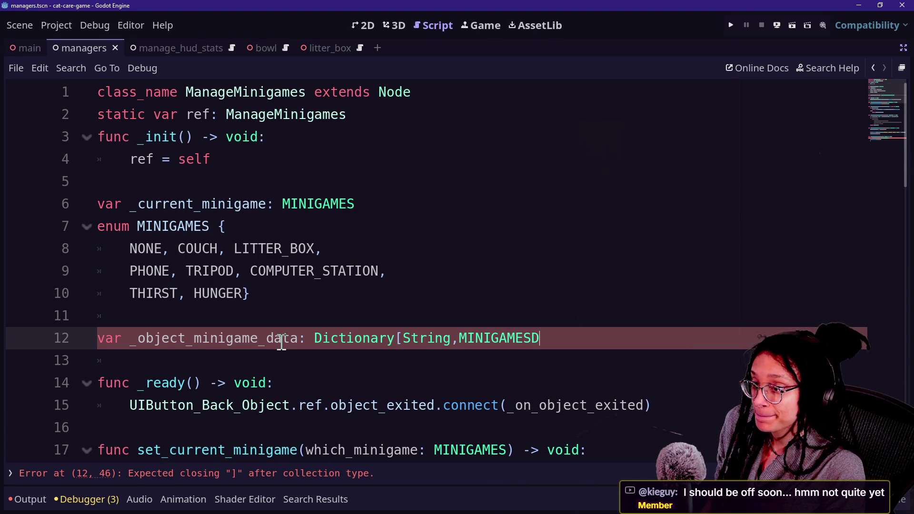
key("BackSpace")
key("BackSpace")
type("S.")
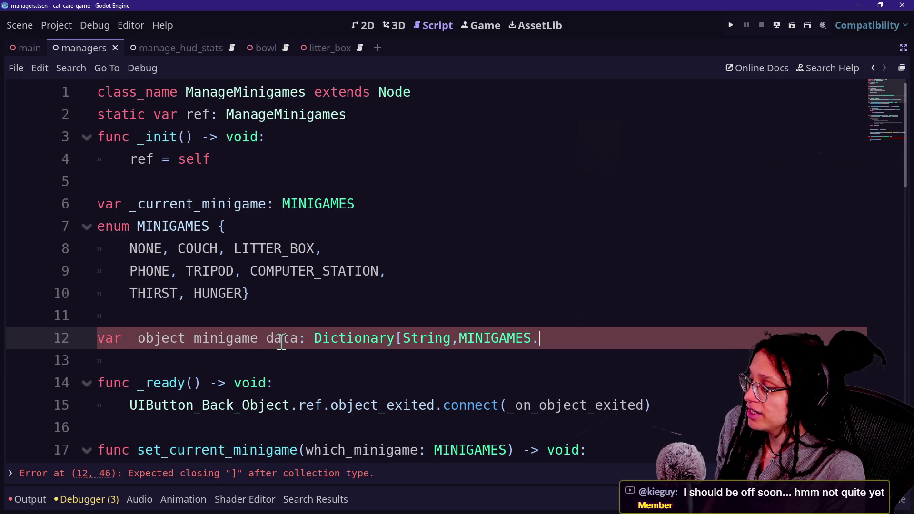
key("BackSpace")
key("BackSpace")
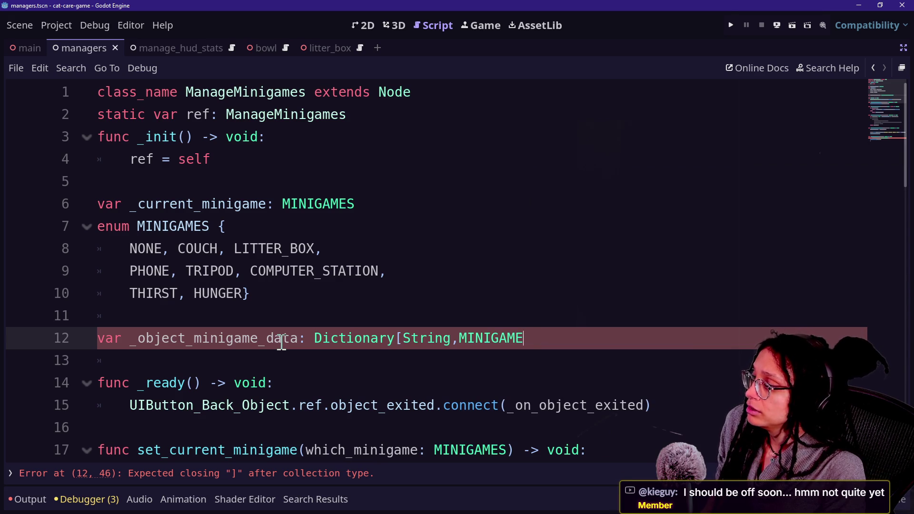
type("S]")
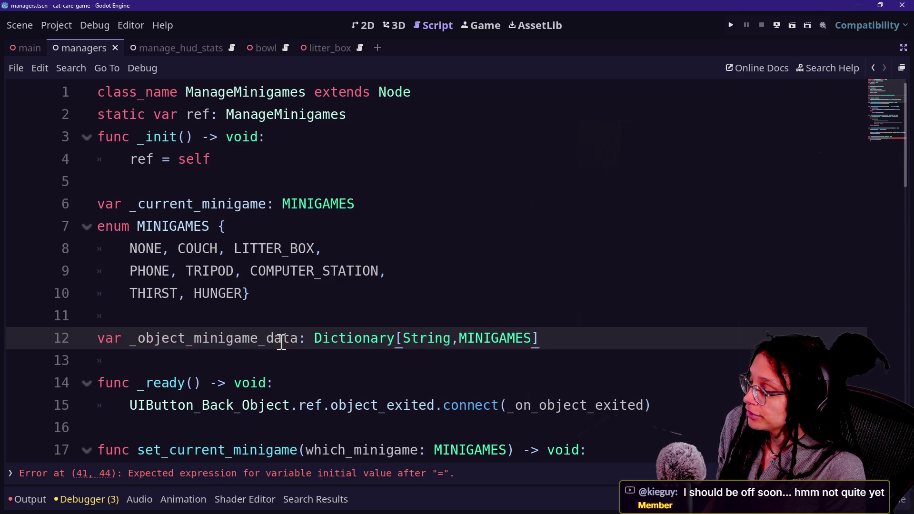
key("BackSpace")
key("BackSpace")
type("]")
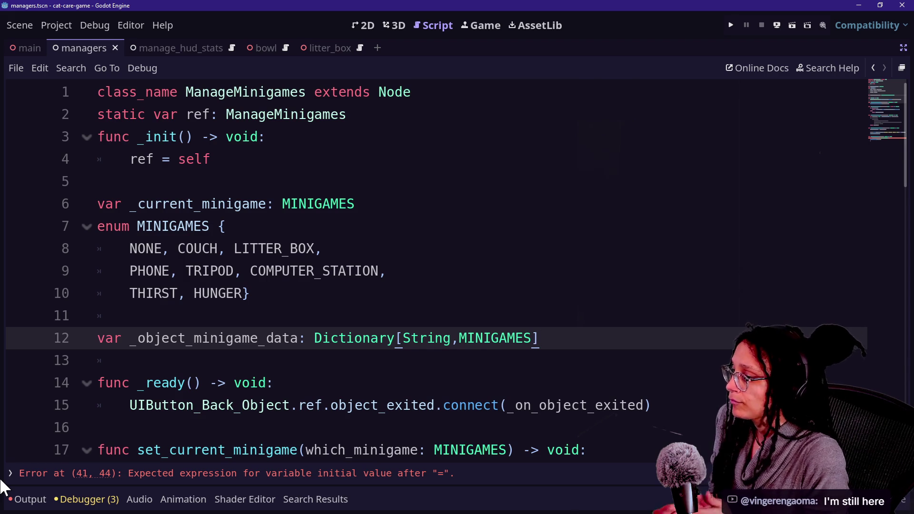
type(" = ")
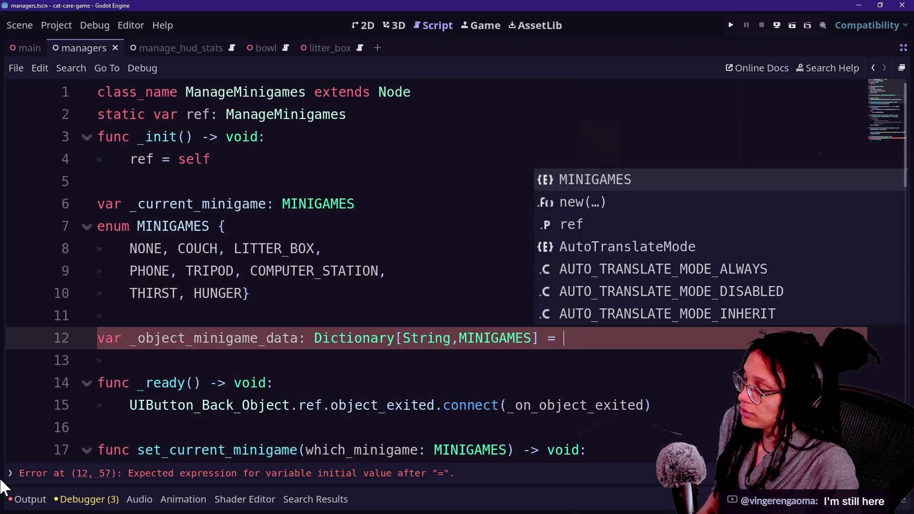
type("{}")
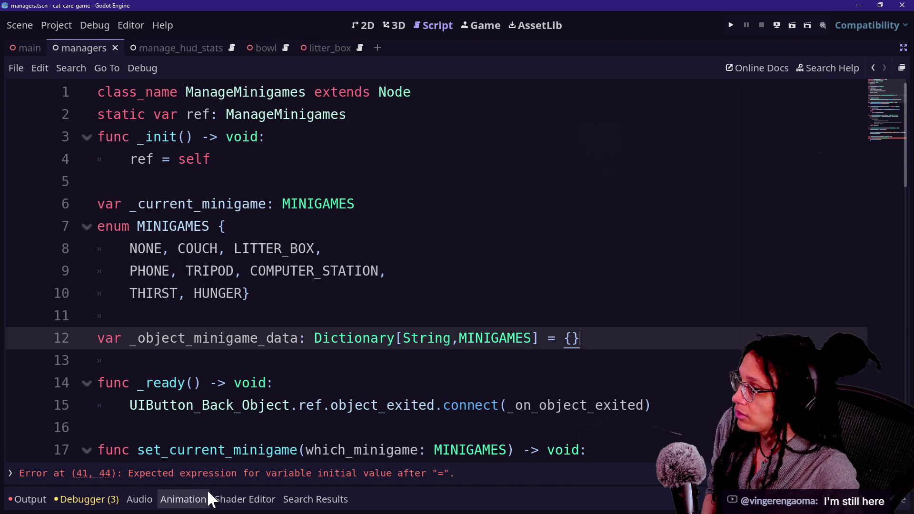
Add a blank line below the declaration and open new lines after the enum on line 10
key("Return")
left_click(324, 301)
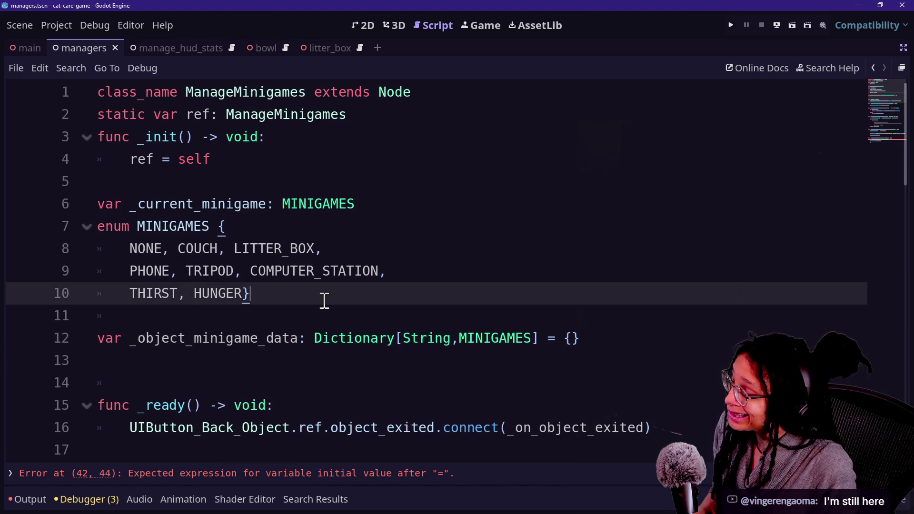
key("Return")
key("Return")
Write const _OBJECT_MINIGAME_DATA: Dictionary[String,MINIGAMES] with a "object_name": MINIGAMES.NONE entry
key("BackSpace")
type("const")
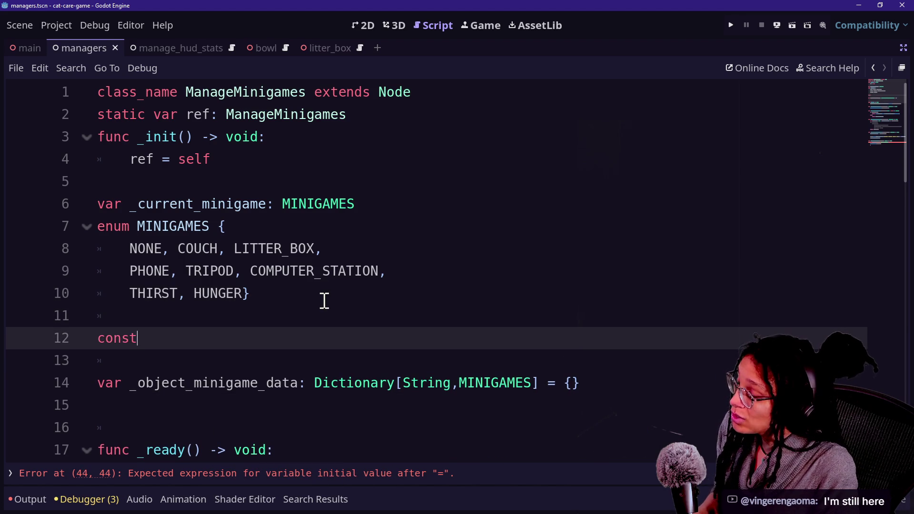
type("obj")
key("BackSpace")
key("BackSpace")
key("BackSpace")
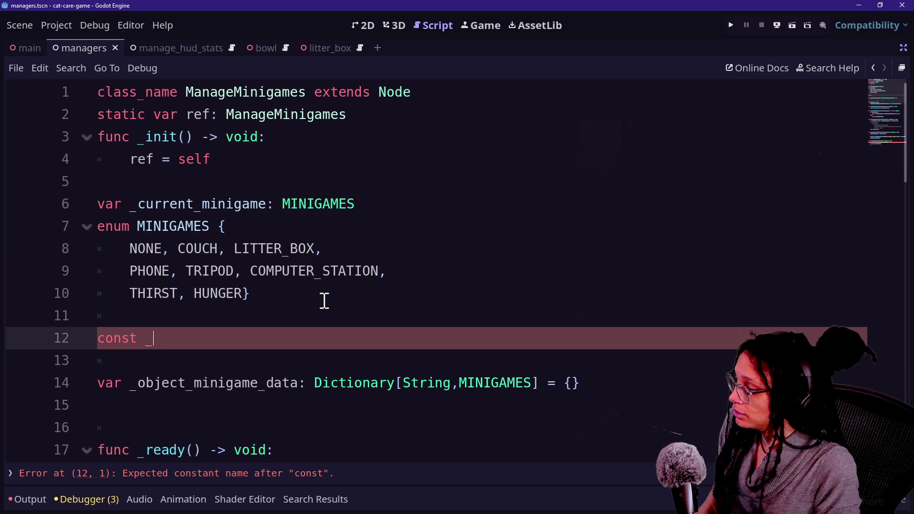
type("OBJECT_MINIGAME_DATA: Dictionary[String,MINIGAMES")
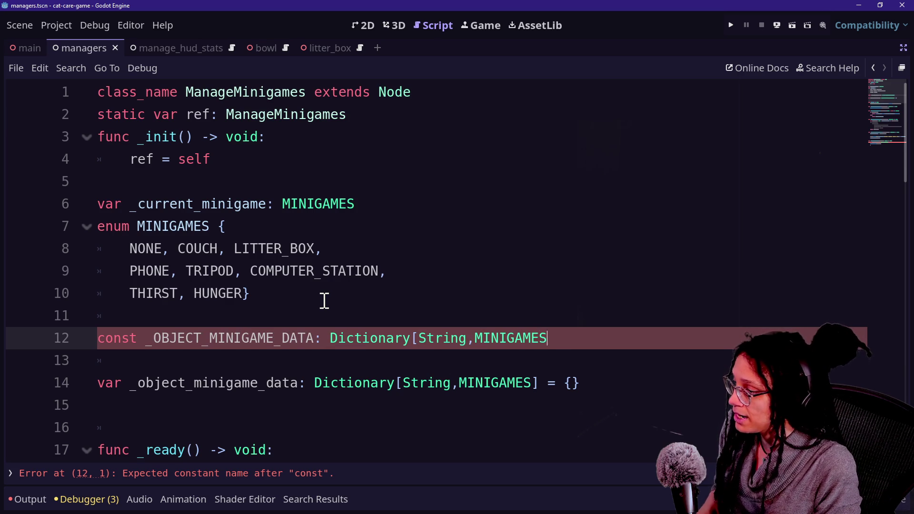
type("= [")
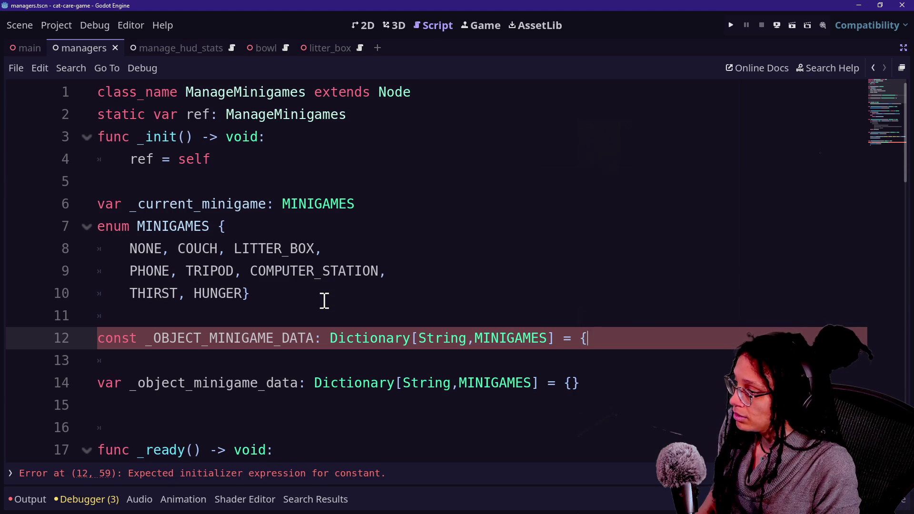
type("}")
key("Return")
key("BackSpace")
key("BackSpace")
key("Return")
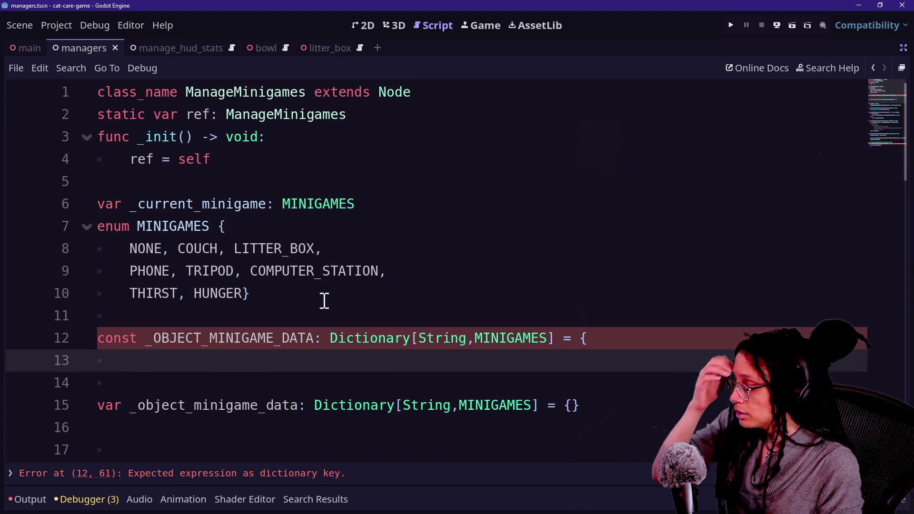
type("\"object_name\":")
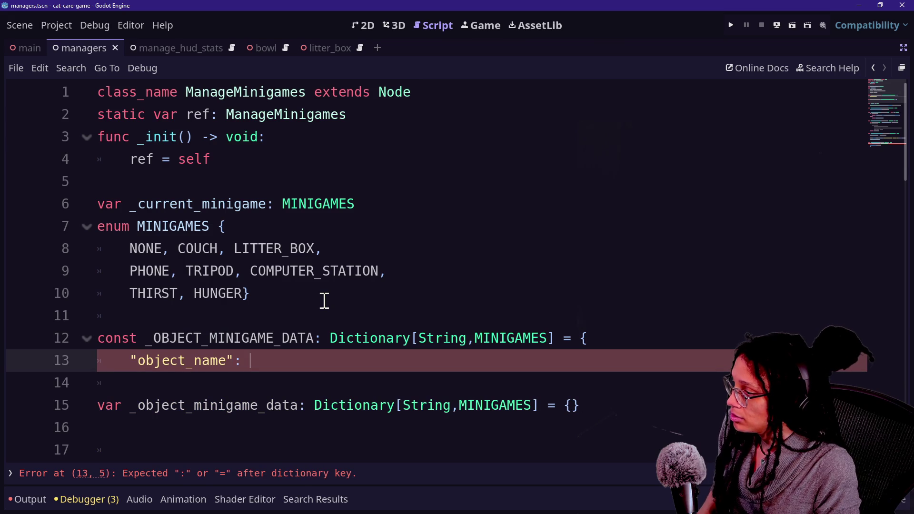
type("M")
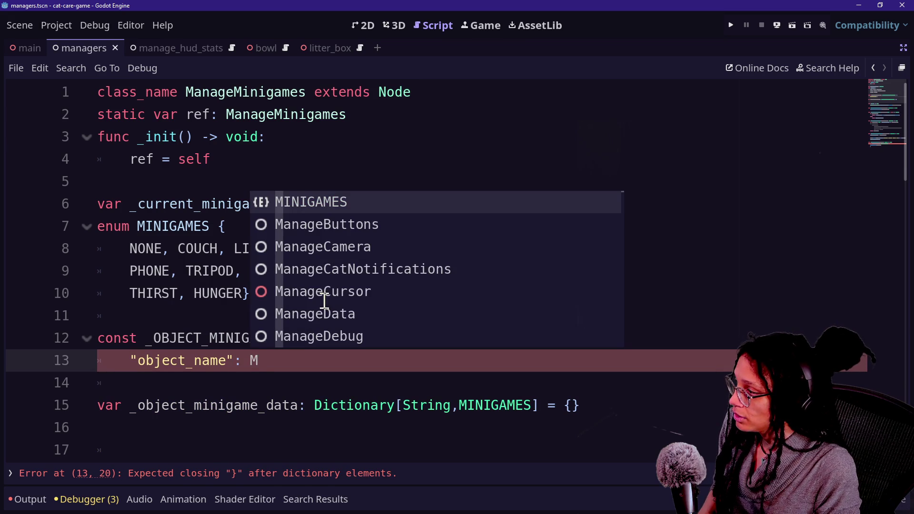
type("INIGAMES")
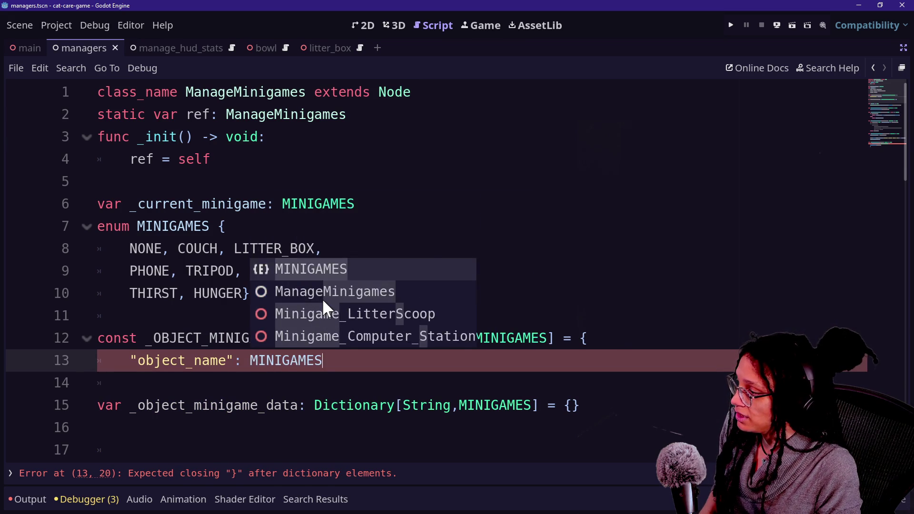
type(".NNO")
key("BackSpace")
key("BackSpace")
type("ONE")
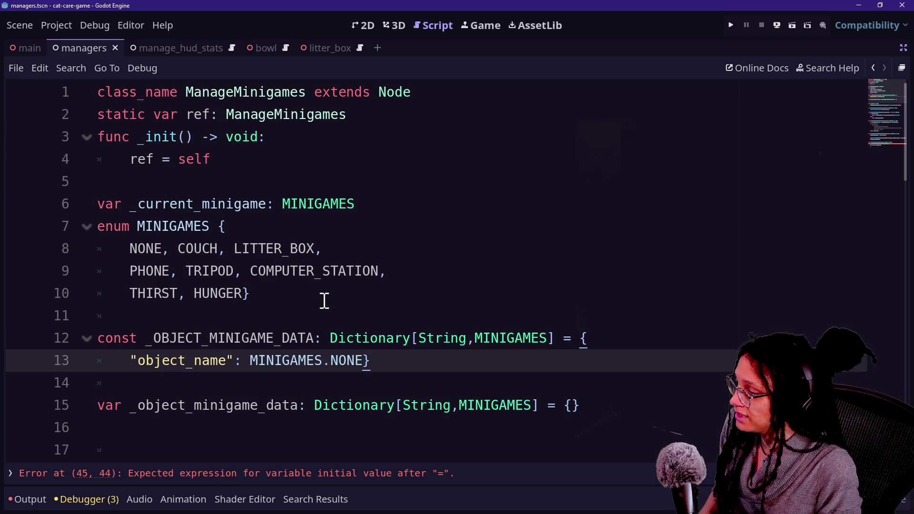
left_click(219, 336)
left_click(404, 370)
Select and review the new constant and variable declaration lines
scroll(404, 371, "down", 1)
mouse_move(97, 271)
left_mouse_down()
mouse_move(492, 373)
mouse_move(404, 427)
left_mouse_up()
left_click(465, 328)
left_click(428, 307)
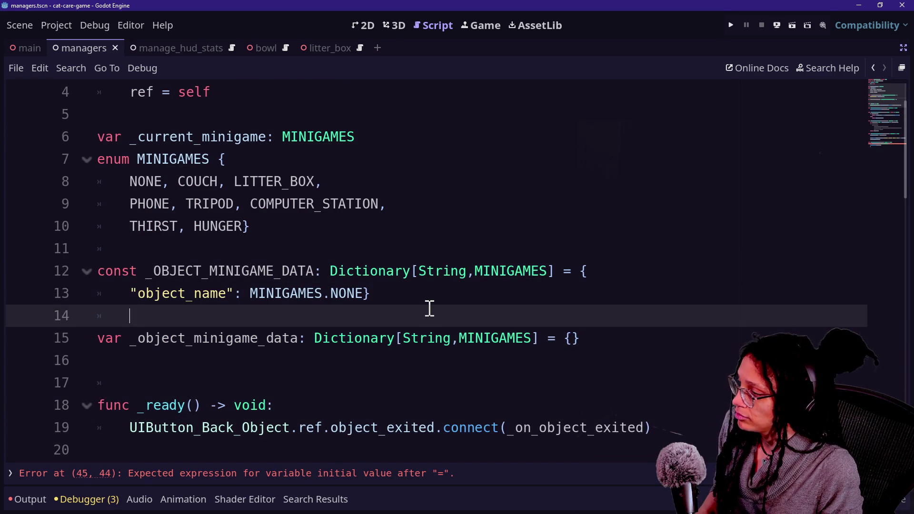
left_click_drag(419, 298, 402, 275)
left_click(288, 339)
left_click_drag(98, 337, 555, 337)
left_click(555, 336)
left_click(436, 294)
mouse_move(436, 294)
left_mouse_down()
mouse_move(390, 261)
mouse_move(419, 269)
mouse_move(402, 235)
left_mouse_up()
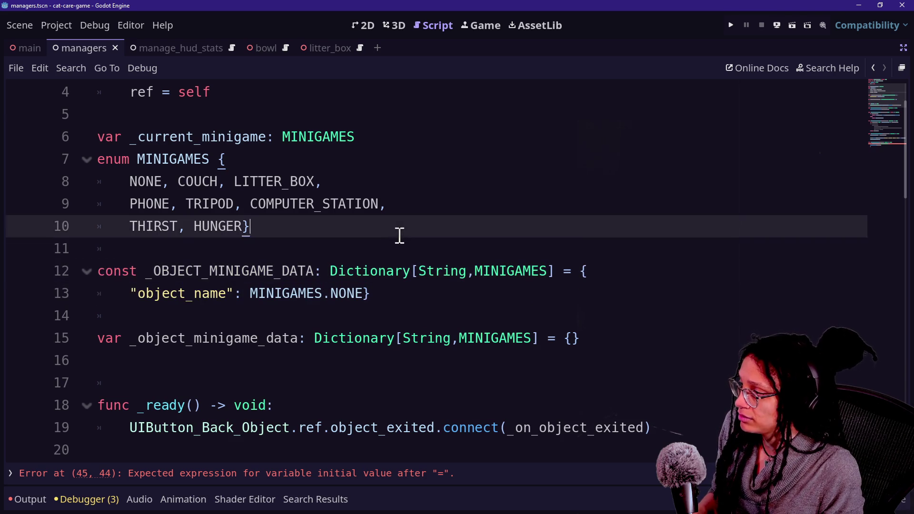
left_click(411, 245)
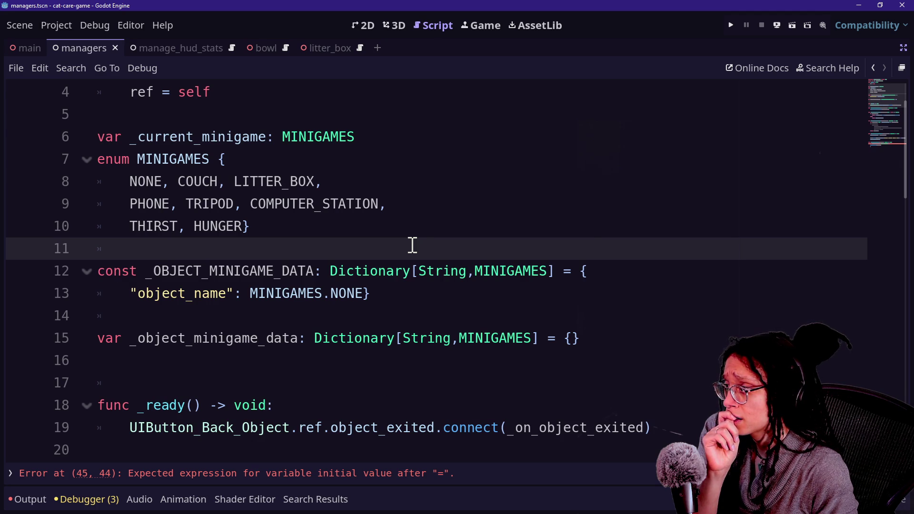
Comment out the whole _OBJECT_MINIGAME_DATA constant with Ctrl+K
left_click_drag(134, 293, 250, 293)
left_click(251, 293)
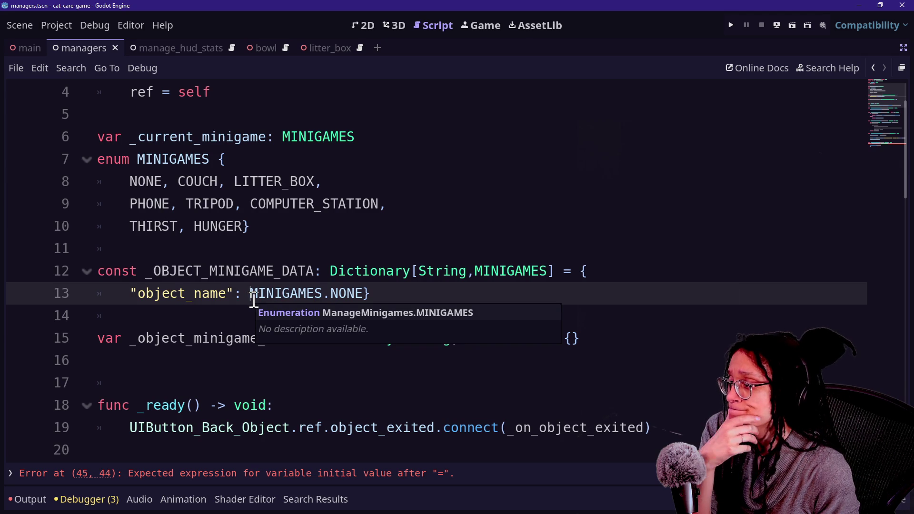
left_click(341, 295)
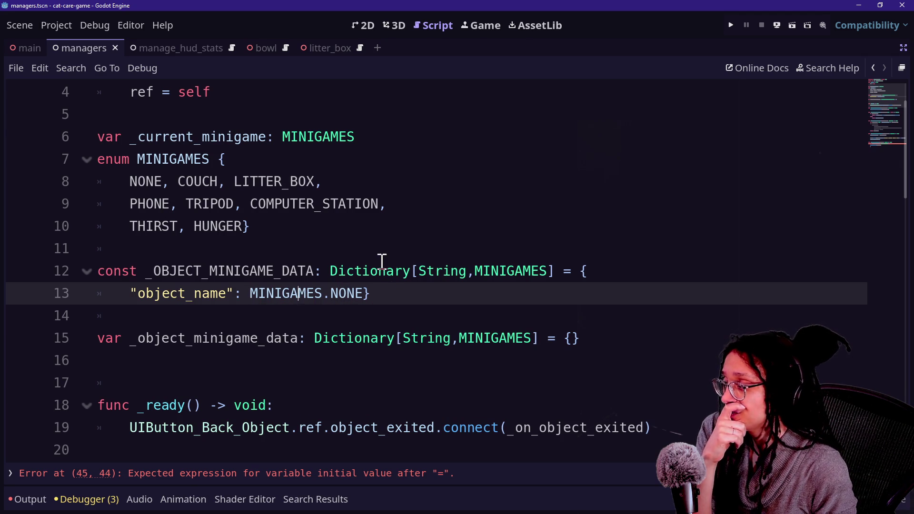
left_click(373, 276)
left_click(370, 252)
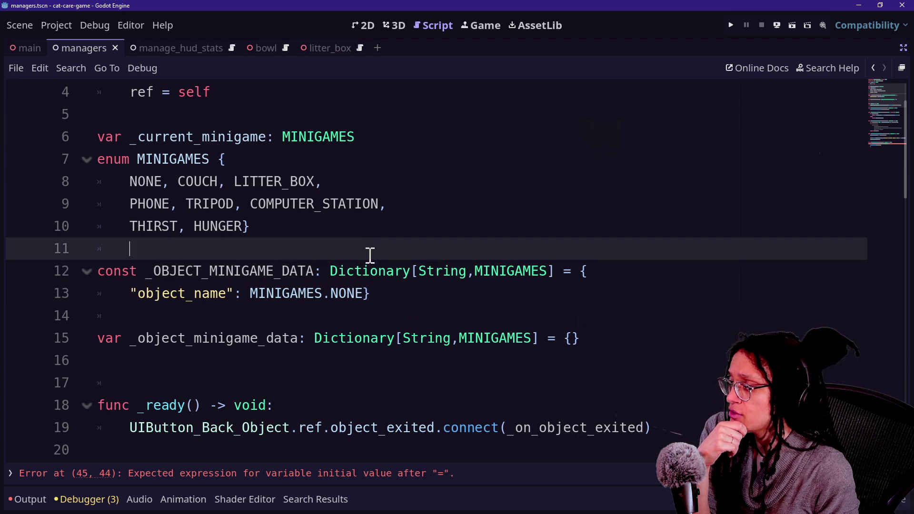
double_click(144, 292)
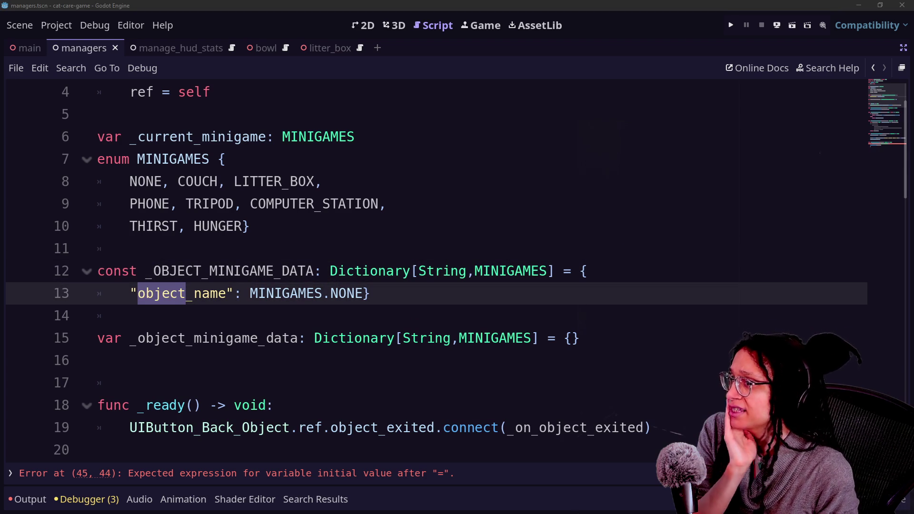
left_click_drag(519, 295, 514, 281)
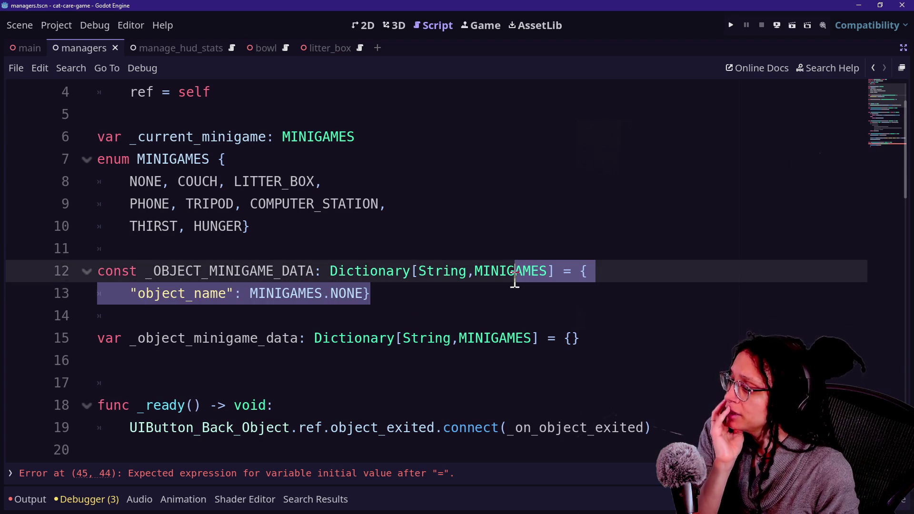
key("ctrl+k")
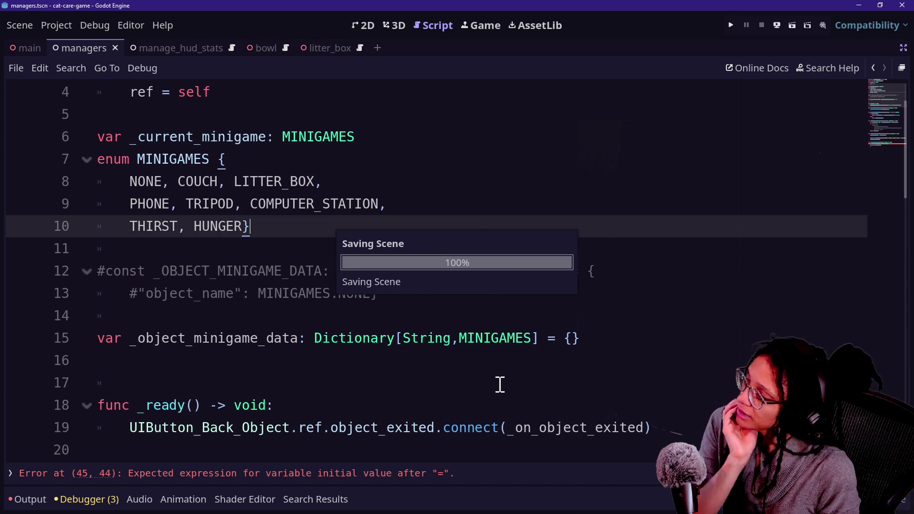
Delete the extra blank line 16 above _ready in the ManageMinigames script
left_click(498, 380)
left_click(497, 334)
left_click(490, 316)
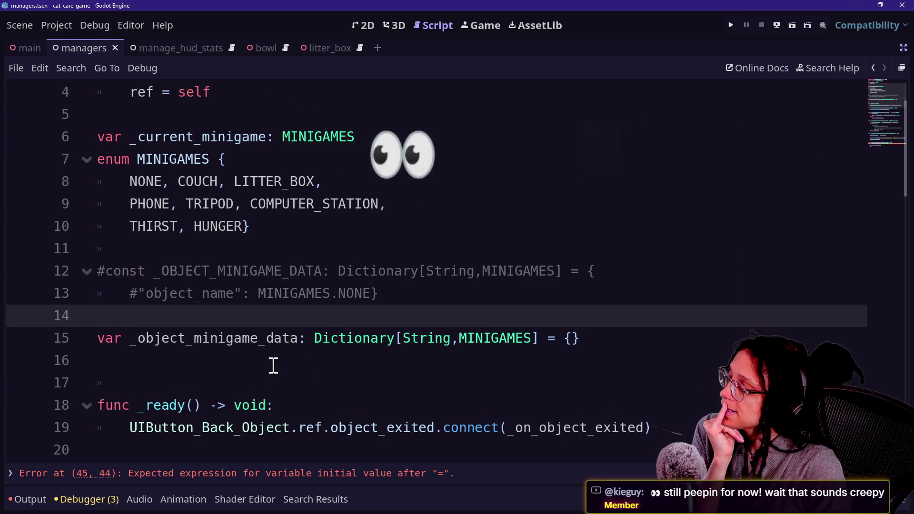
left_click(330, 337)
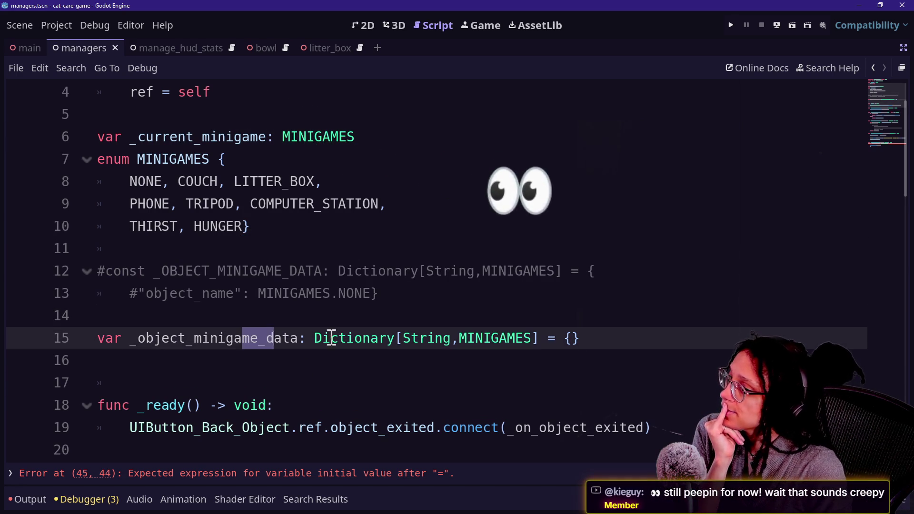
scroll(419, 336, "down", 1)
left_click(428, 336)
key("Down")
key("Down")
key("Down")
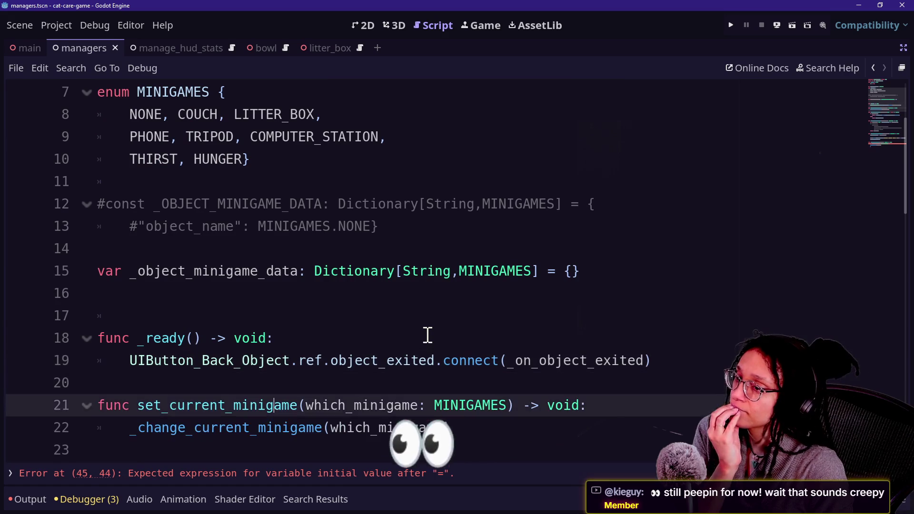
key("Up")
key("Up")
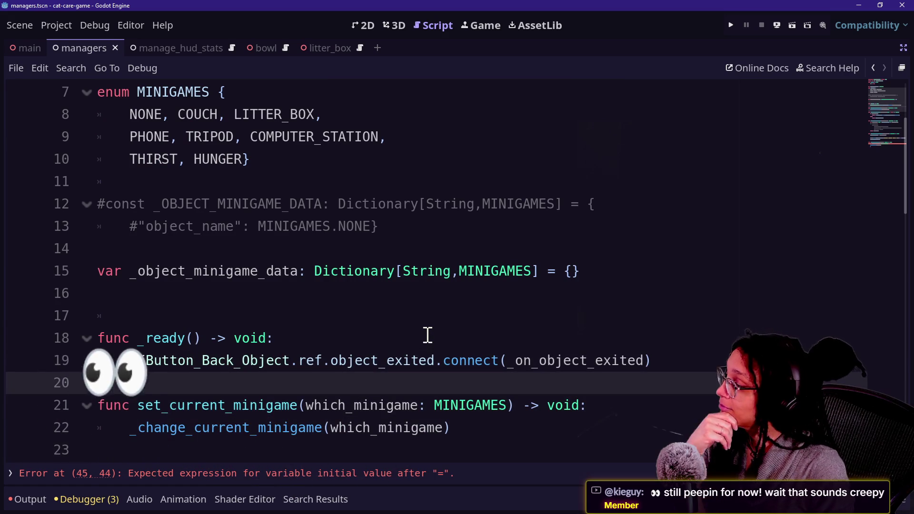
left_click(390, 299)
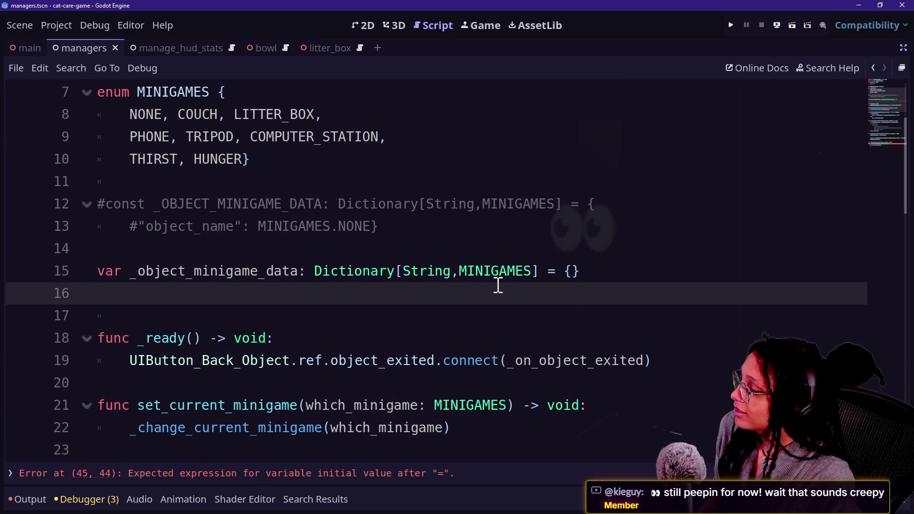
key("BackSpace")
Find the return is_minigame line at the end of is_currently_minigame
scroll(562, 299, "down", 1)
left_click(718, 305)
key("Down")
key("Down")
key("Down")
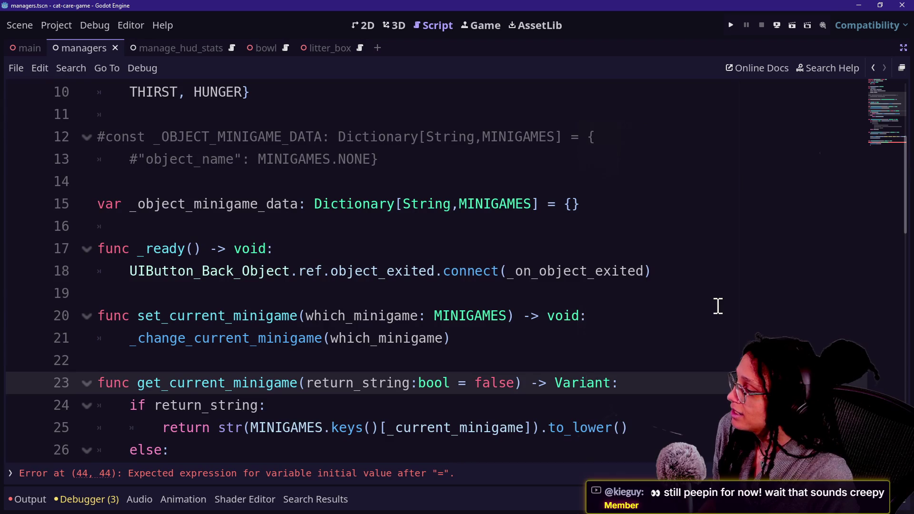
scroll(718, 306, "down", 1)
scroll(595, 330, "down", 2)
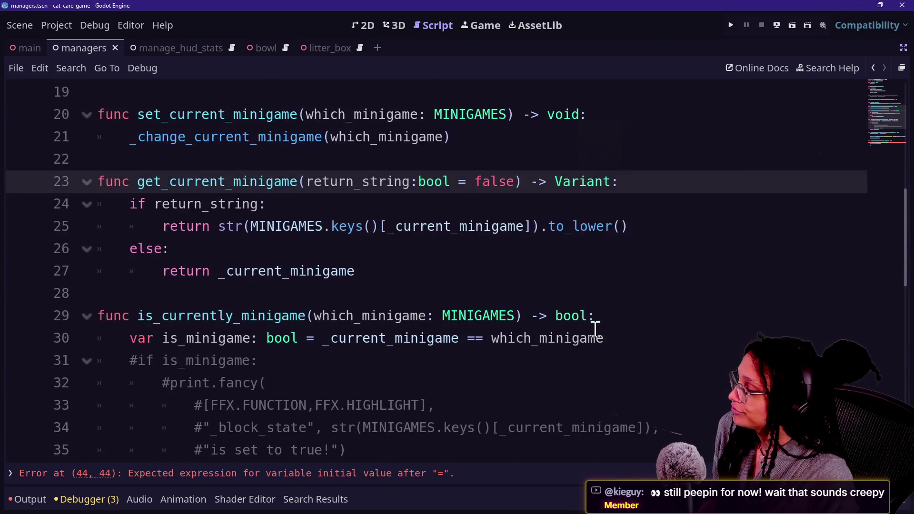
scroll(608, 342, "down", 3)
left_click(593, 278)
Add a new blank line below is_currently_minigame for the next function
scroll(593, 280, "up", 4)
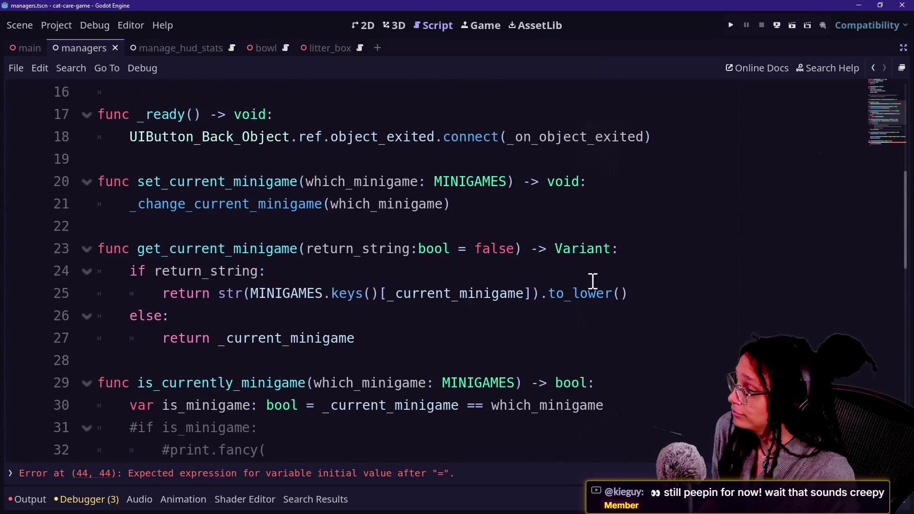
scroll(592, 281, "up", 1)
scroll(593, 281, "up", 2)
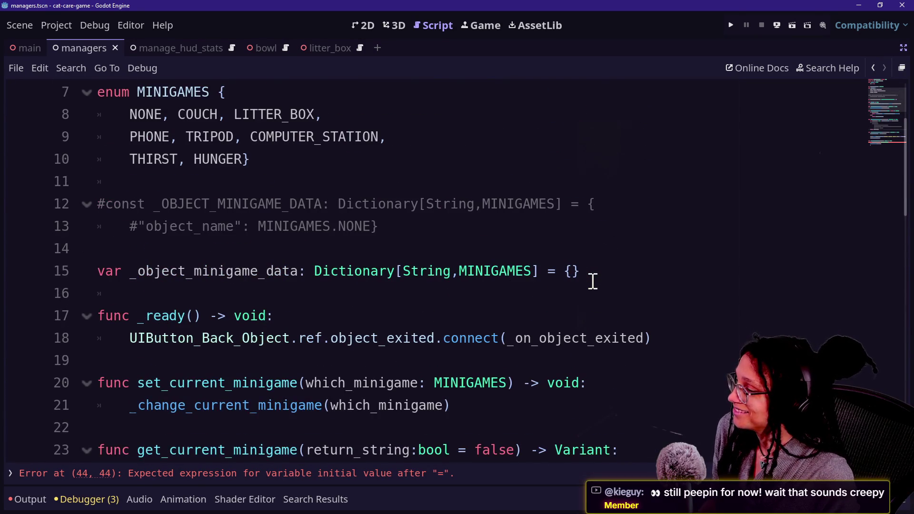
scroll(593, 281, "down", 2)
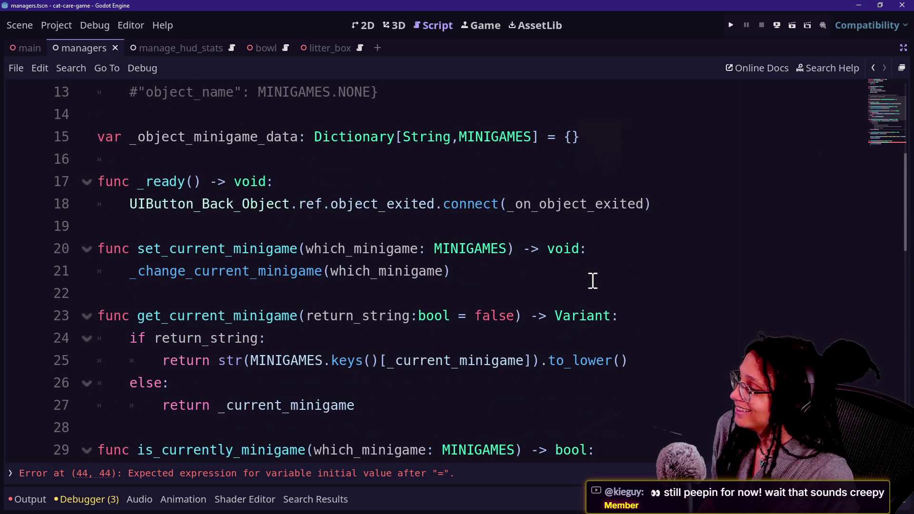
scroll(593, 280, "down", 3)
scroll(592, 278, "down", 1)
scroll(592, 278, "up", 4)
scroll(593, 279, "down", 1)
scroll(593, 278, "down", 4)
left_click(592, 277)
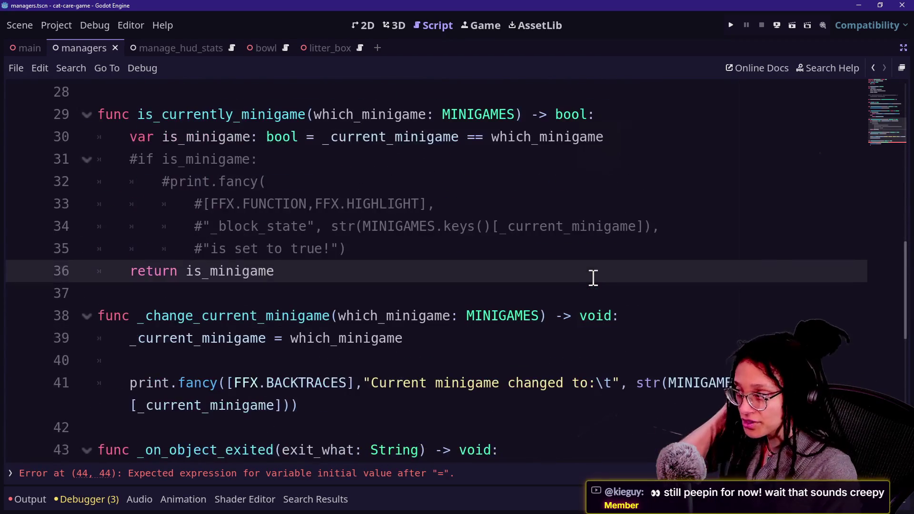
key("Return")
Type the func log_object_minigames declaration with object_name: String and minigames_array parameters
key("Return")
type("func set")
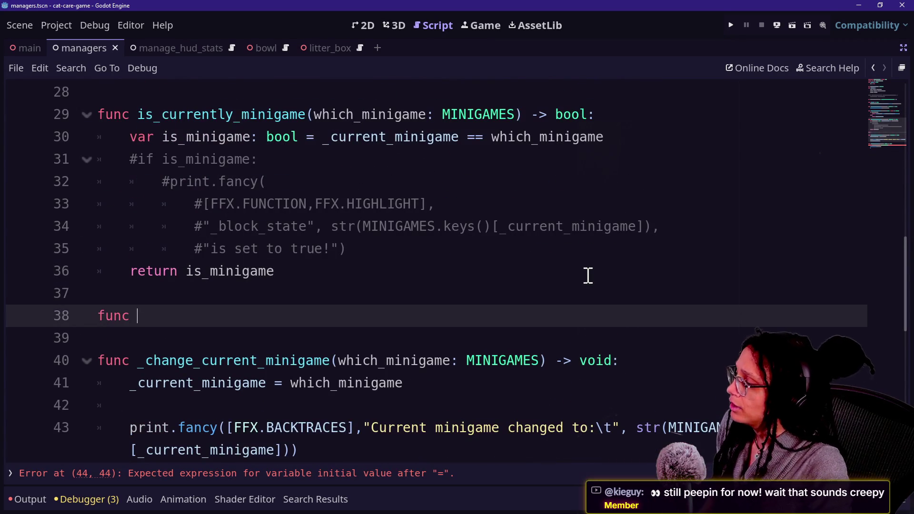
key("Delete")
type("_")
key("Return")
key("ctrl+z")
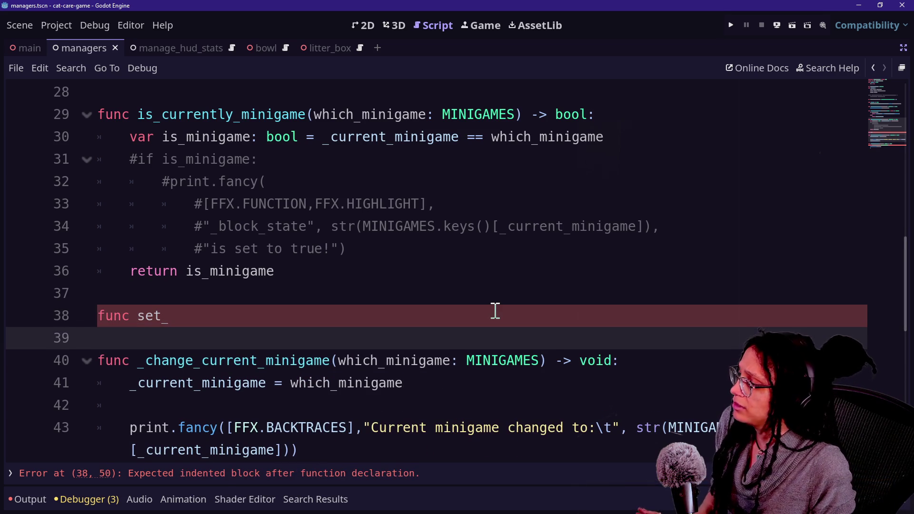
key("ctrl+z")
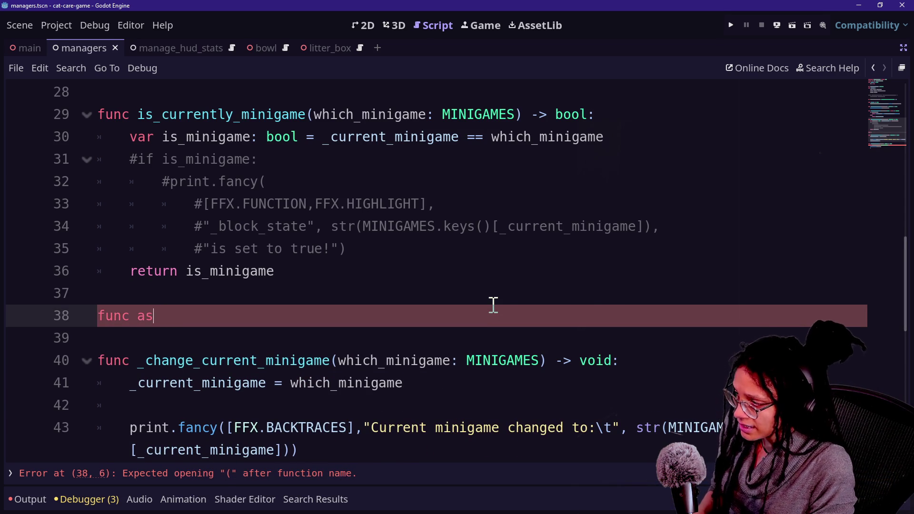
key("BackSpace")
key("BackSpace")
type("log_")
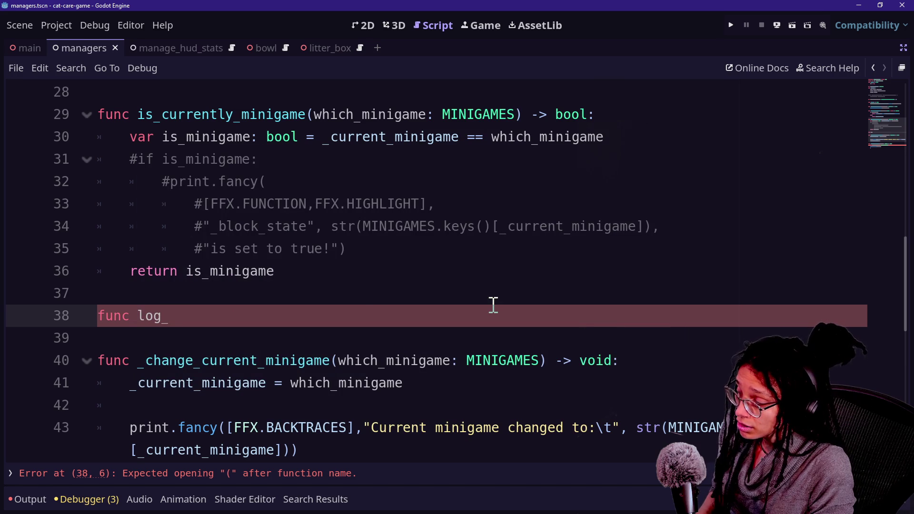
type("object_minigames(")
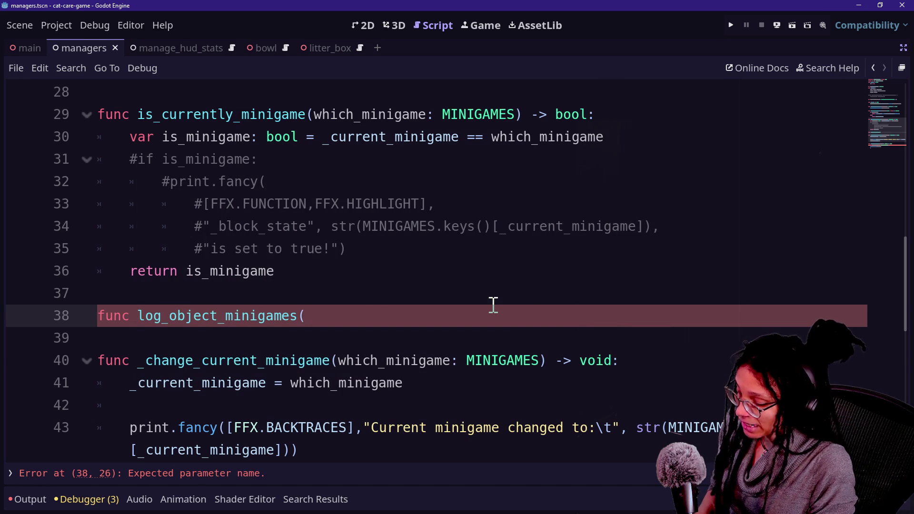
type("objNa")
key("BackSpace")
key("BackSpace")
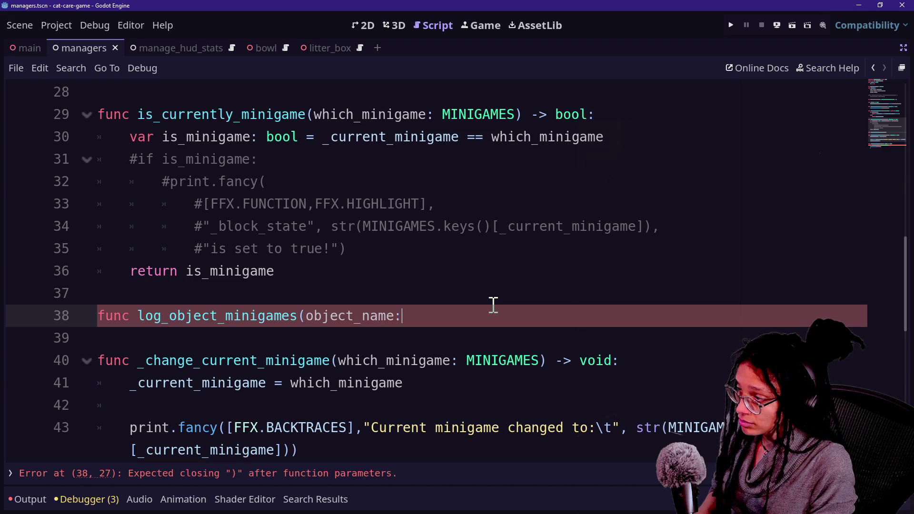
type("ing,m")
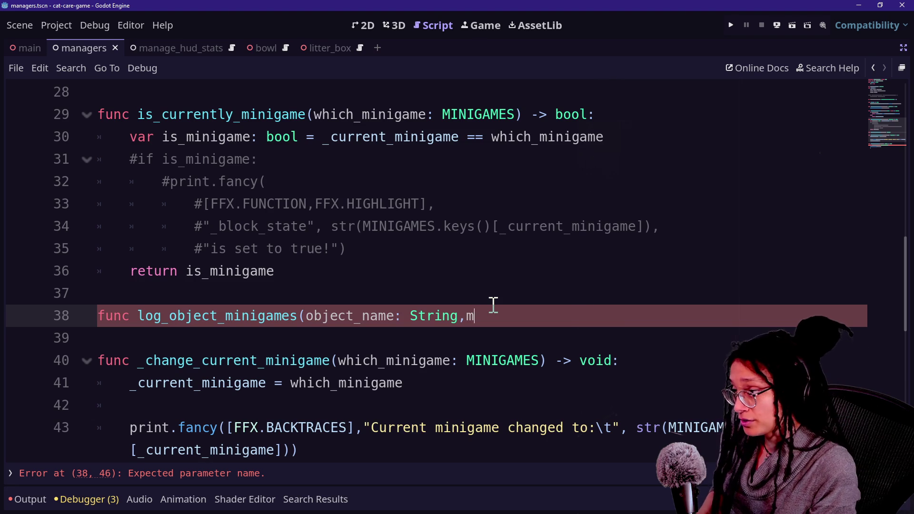
type("inigames_array:")
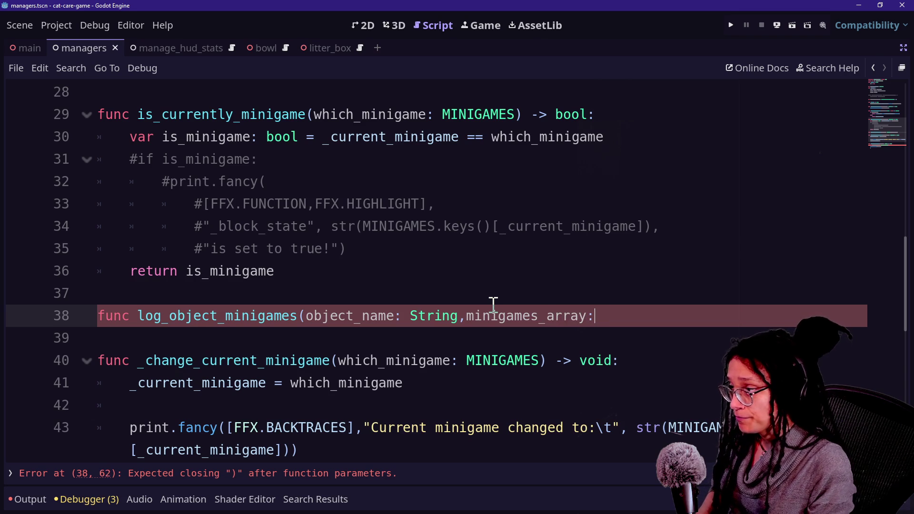
Put the object_name and minigames_array parameters on separate lines
left_click(307, 315)
key("Return")
key("BackSpace")
left_click(249, 338)
key("Return")
key("BackSpace")
key("Right")
key("Return")
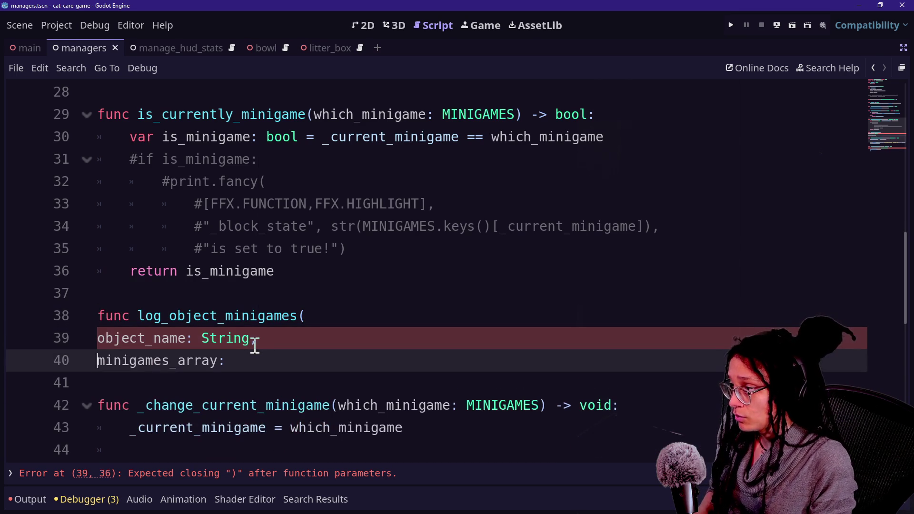
left_click(257, 357)
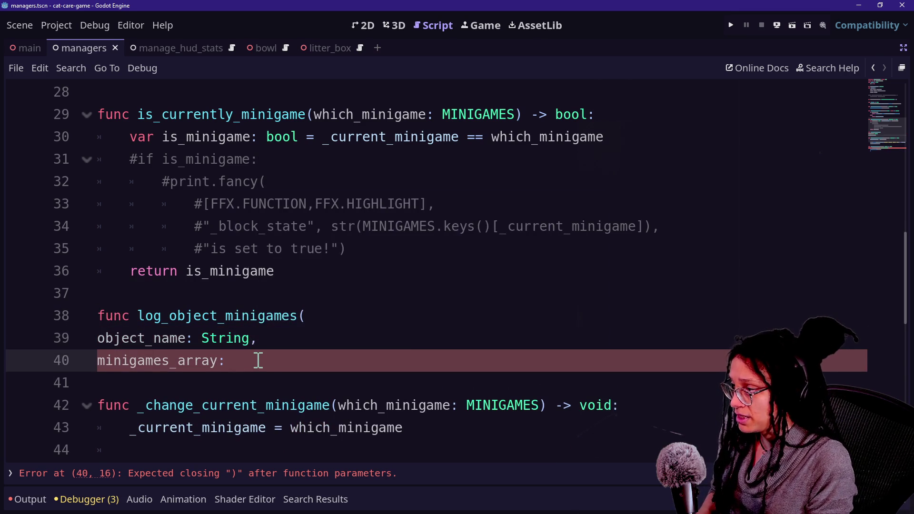
Type minigames_array as Array[MINIGAMES], close the signature and leave an empty body line
type("Aray[MINIGAME")
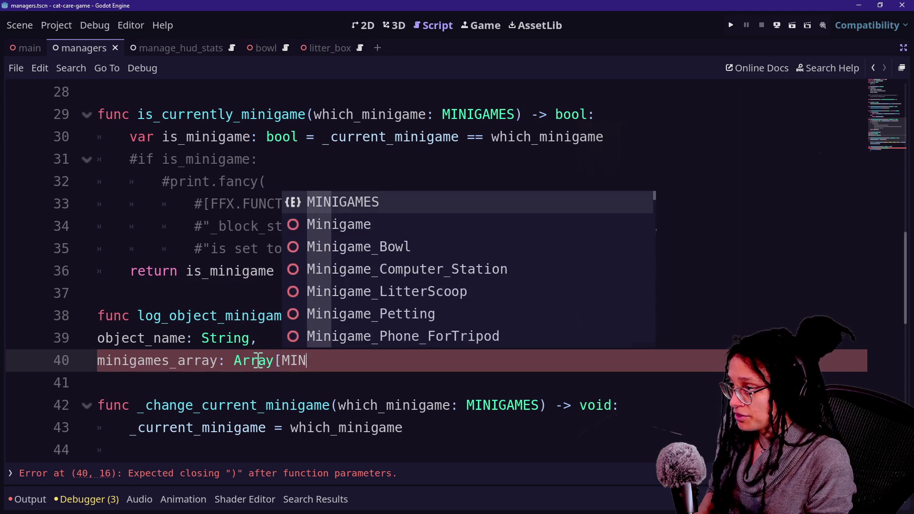
type("S]")
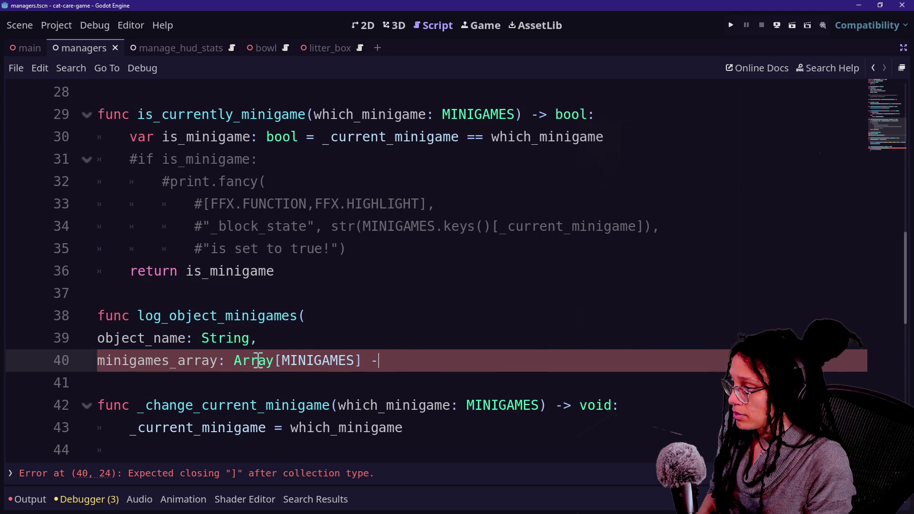
mouse_move(258, 361)
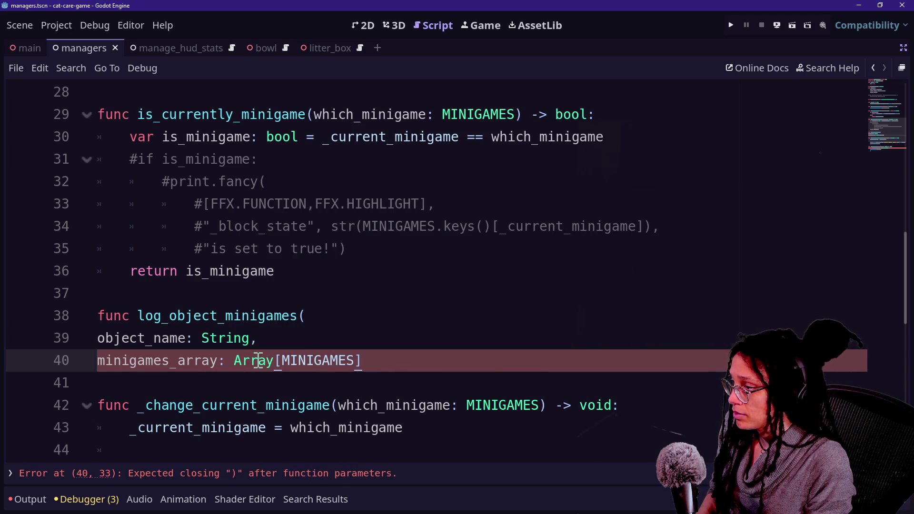
key("Return")
type(") -> void:")
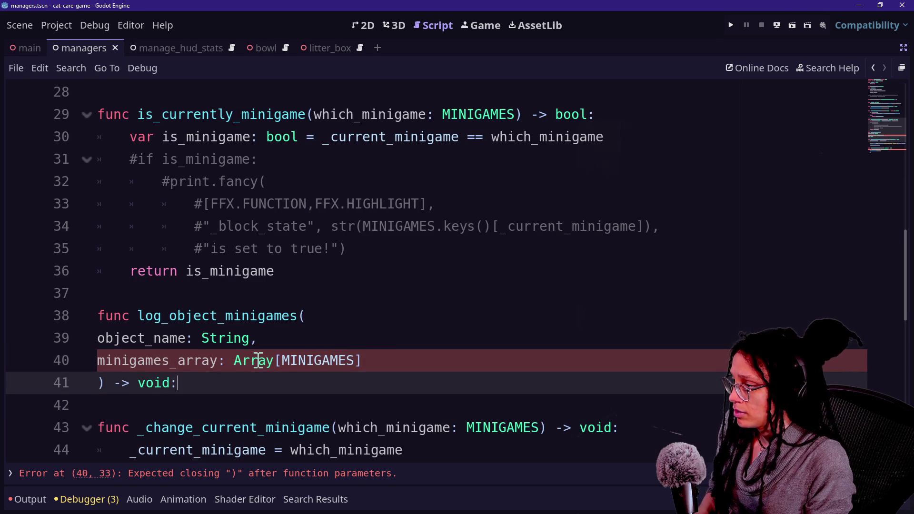
key("Return")
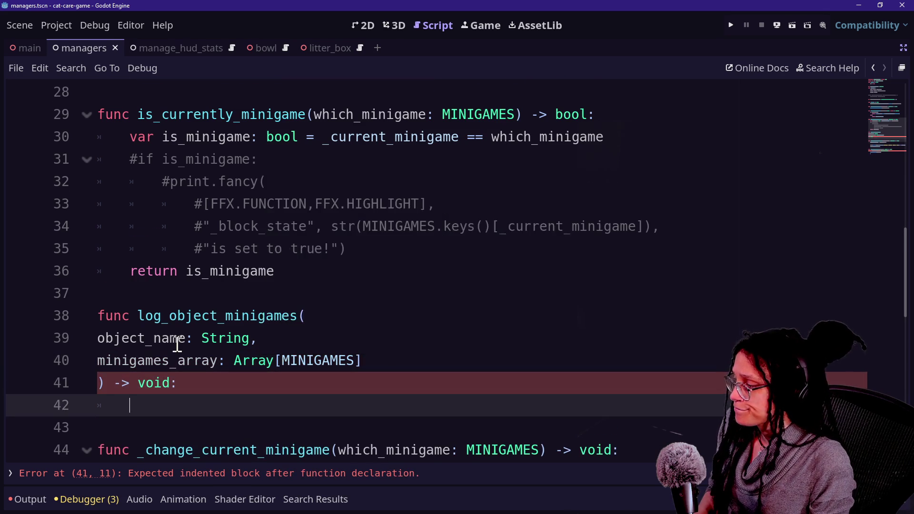
Begin the body with _object_minigame_data.get_or_add(object_name using autocomplete
scroll(292, 349, "down", 1)
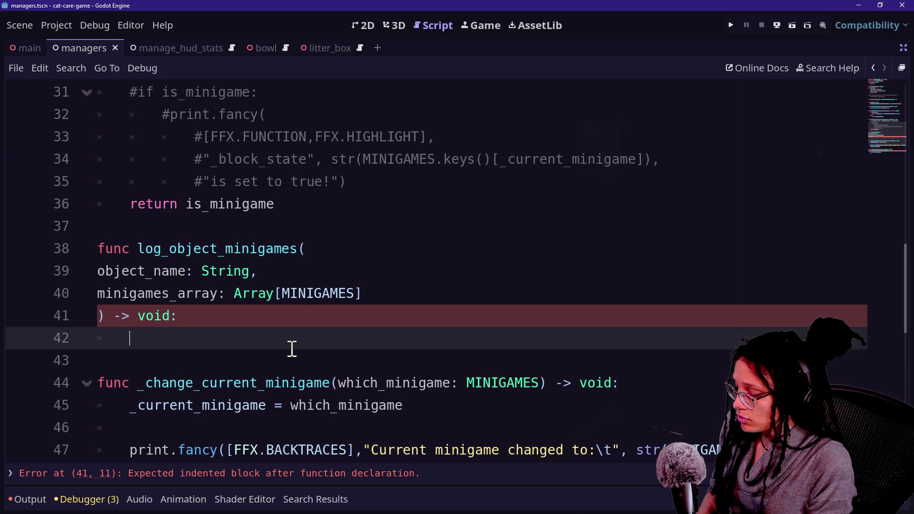
type("_o")
key("Return")
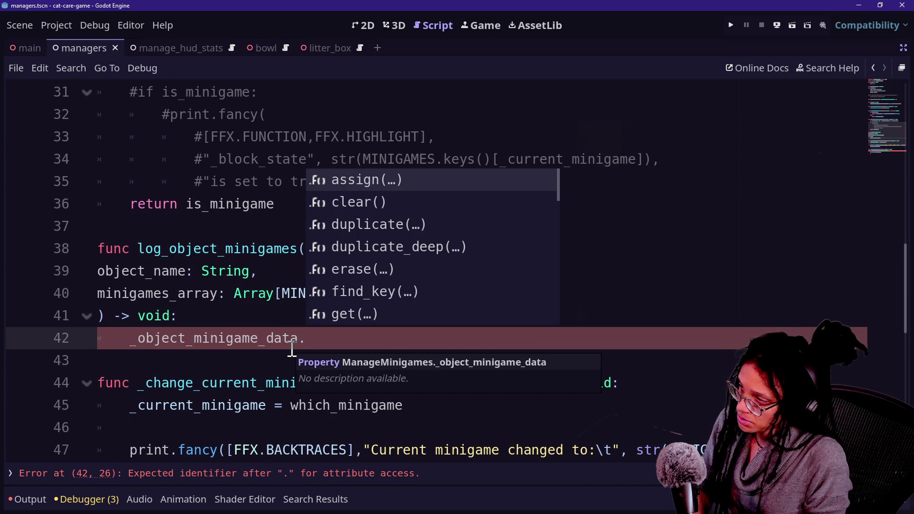
type("gh")
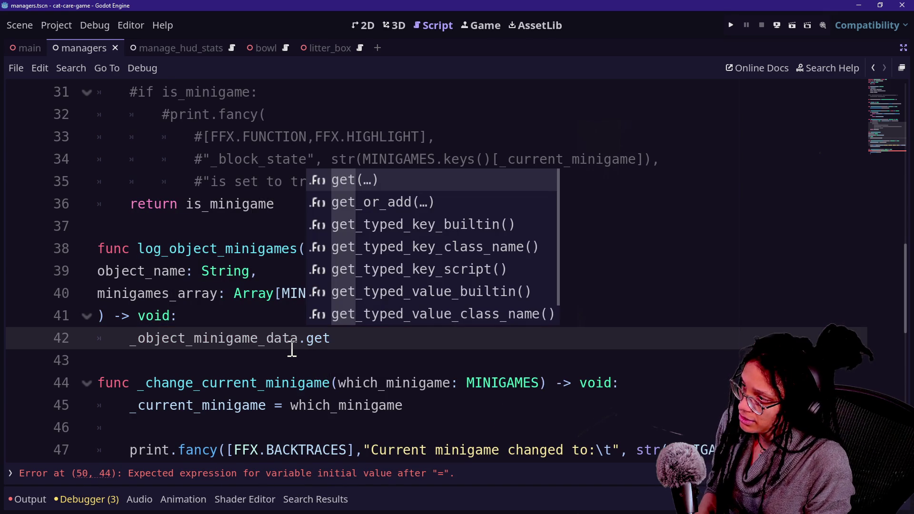
key("Down")
key("Return")
key("Return")
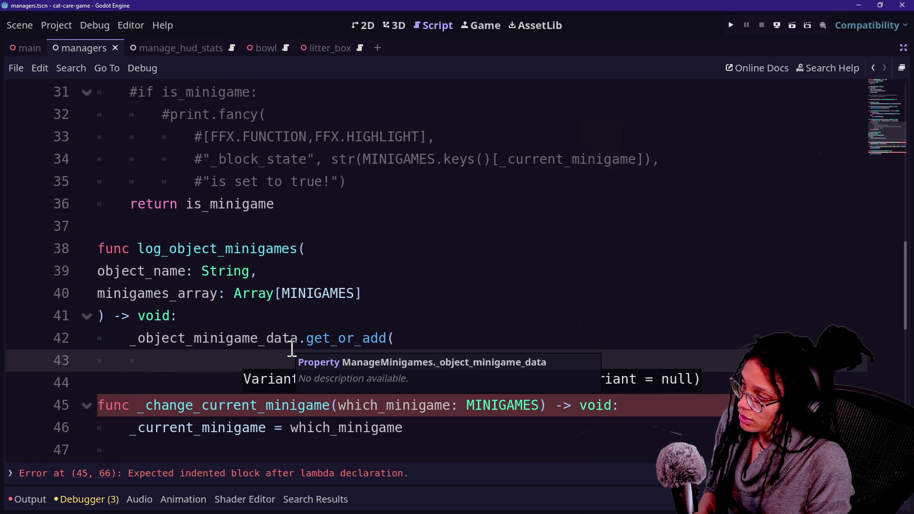
type("object_")
type("nam")
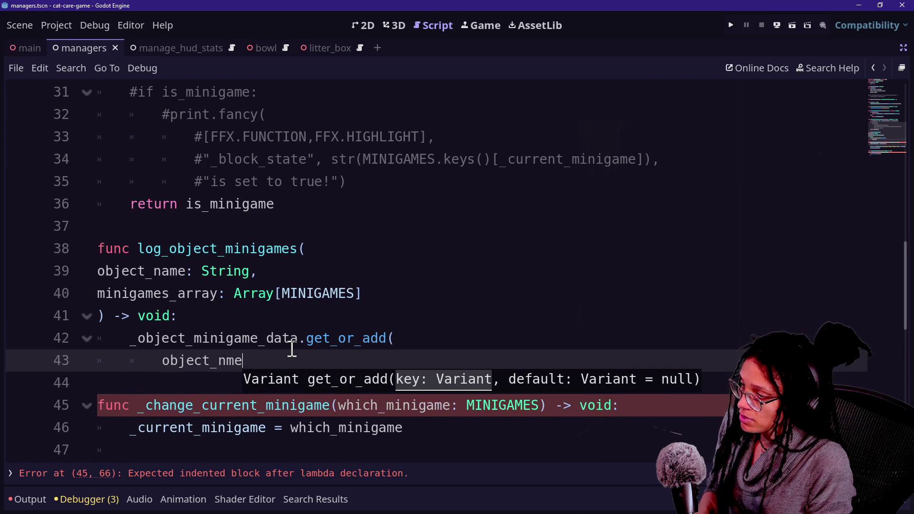
key("Return")
Add minigames_array as the second argument on its own line and close the call
type(",get_current_minigame(")
key("Return")
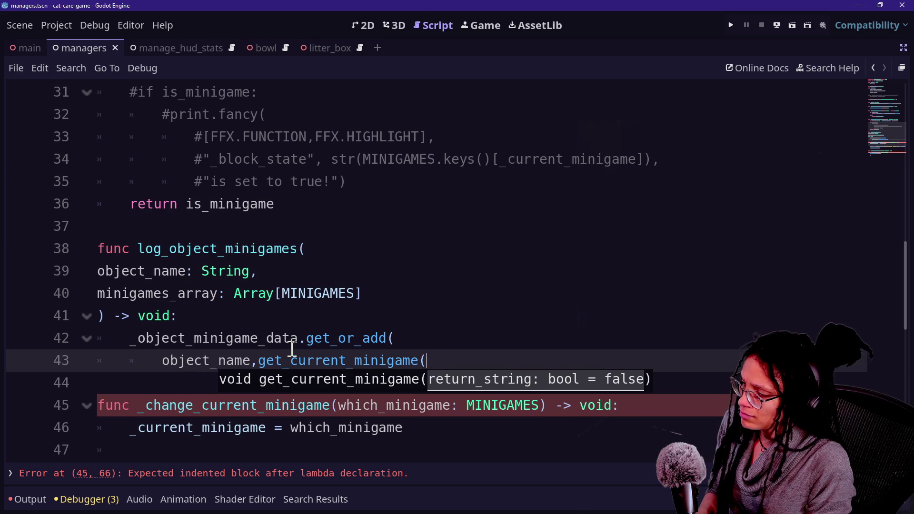
key("BackSpace")
key("BackSpace")
key("BackSpace")
key("Return")
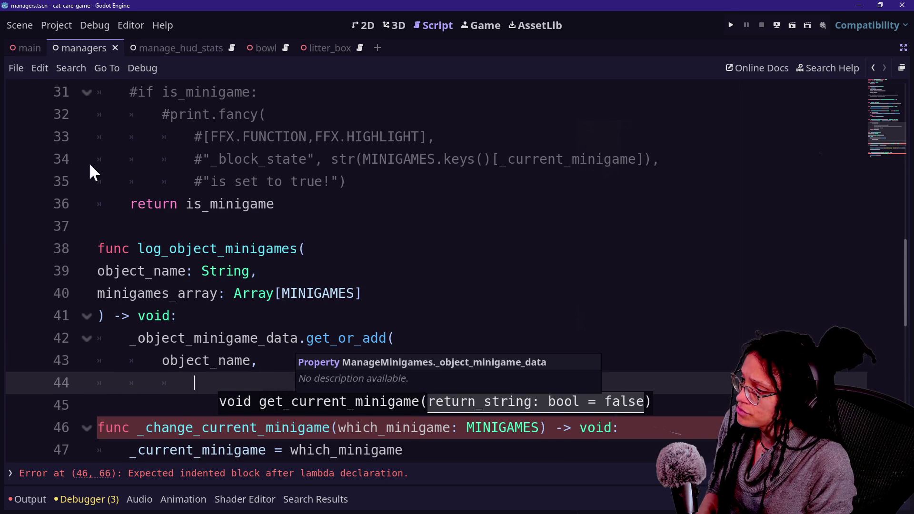
type("mini")
key("BackSpace")
key("BackSpace")
key("BackSpace")
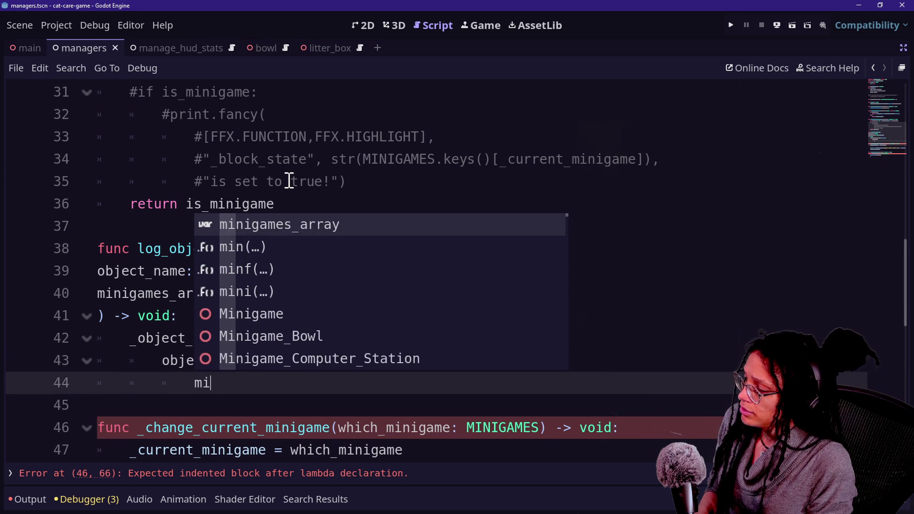
type("minigames_array")
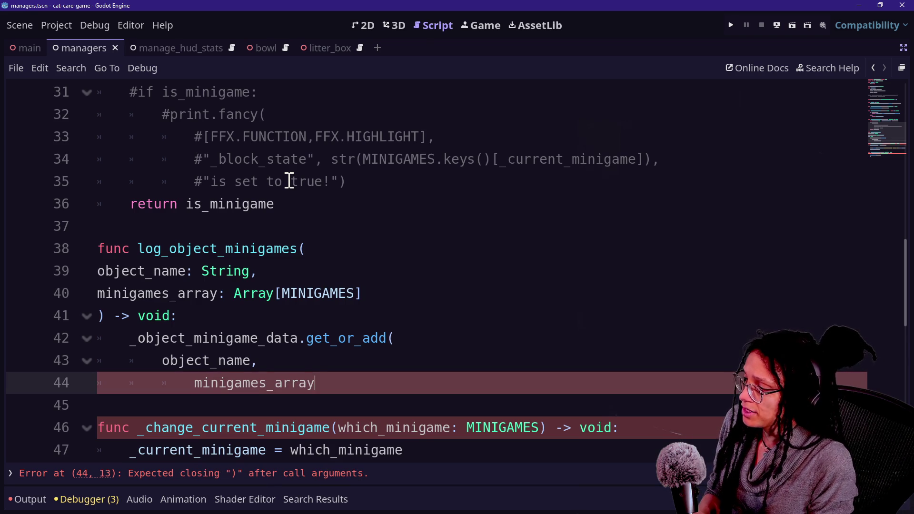
type(")")
key("BackSpace")
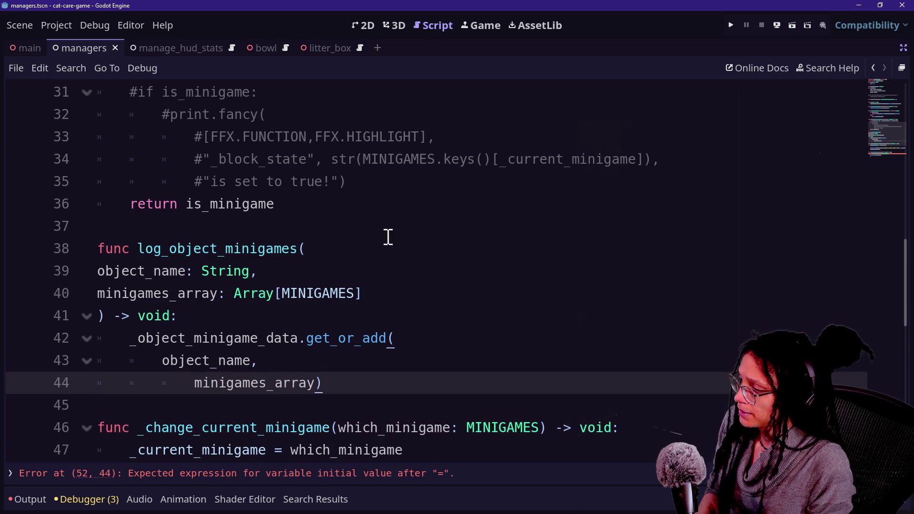
scroll(434, 223, "up", 10)
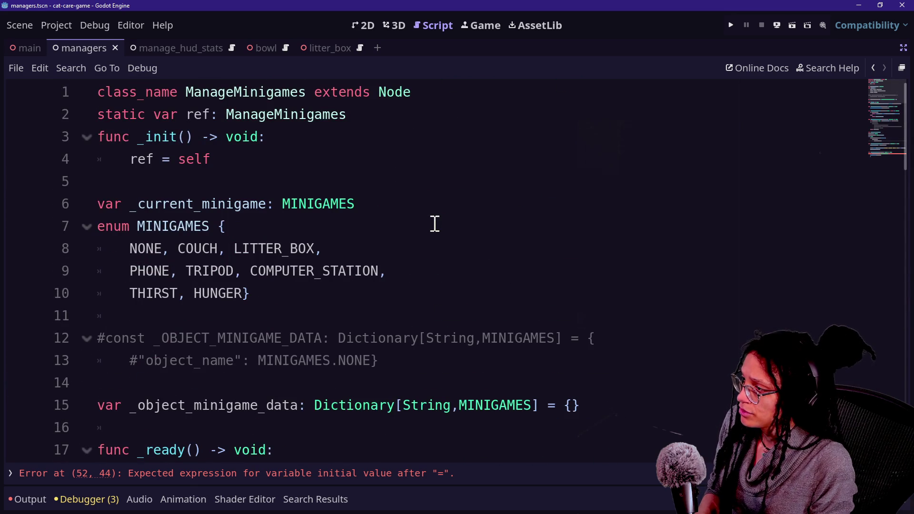
Retype _object_minigame_data on line 15 as Dictionary[String, Array]
scroll(380, 273, "down", 10)
scroll(380, 273, "up", 3)
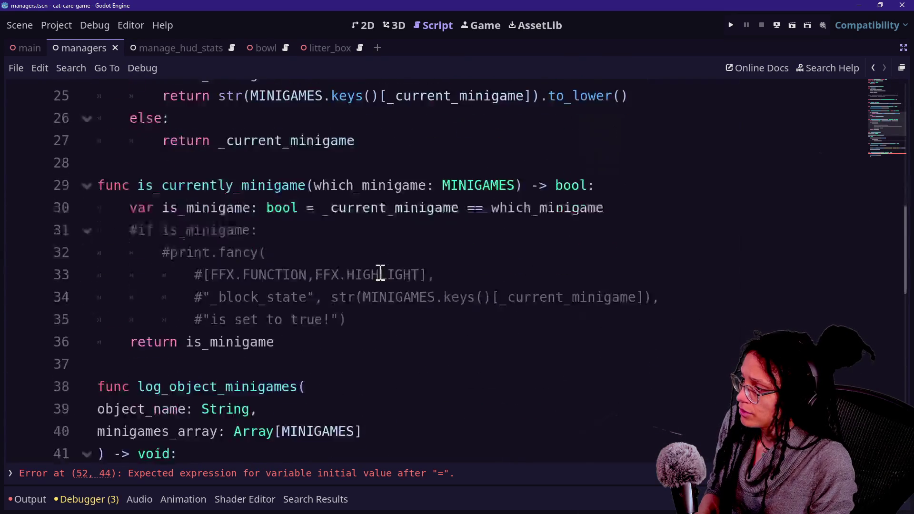
scroll(380, 273, "up", 8)
scroll(380, 271, "down", 2)
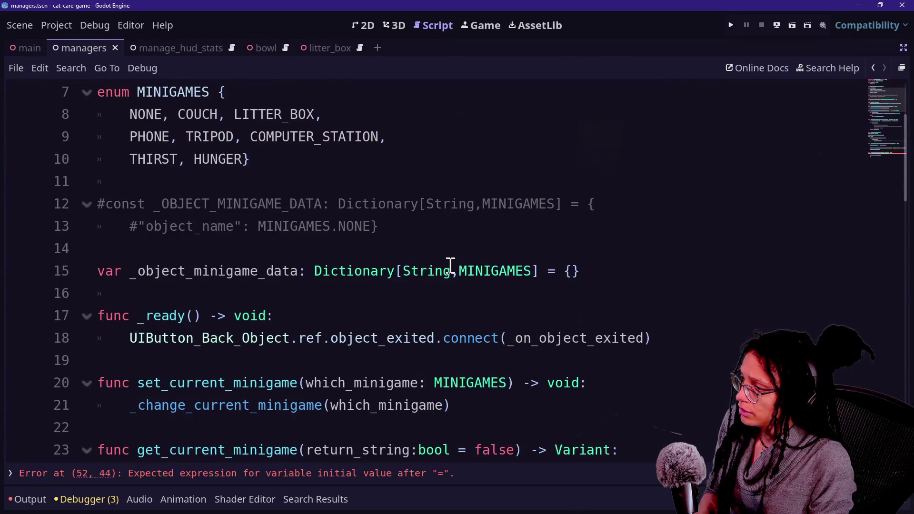
left_click(451, 271)
type("Array[")
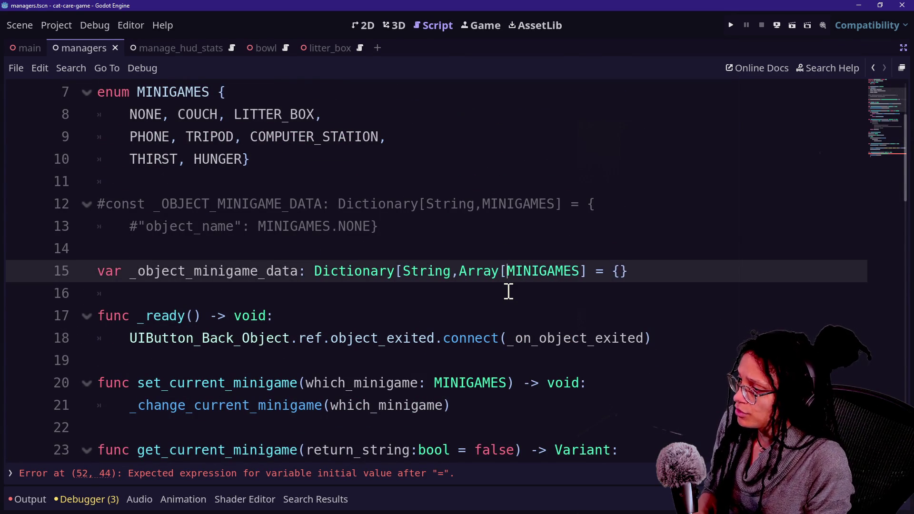
left_click(581, 271)
type("]")
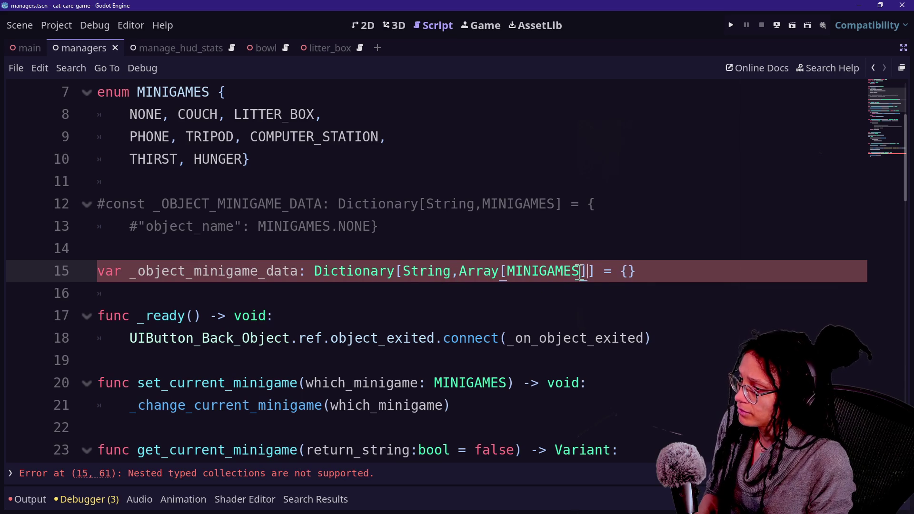
key("BackSpace")
key("BackSpace")
key("BackSpace")
key("BackSpace")
key("BackSpace")
left_click(429, 298)
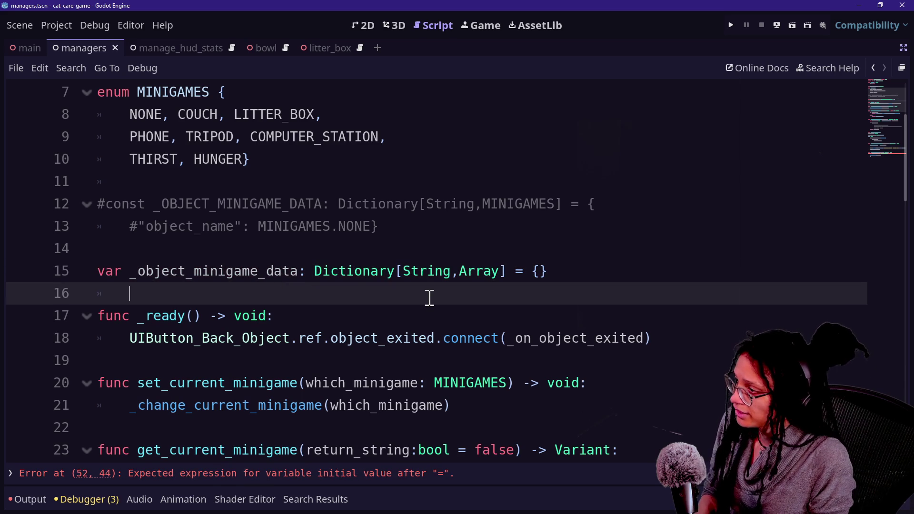
Wrap the commented example entry's value as Array[MINIGAMES.NONE]
left_click(251, 226)
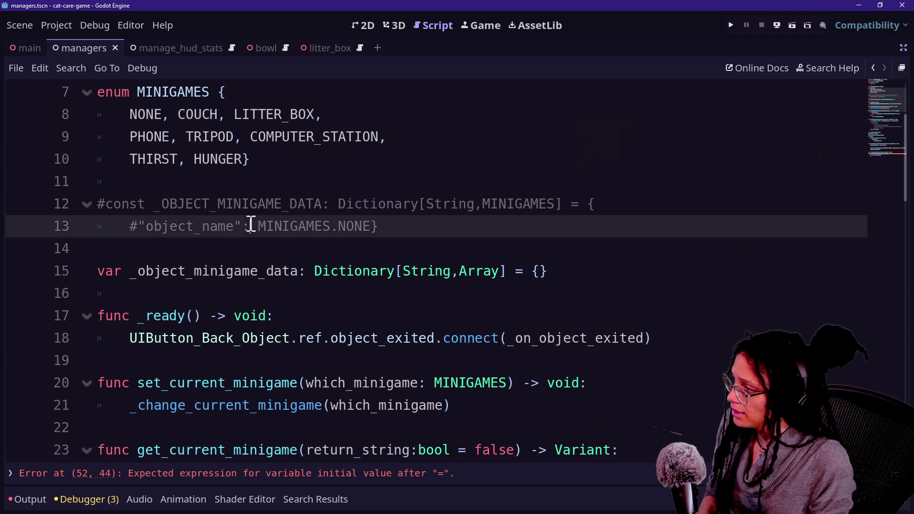
type("Array[")
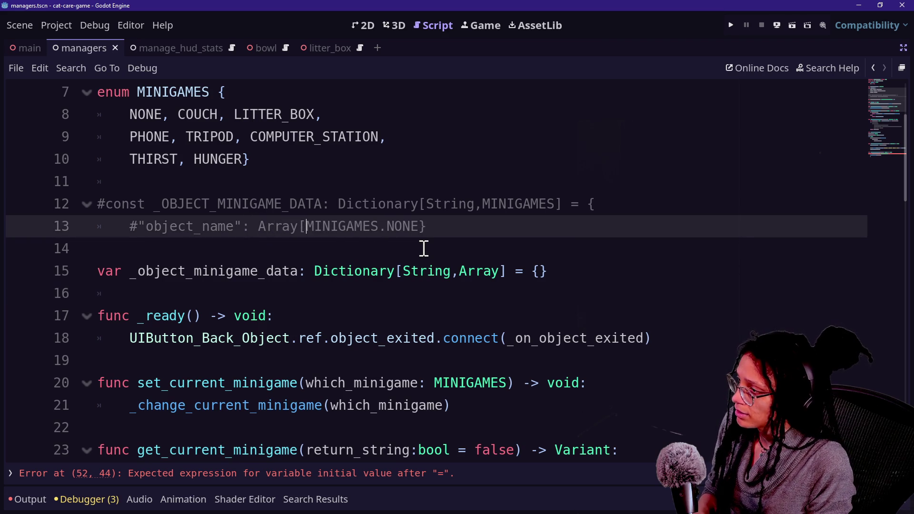
left_click(420, 227)
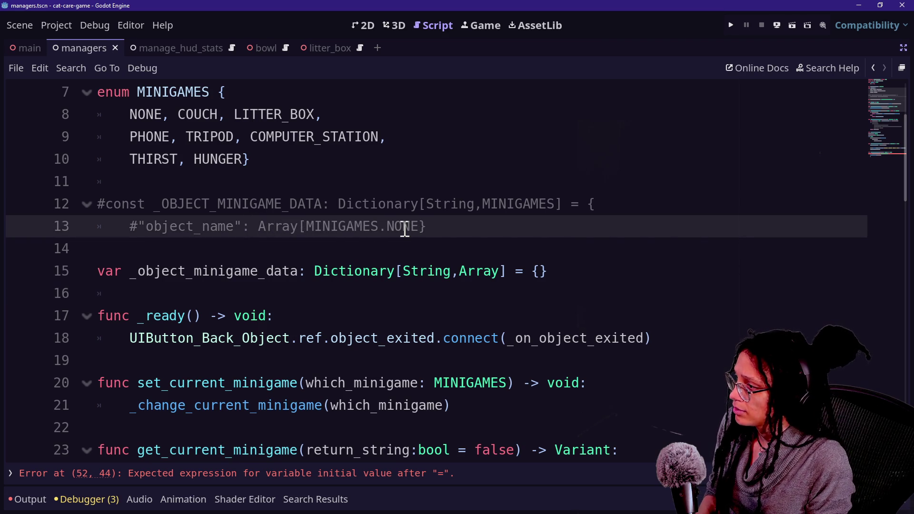
type("],MINIG")
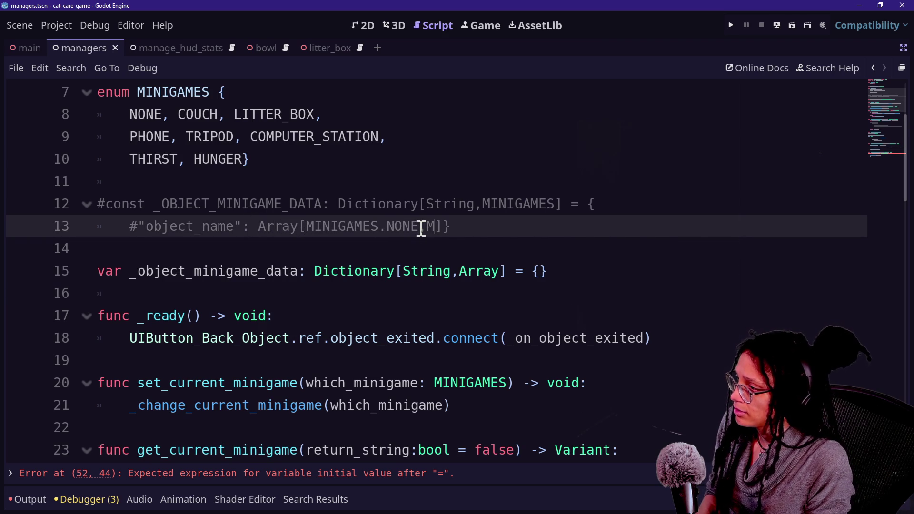
type("AMES")
key("BackSpace")
key("BackSpace")
key("BackSpace")
scroll(406, 292, "down", 7)
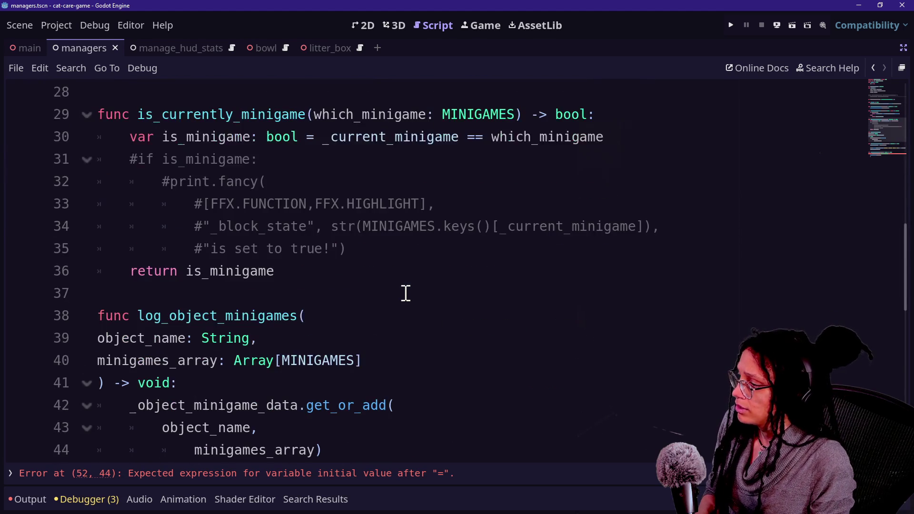
Save the ManageMinigames script changes
scroll(406, 293, "down", 7)
scroll(283, 309, "up", 1)
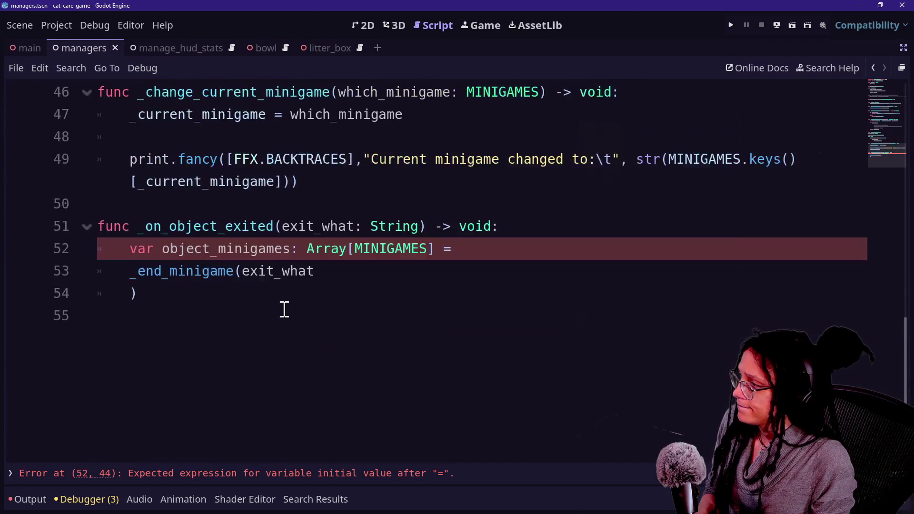
scroll(284, 309, "up", 4)
left_click(333, 316)
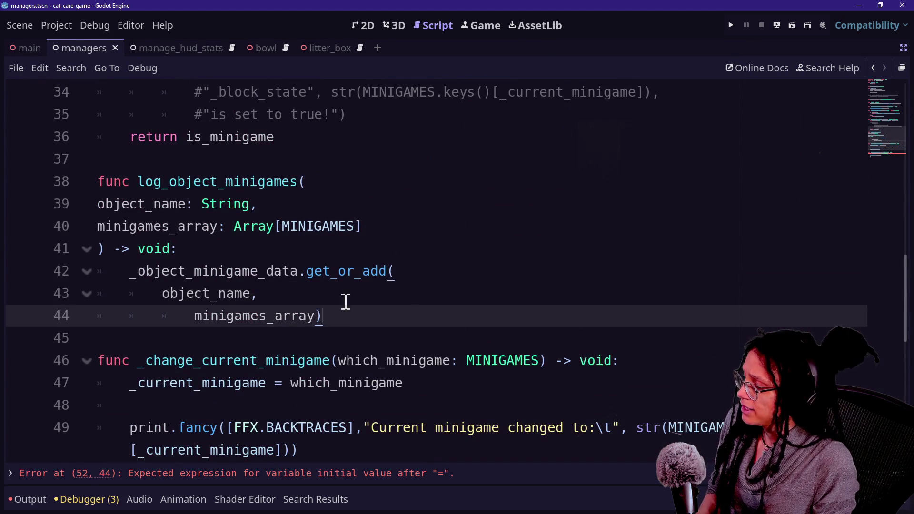
key("ctrl+s")
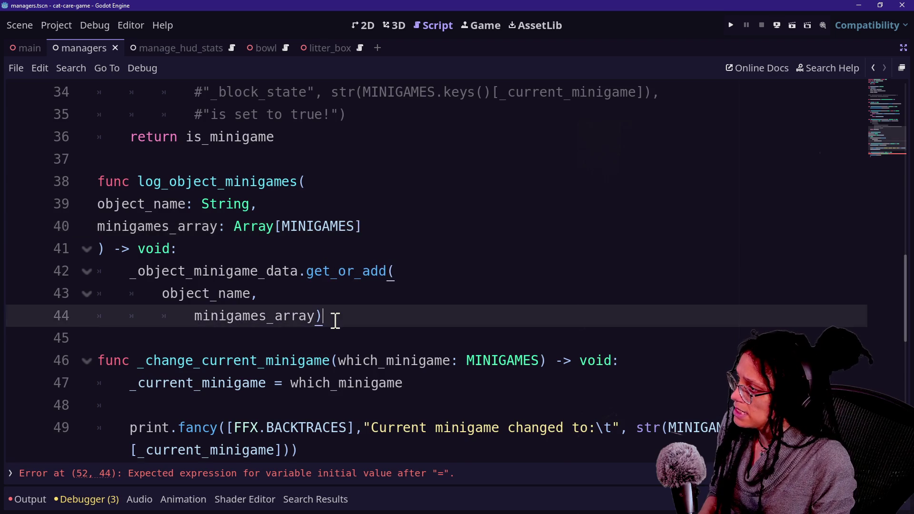
Quick Open selectable_area_bowl.gd, then go back to the selectable-object script
scroll(336, 320, "up", 3)
key("ctrl+alt+o")
key("Down")
key("Down")
key("Down")
key("Return")
key("ctrl+alt+o")
key("Return")
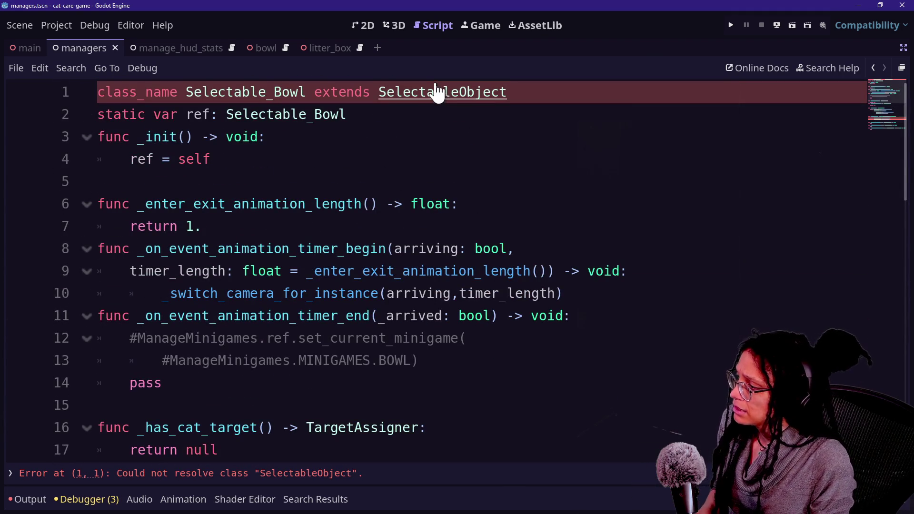
key("alt+Left")
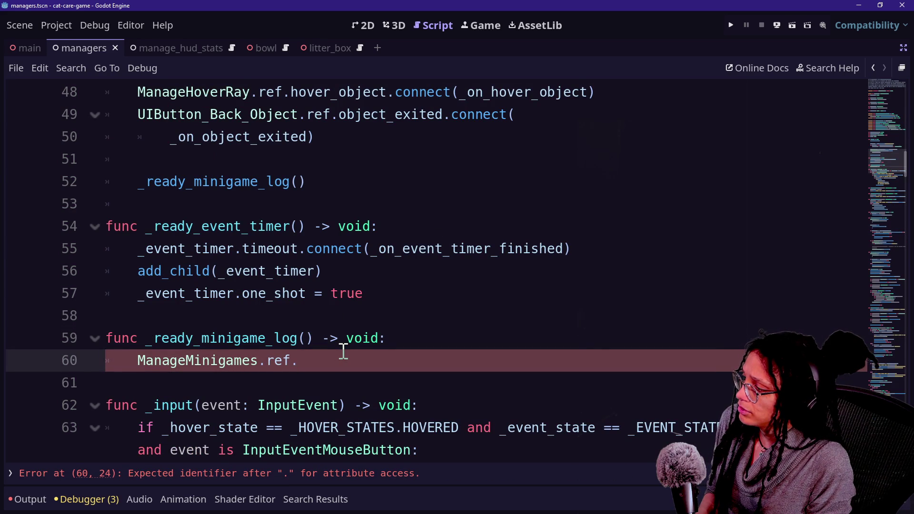
Save, check the bowl's _has_minigames, and open the SelectableObject script at its error
left_click(178, 365, "ctrl")
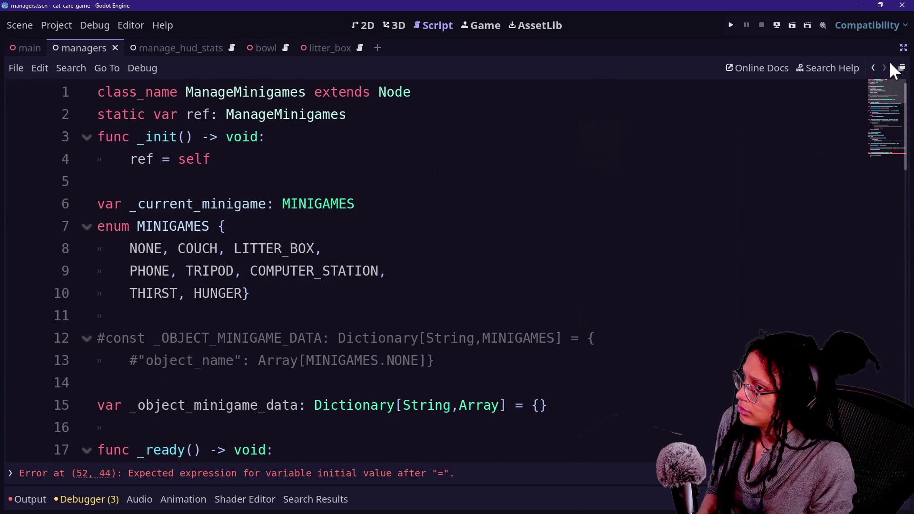
left_click(874, 68)
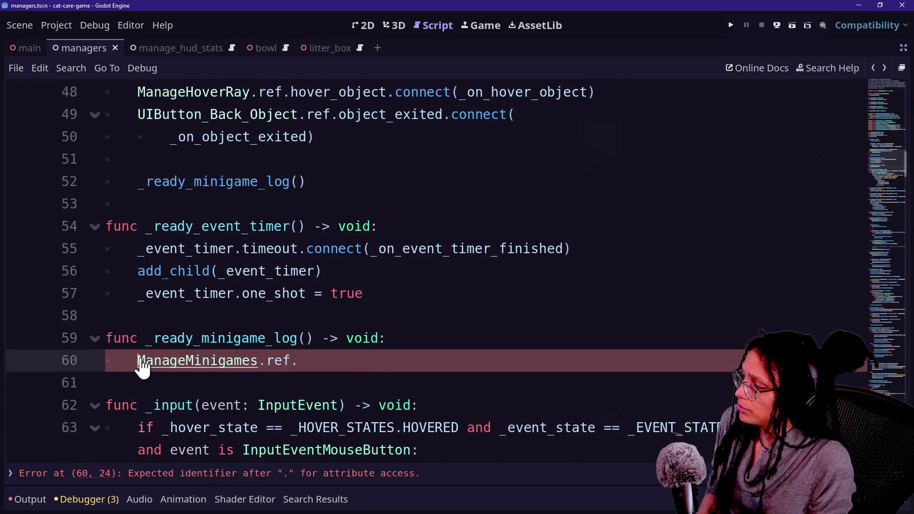
left_click(142, 365, "ctrl")
key("ctrl+s")
left_click(875, 70)
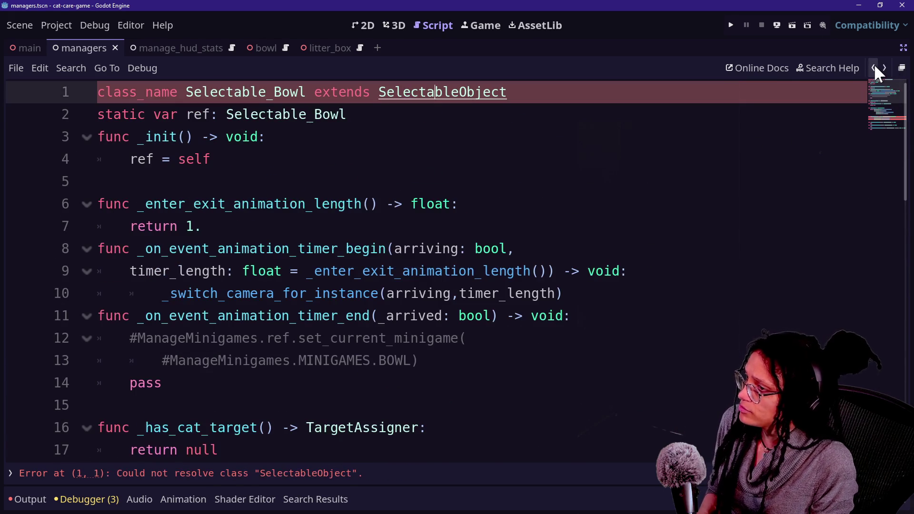
left_click(875, 69)
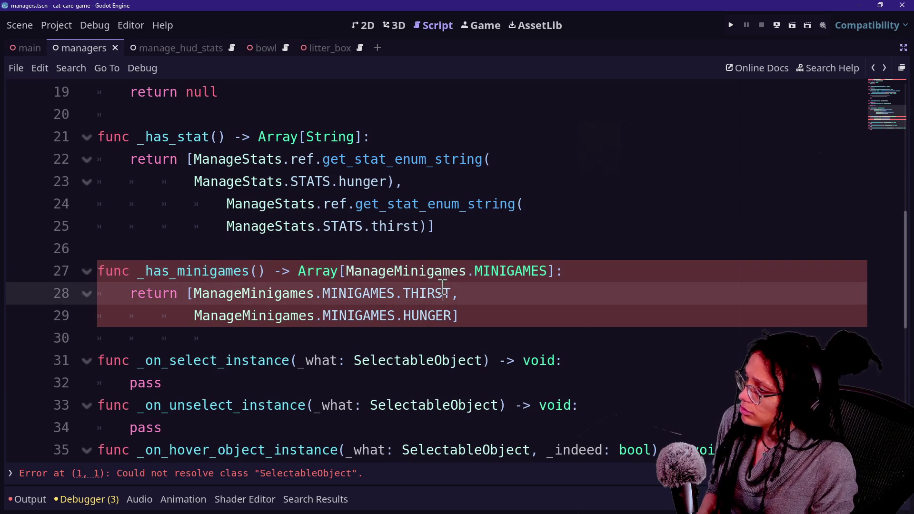
key("alt+Left")
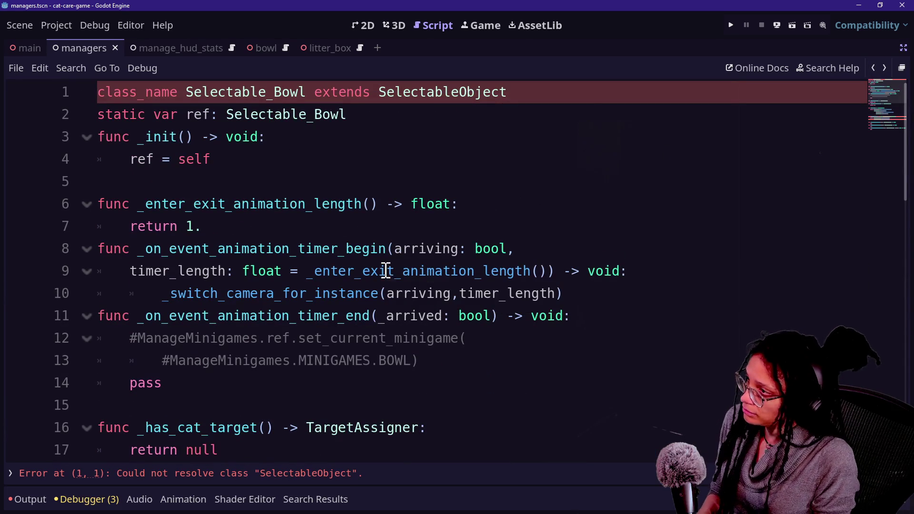
left_click(435, 97, "ctrl")
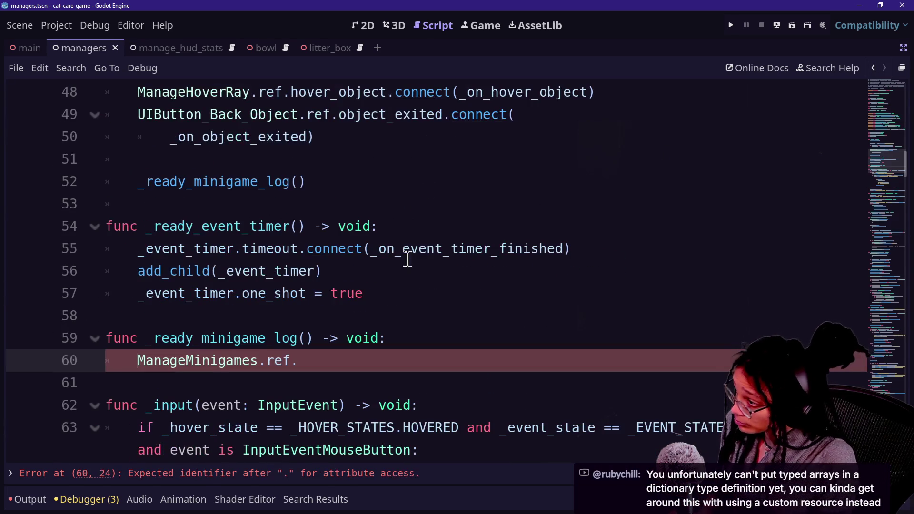
Add the missing colon after void and delete the unfinished ManageMinigames.ref. line
left_click(415, 339)
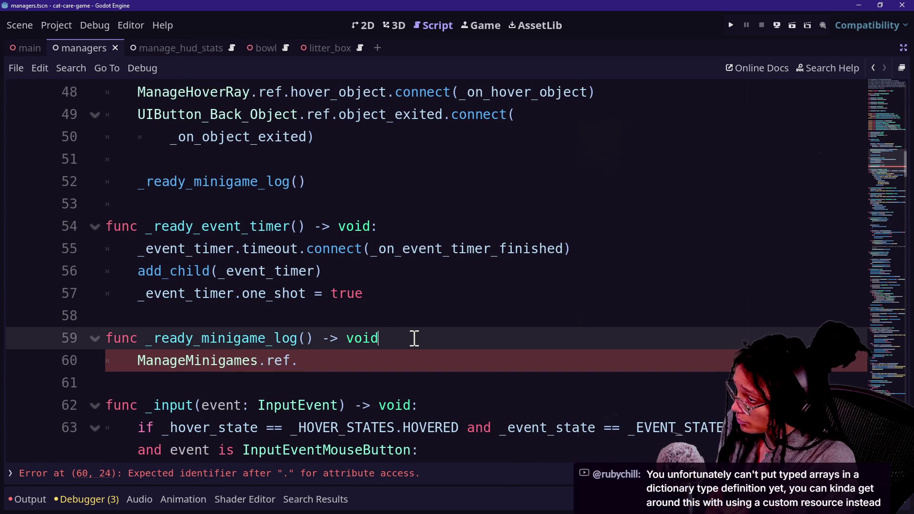
type(":")
key("shift+Down")
key("Delete")
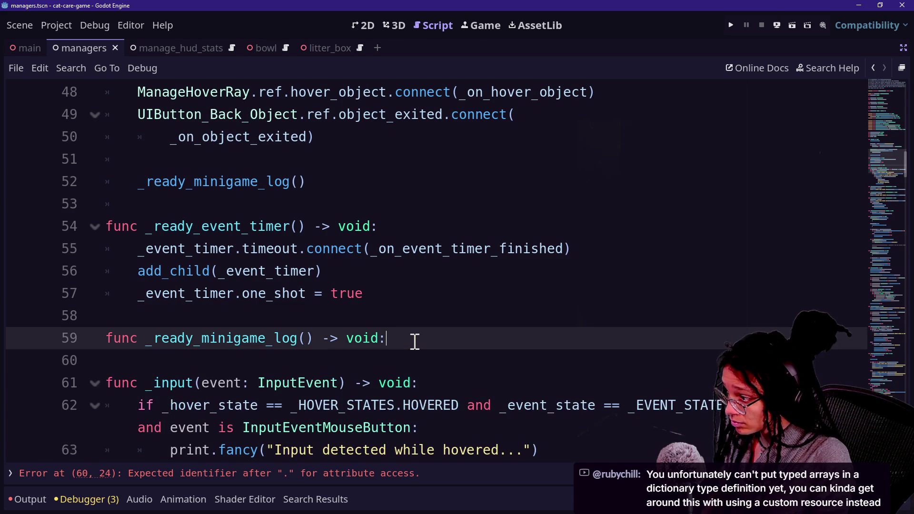
key("Return")
type("ManageMinigames.re.")
Replace broken line 60 with pass, save, and open ManageMinigames at its error
scroll(698, 231, "down", 5)
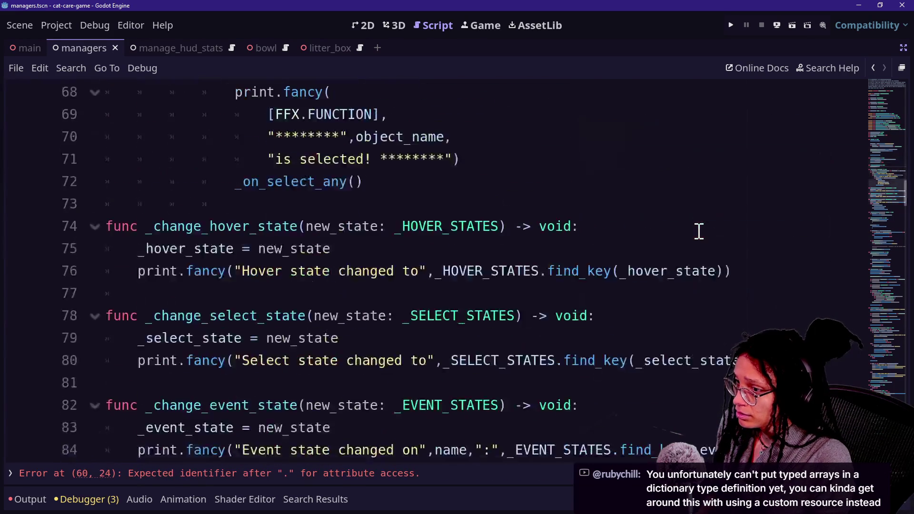
scroll(699, 231, "down", 20)
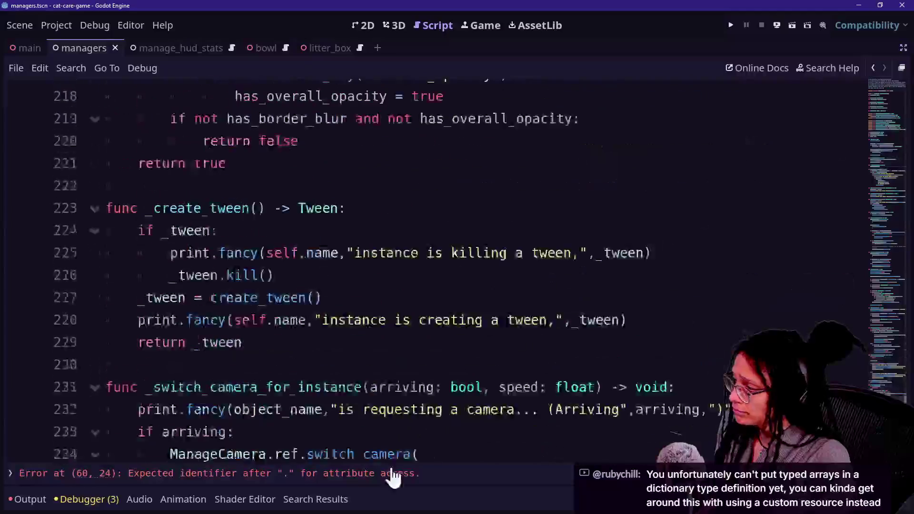
left_click(393, 473)
key("Return")
type("pas")
key("ctrl+s")
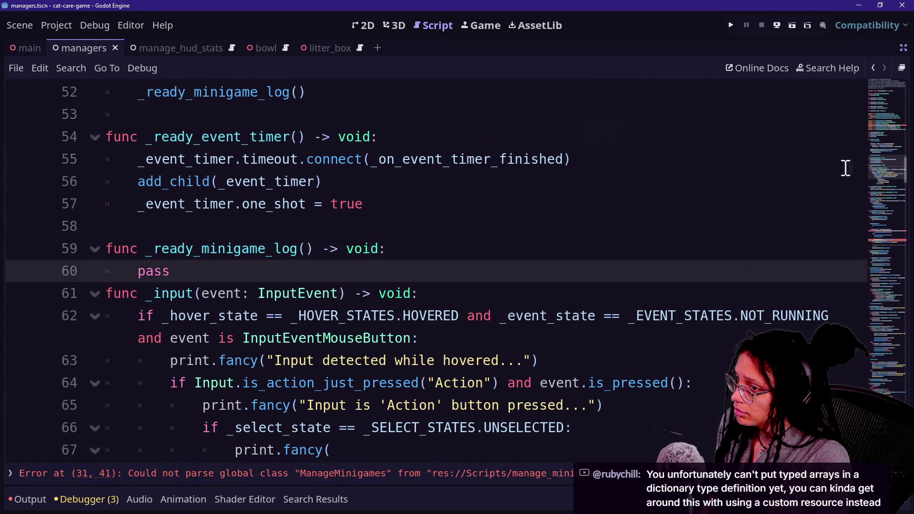
left_click(881, 126)
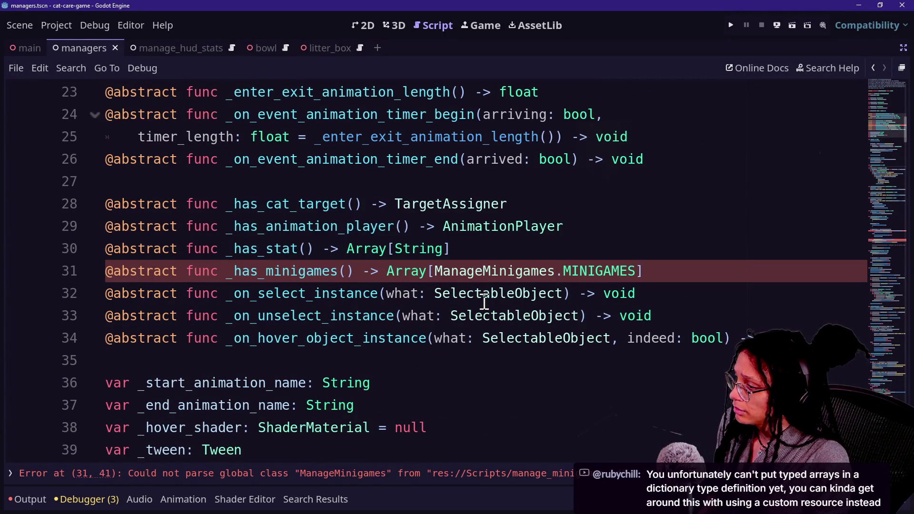
left_click(474, 271, "ctrl")
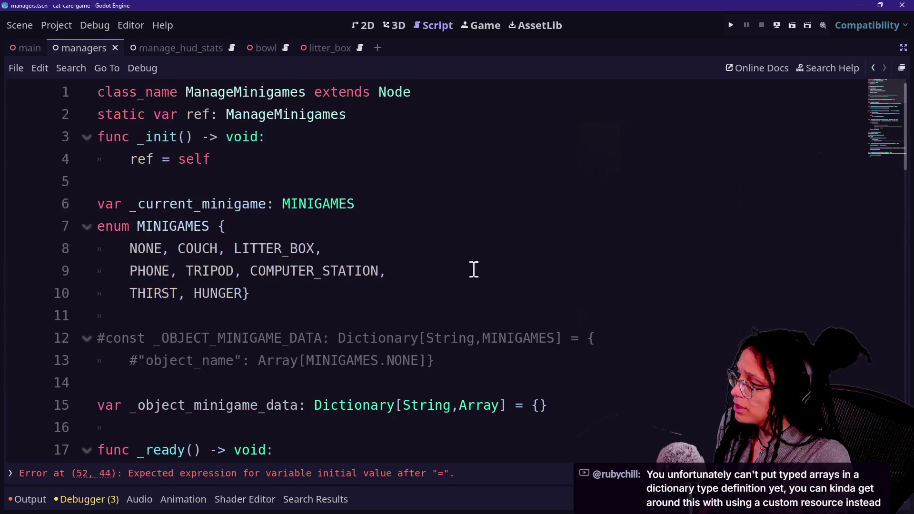
Remove the dangling '=' after object_minigames: Array[MINIGAMES] on line 52
scroll(329, 327, "down", 15)
scroll(329, 327, "up", 3)
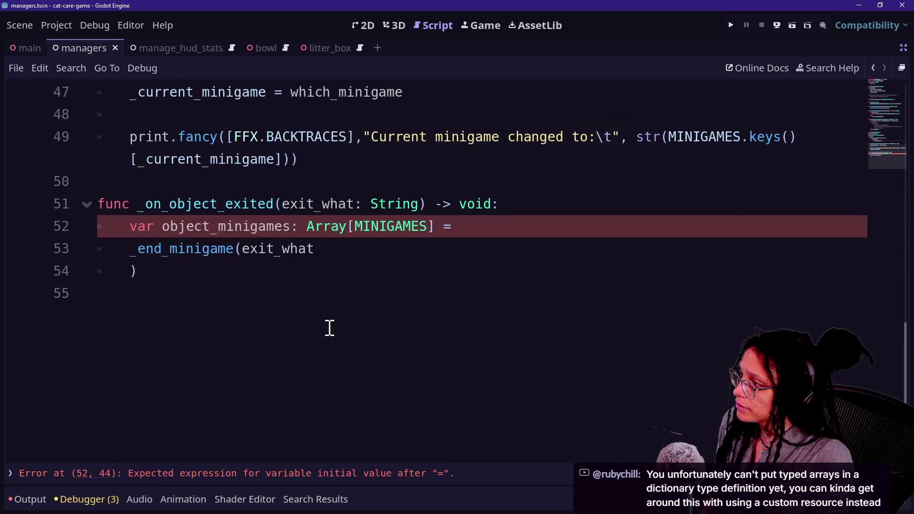
left_click(400, 252)
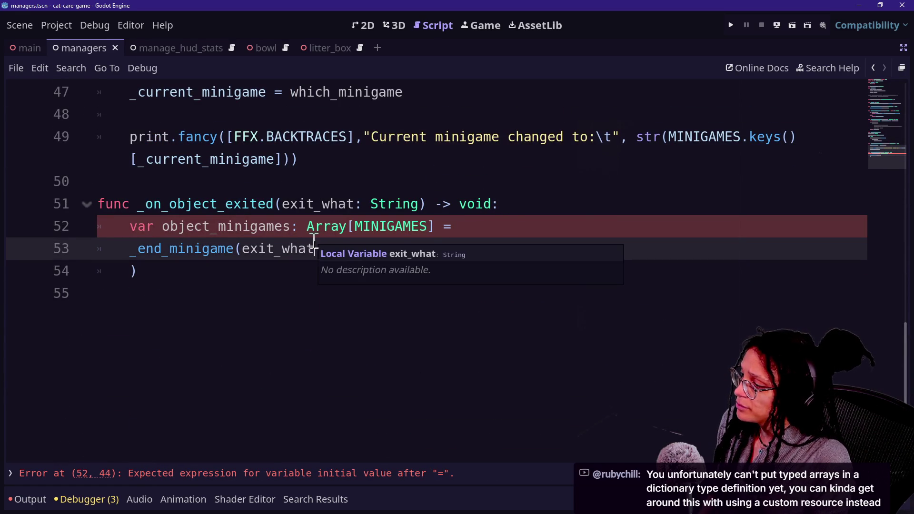
left_click(428, 230)
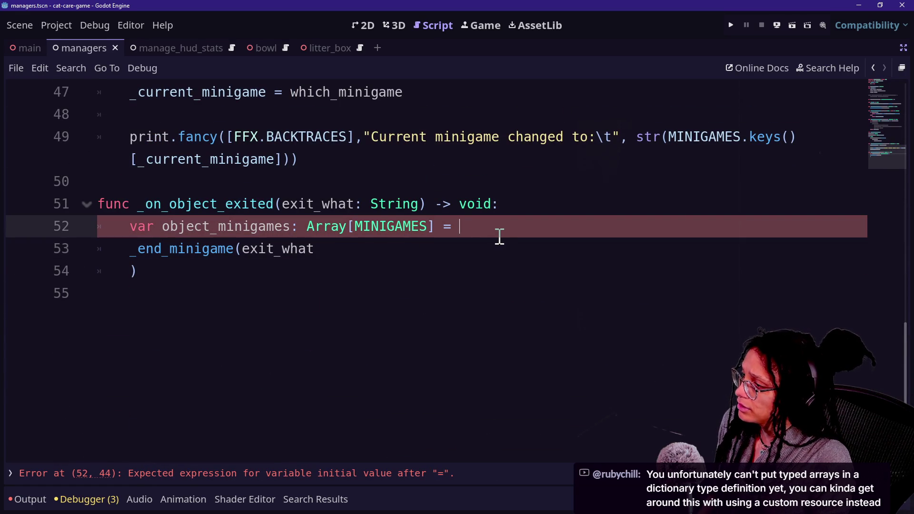
key("BackSpace")
key("BackSpace")
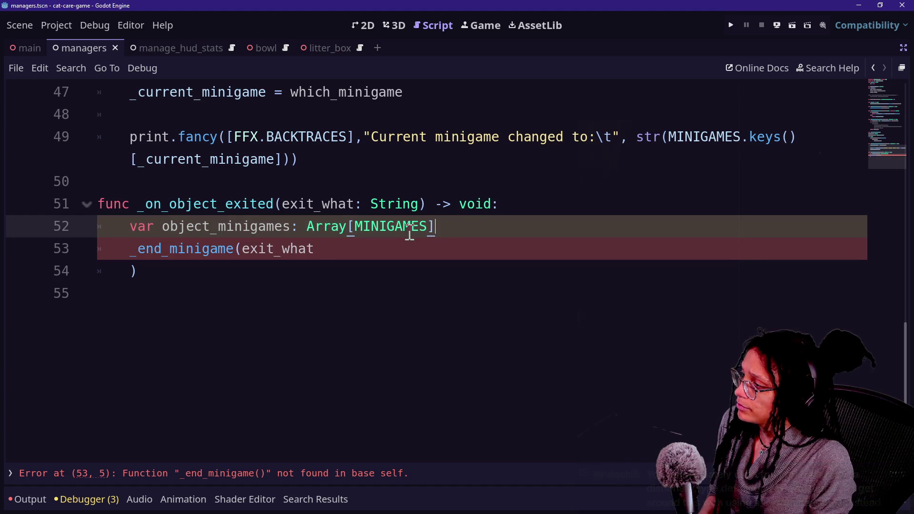
Comment out the unfinished _end_minigame call lines 53–54 and save
left_click(172, 270)
scroll(142, 251, "up", 5)
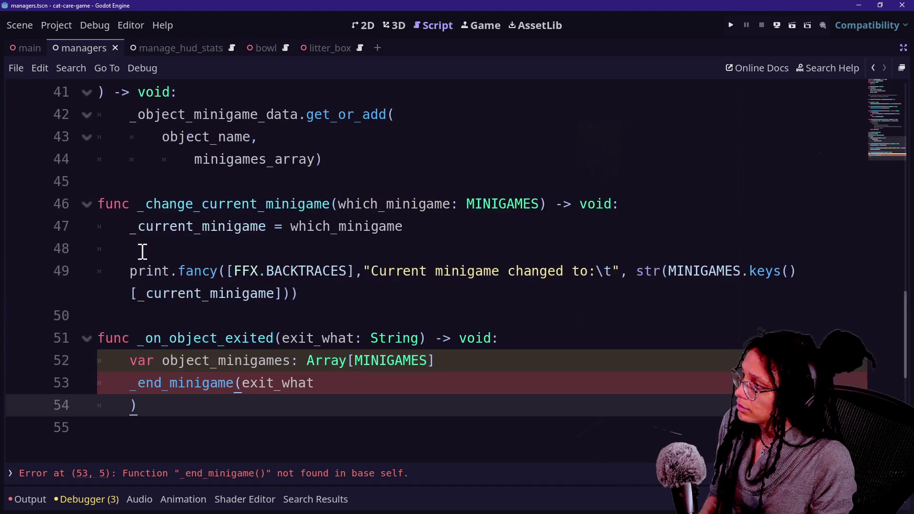
scroll(142, 251, "down", 7)
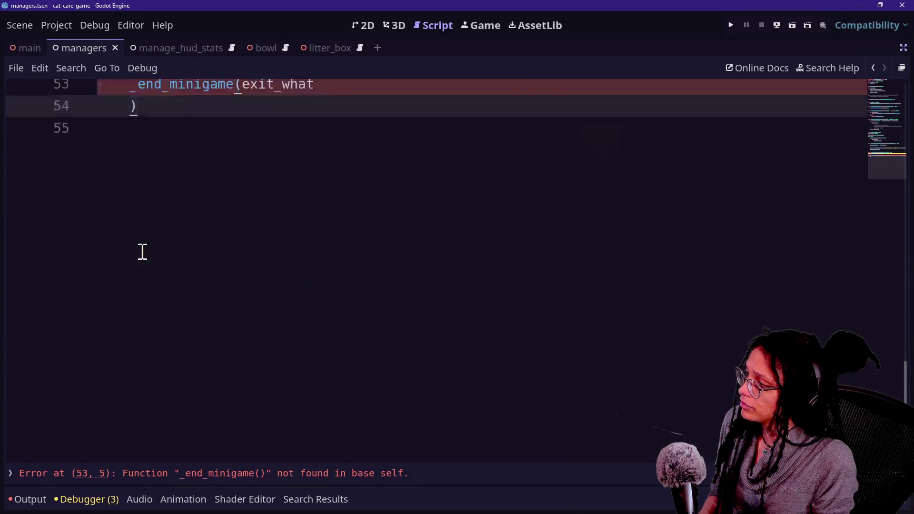
scroll(143, 251, "up", 3)
left_click_drag(151, 333, 151, 316)
key("ctrl+k")
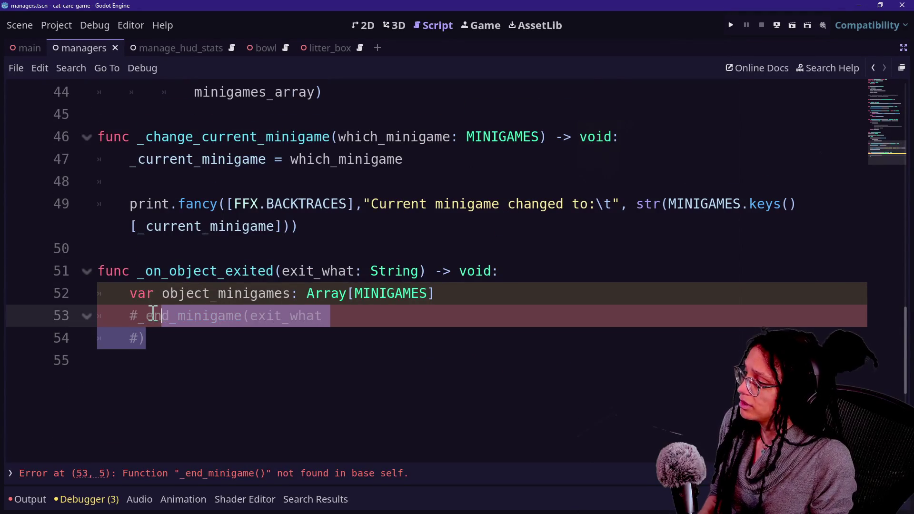
key("ctrl+s")
Quick Open the selectable_area_object.gd script
key("ctrl+alt+o")
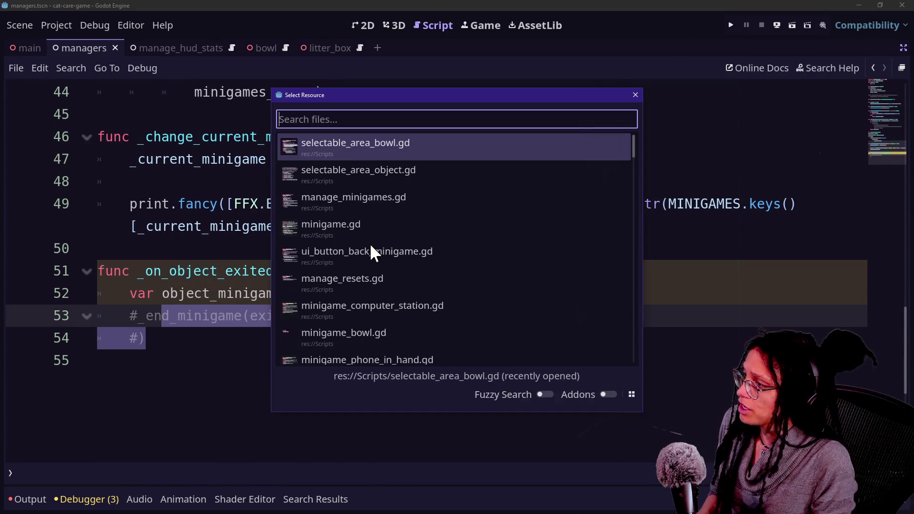
key("Down")
key("Return")
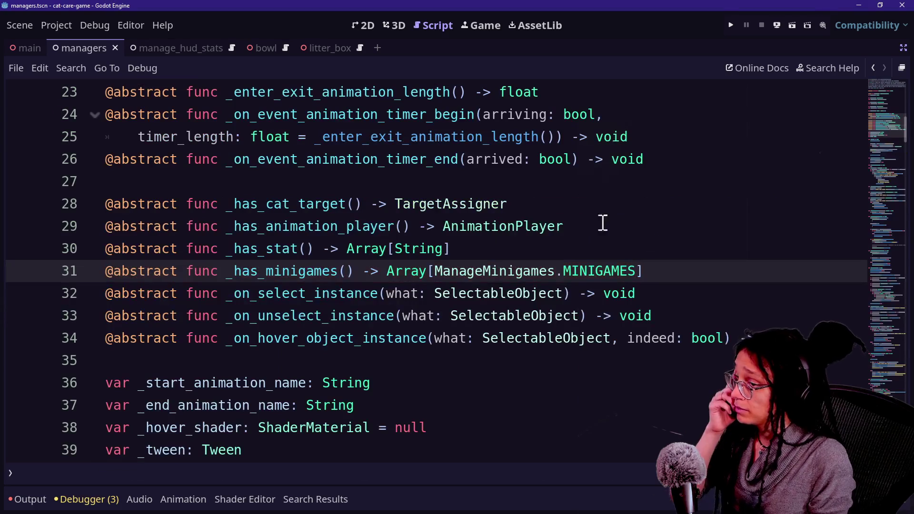
Remove the pass placeholder from _ready_minigame_log, clearing the mistyped text
scroll(631, 245, "down", 7)
scroll(632, 244, "down", 7)
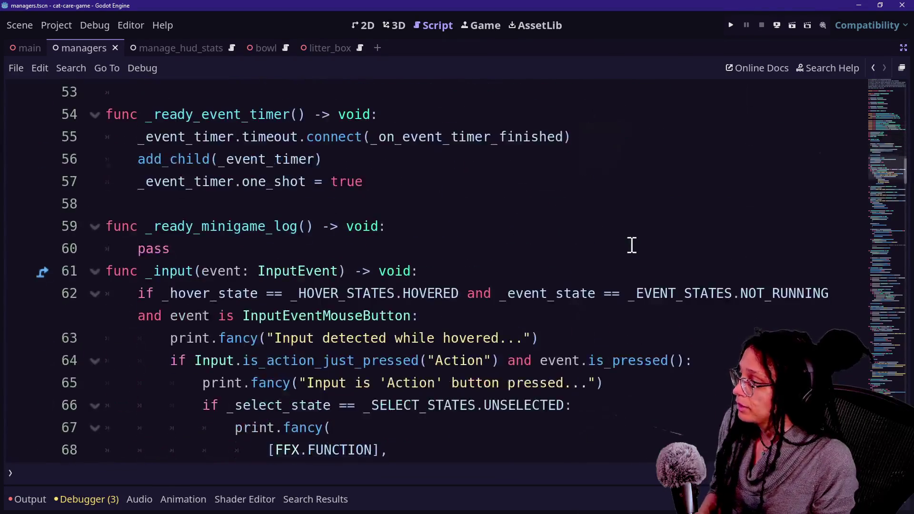
scroll(631, 244, "up", 4)
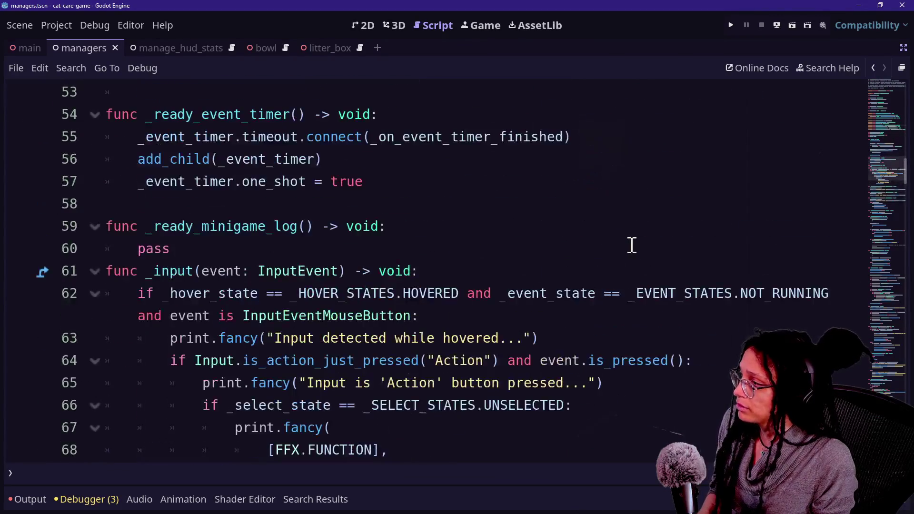
left_click(461, 236)
left_click(460, 240)
key("Return")
left_click(461, 240)
key("BackSpace")
key("BackSpace")
key("BackSpace")
type("anage)M")
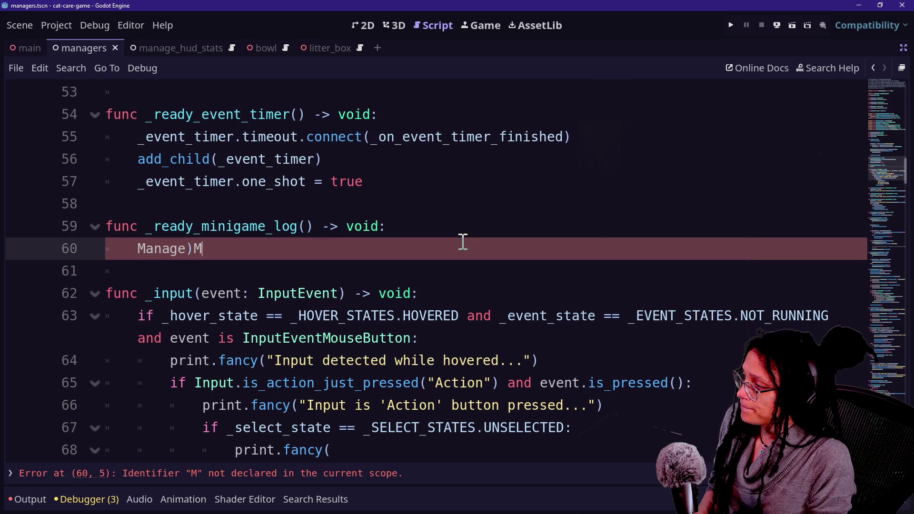
type("ini")
key("BackSpace")
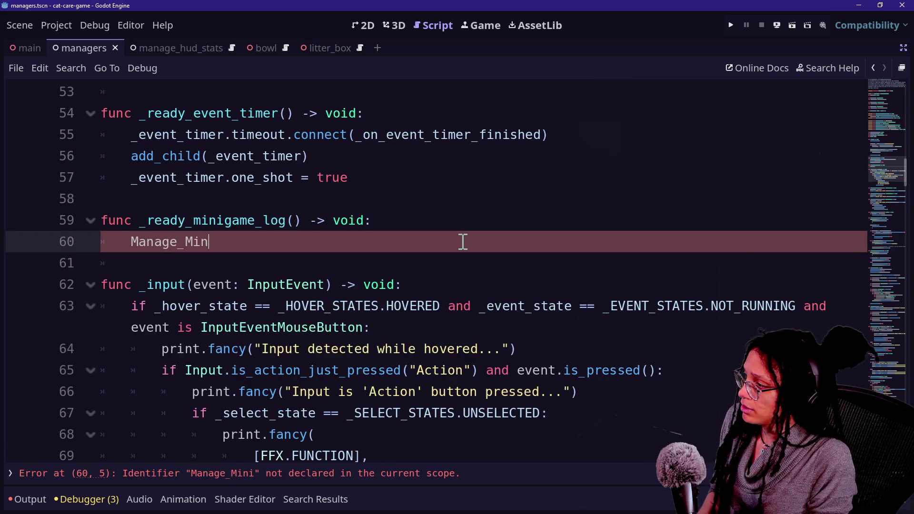
scroll(463, 241, "up", 2, "ctrl")
key("BackSpace")
key("BackSpace")
key("BackSpace")
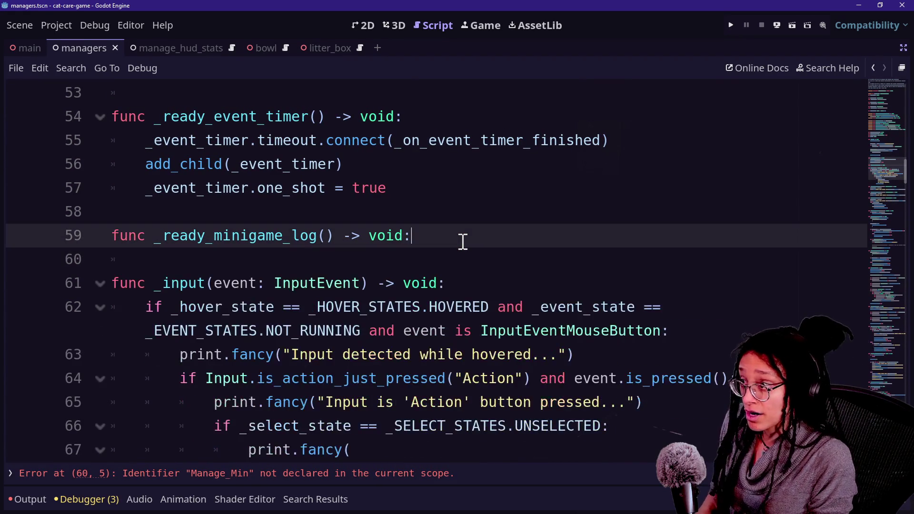
Write ManageMinigames.ref.log_object_minigames(_has_minigames()) in the function body
key("Return")
type("ManageMinigames")
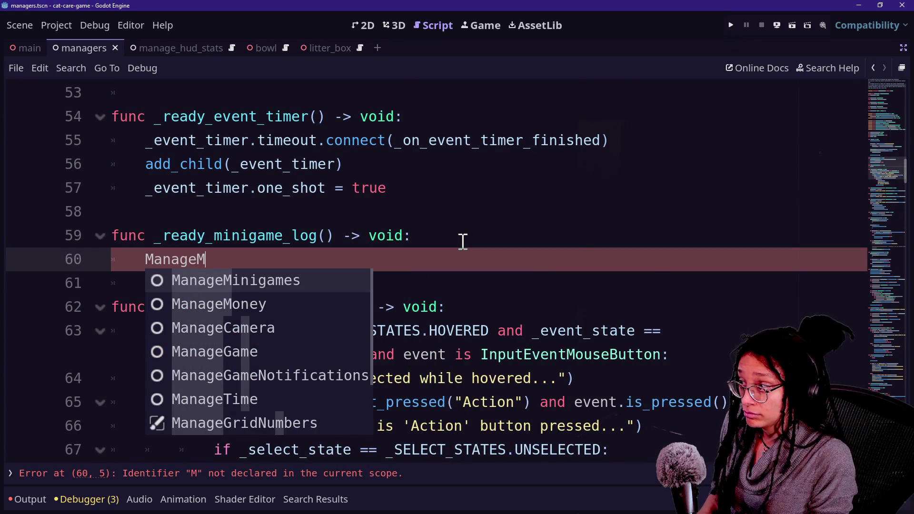
key("Return")
type(".ref.")
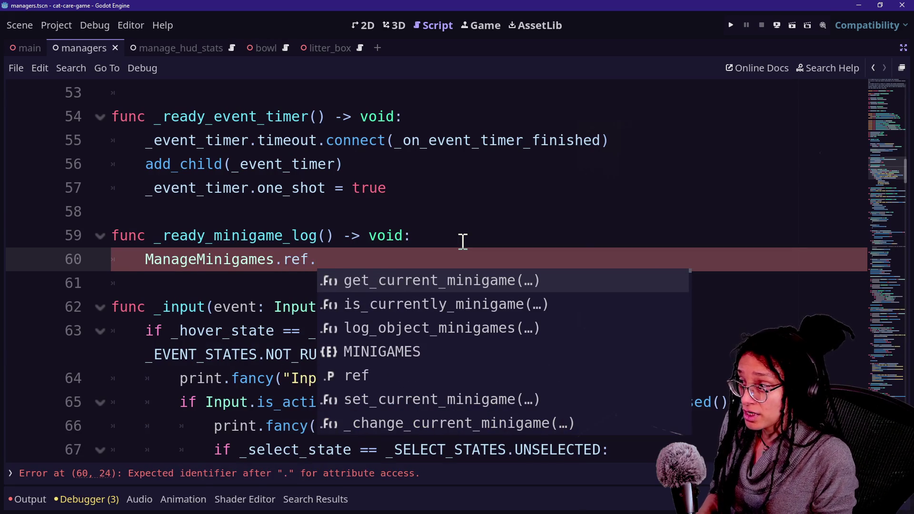
key("Down")
key("Down")
key("Return")
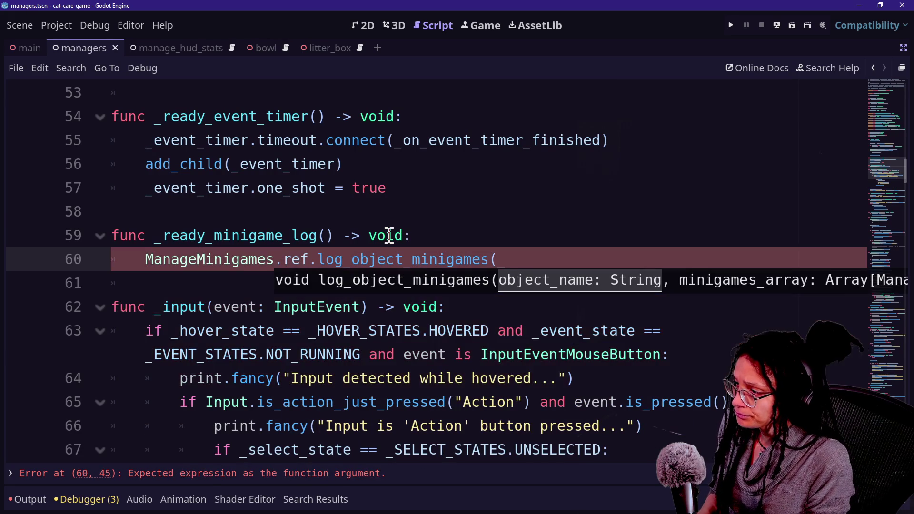
type("has")
key("Return")
type(")")
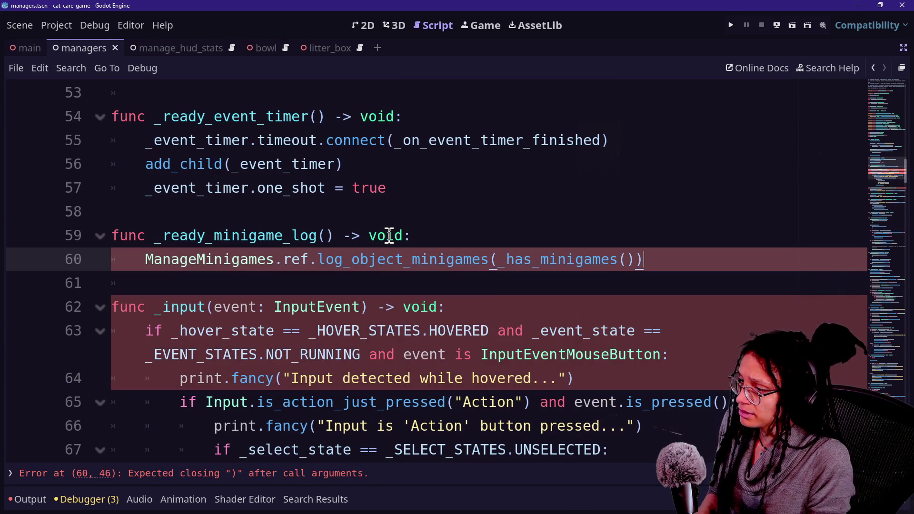
key("BackSpace")
key("BackSpace")
key("BackSpace")
type(")")
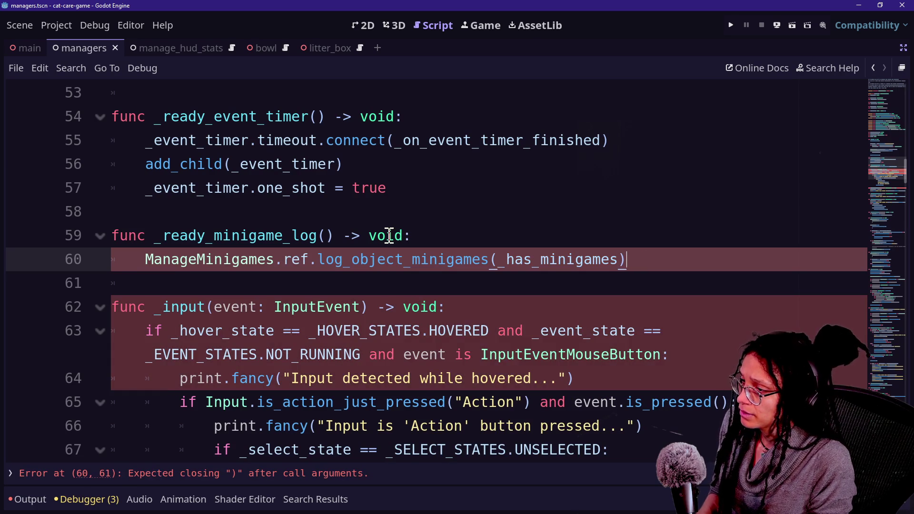
key("BackSpace")
Add object_name as the first argument, wrap the arguments onto line 61, and save
left_click(335, 235)
left_click(549, 259)
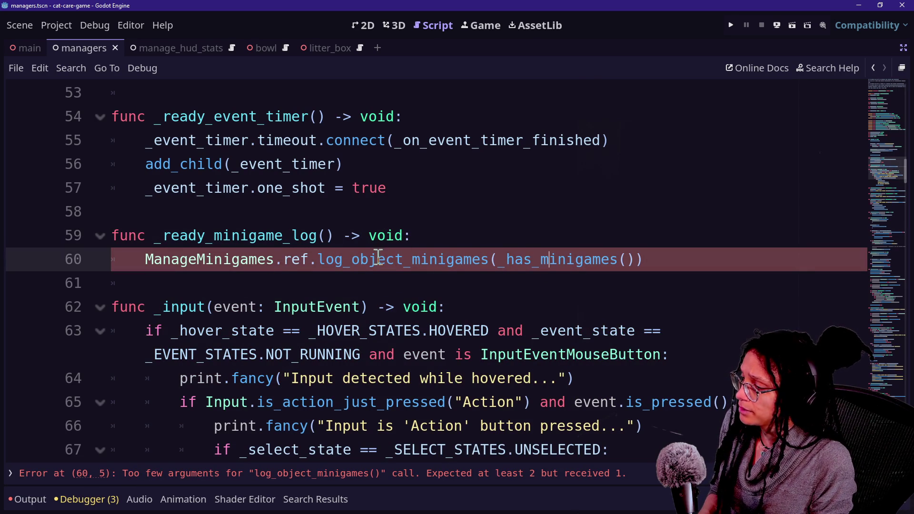
left_click(497, 259)
type("ob")
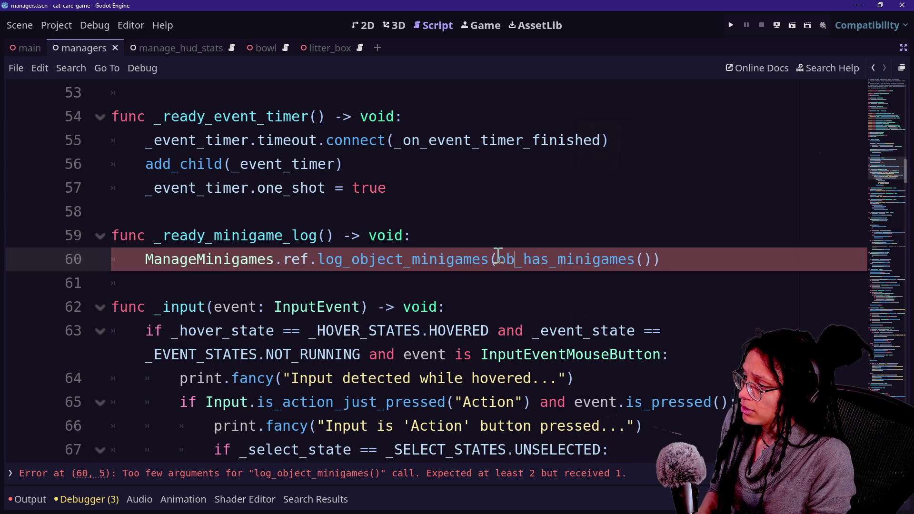
type("ject_name,")
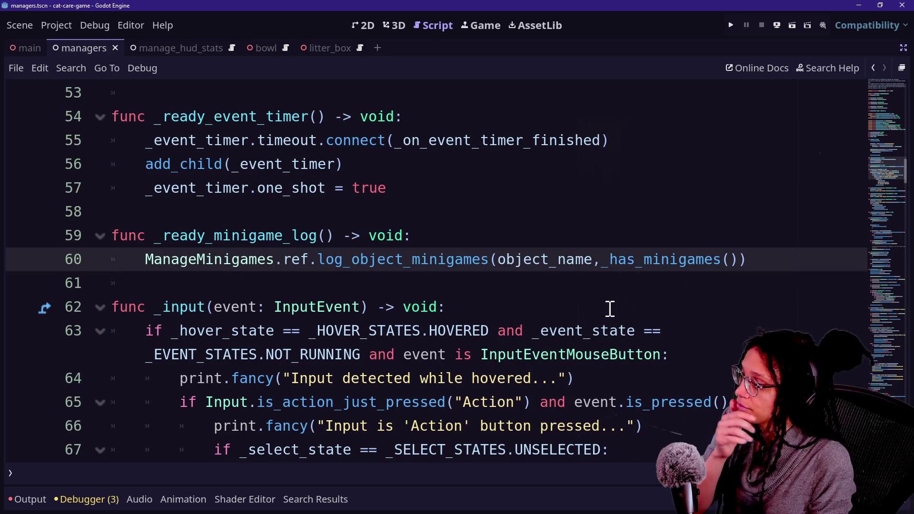
left_click(495, 259)
key("Return")
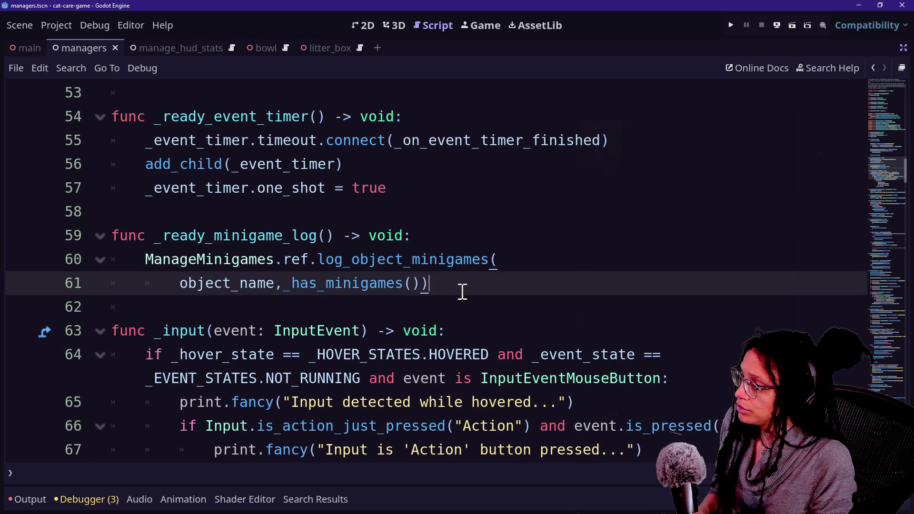
key("ctrl+s")
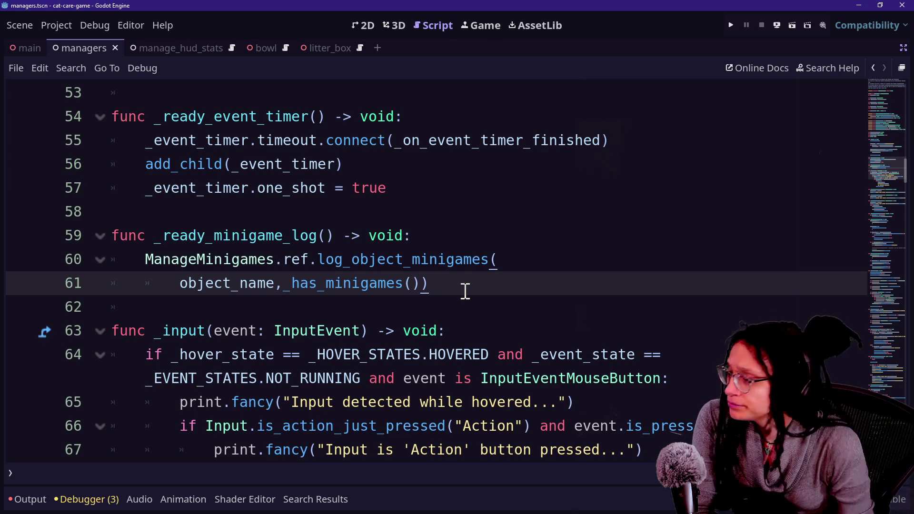
Review the _input function down to line 82 and save the script again
left_click(407, 237)
key("Down")
key("Down")
key("Down")
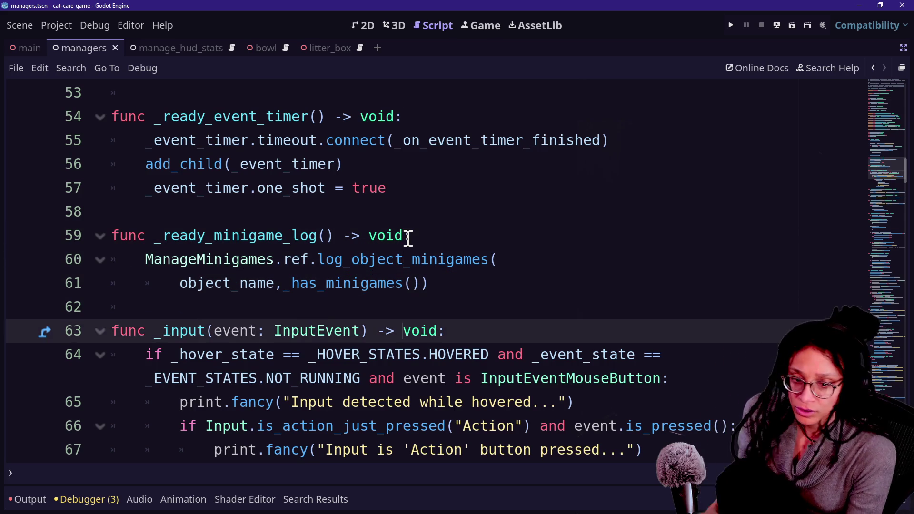
key("Down")
key("Down")
key("Down")
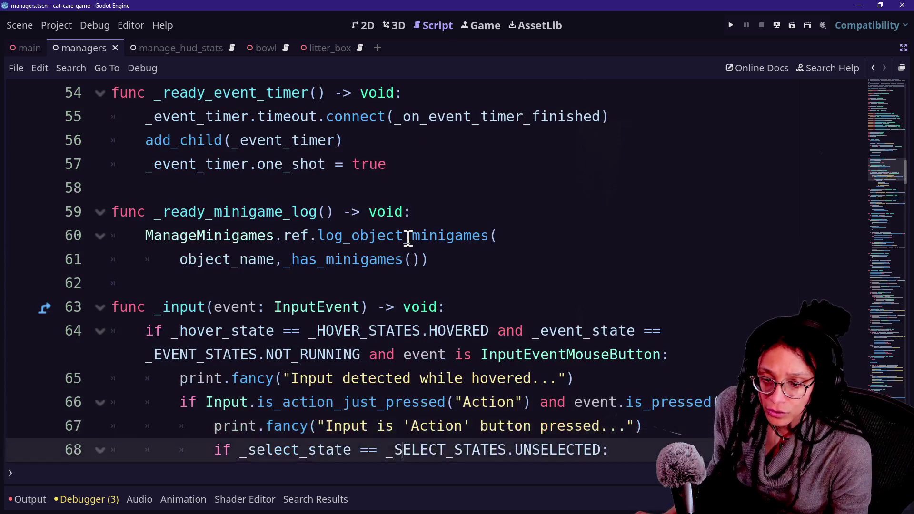
left_click(395, 216)
left_click(512, 285)
key("ctrl+s")
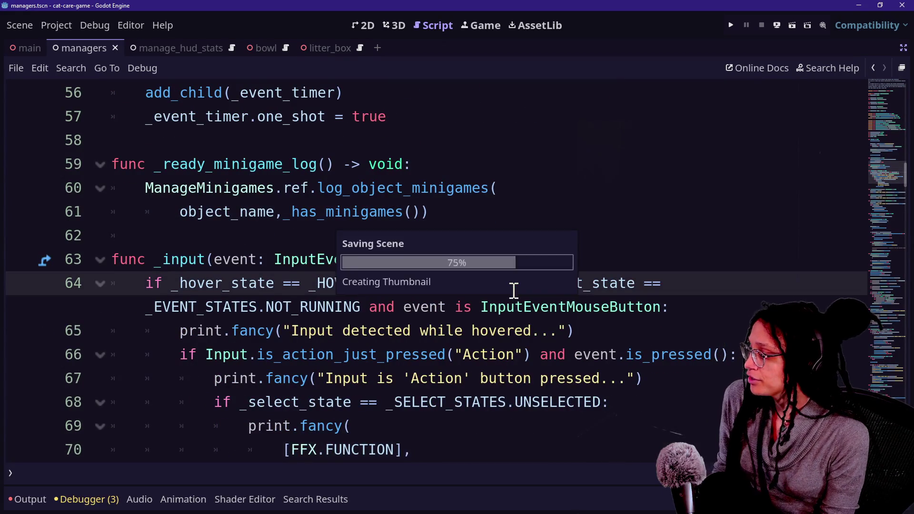
key("Down")
key("Down")
key("Down")
left_click(265, 307)
key("Down")
key("Down")
key("Down")
key("ctrl+End")
scroll(353, 372, "down", 1)
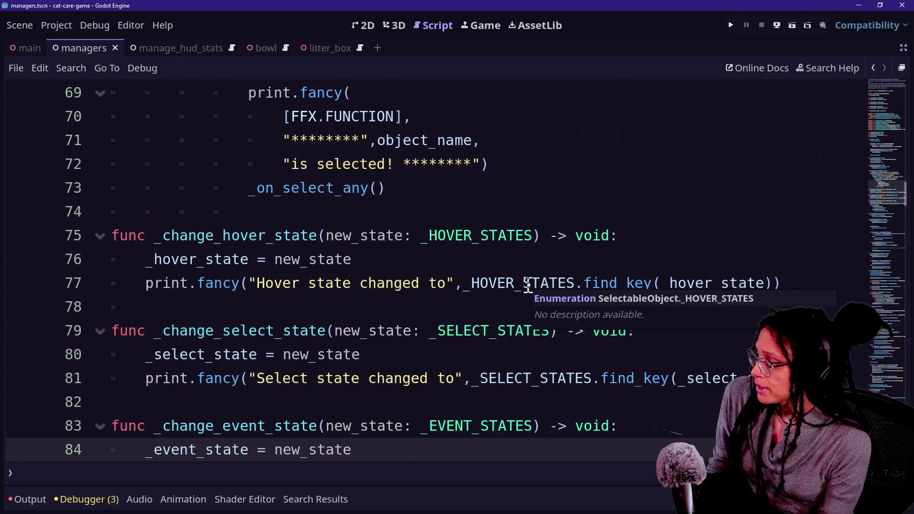
Browse the script list toward manage_minigames.gd without opening it, then check _ready
key("ctrl+alt+o")
key("Down")
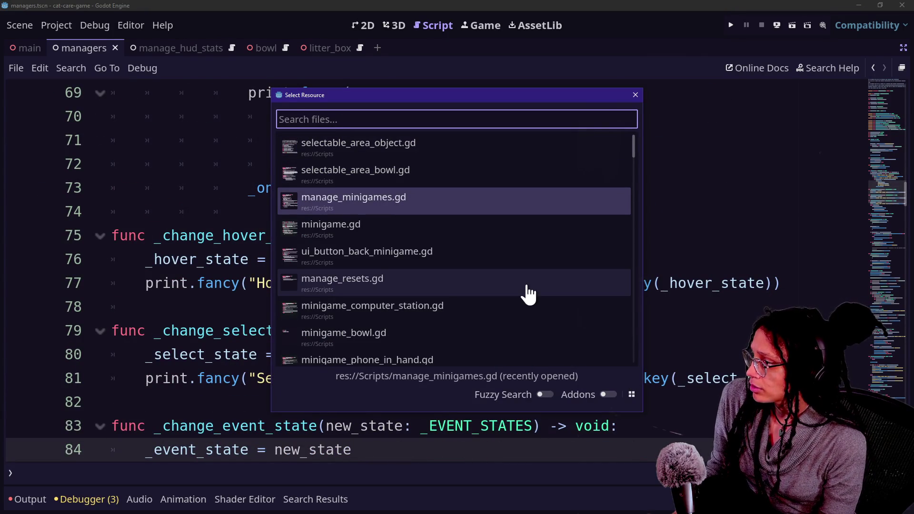
key("Escape")
scroll(529, 285, "up", 10)
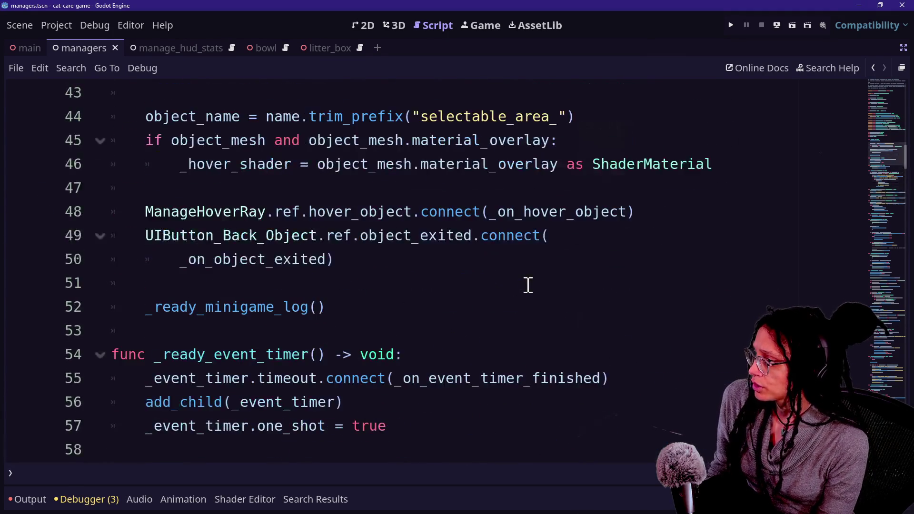
scroll(528, 285, "down", 1)
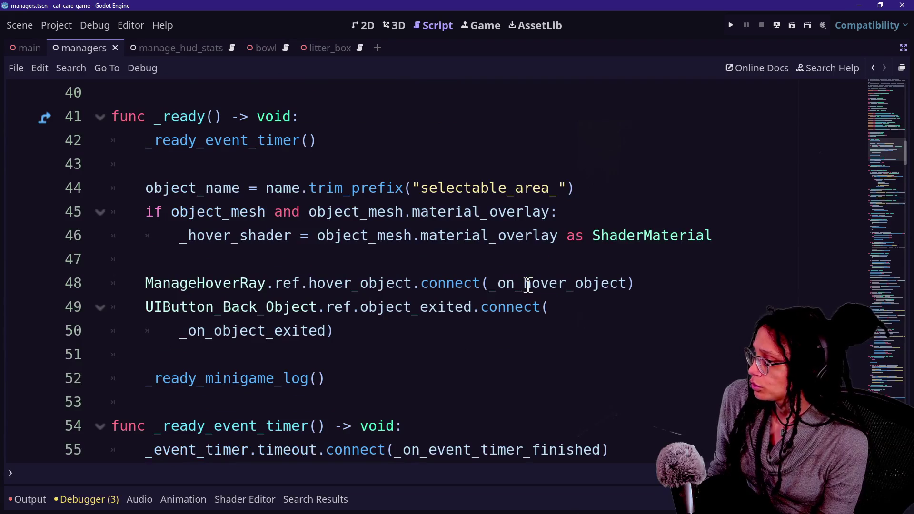
left_click(489, 266)
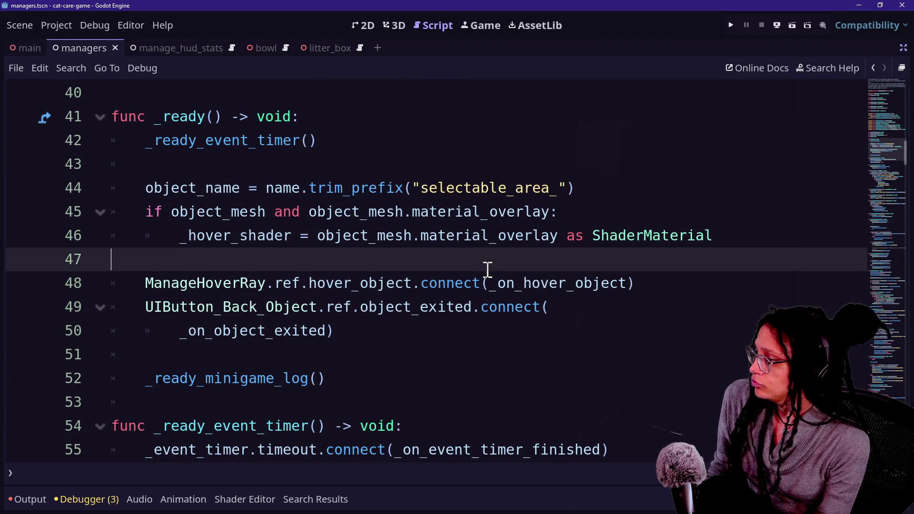
scroll(487, 269, "up", 3)
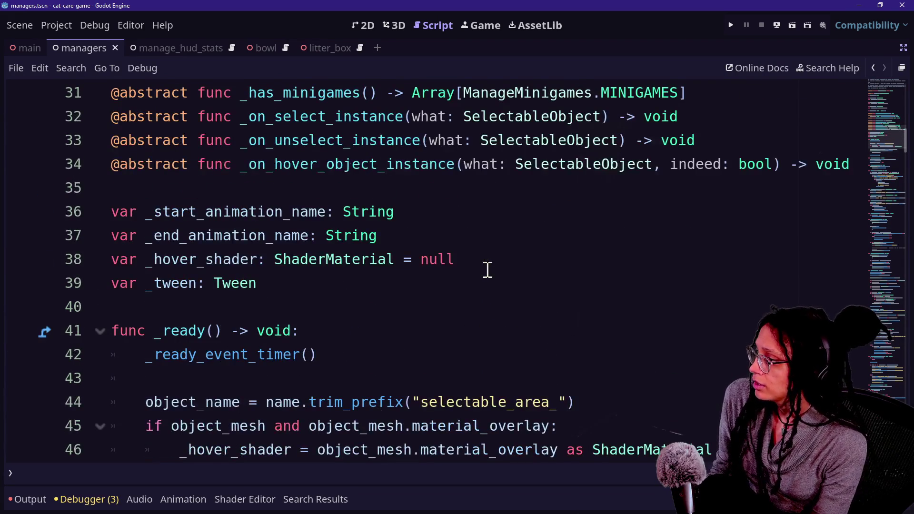
key("ctrl+alt+o")
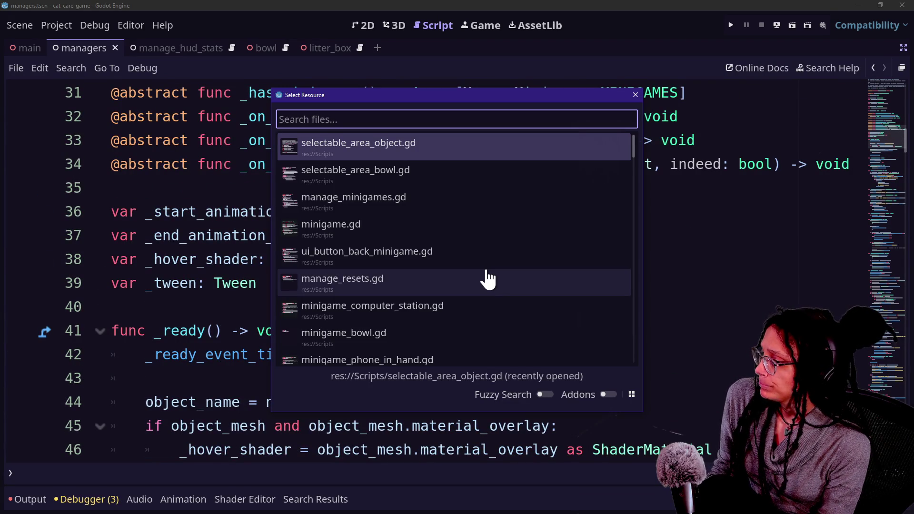
Open selectable_area_bowl.gd from the quick file finder
key("Down")
key("Escape")
key("ctrl+alt+o")
key("Down")
key("Up")
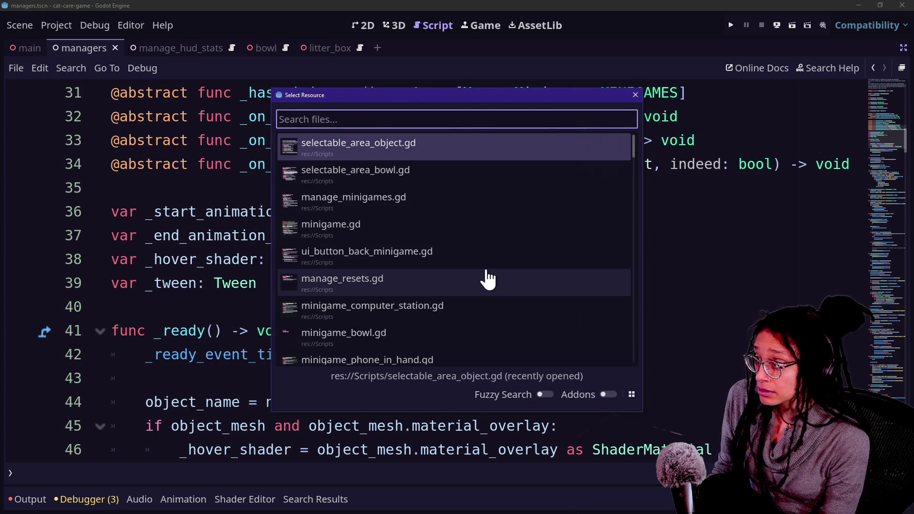
key("Escape")
key("ctrl+alt+o")
key("Down")
key("Return")
Review the bowl's _has_minigames function, keeping it intact, and save the script
scroll(433, 307, "down", 9)
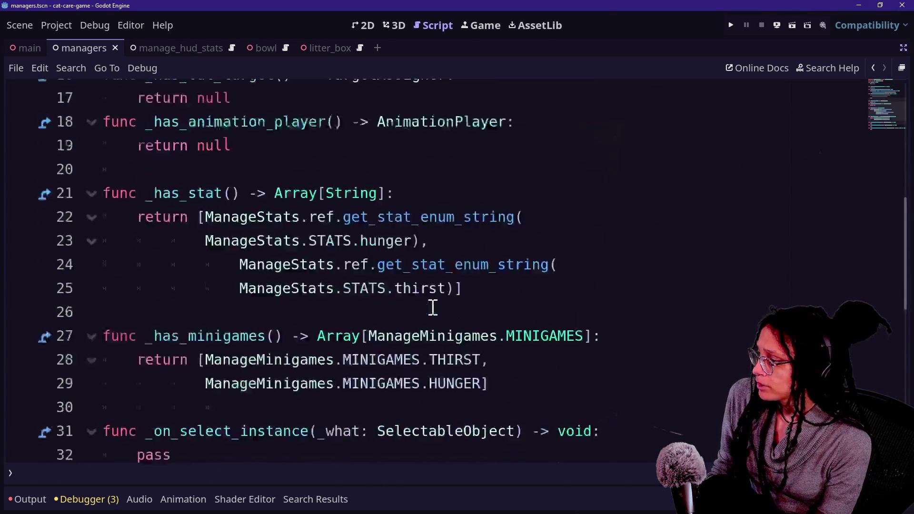
scroll(429, 306, "up", 5)
scroll(235, 301, "down", 2)
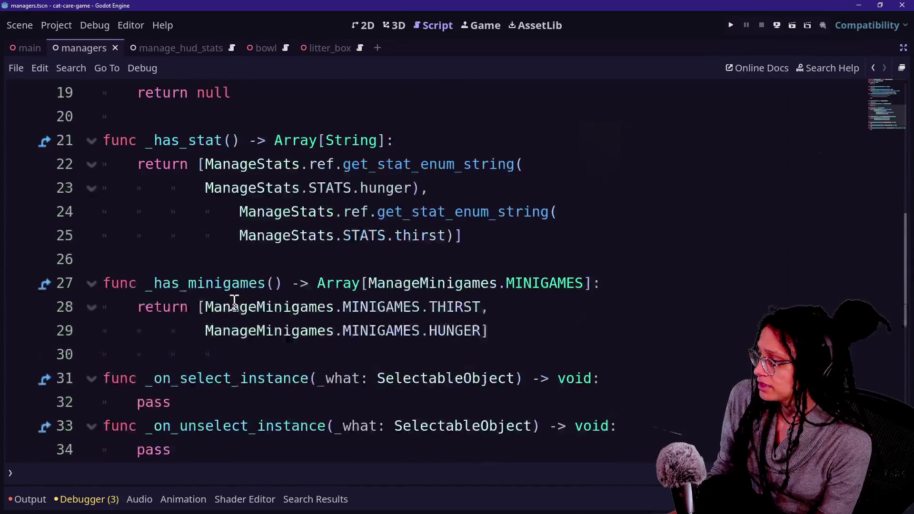
left_click_drag(510, 331, 486, 259)
key("BackSpace")
key("ctrl+z")
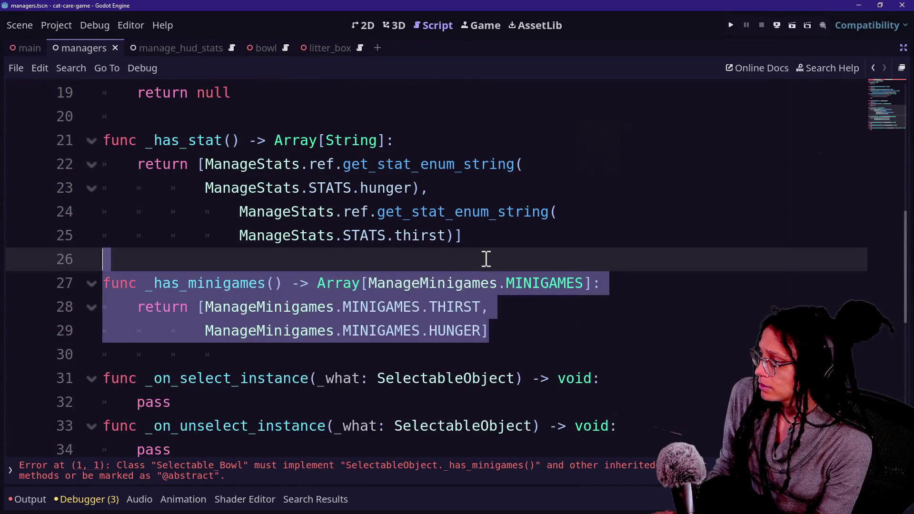
key("ctrl+s")
Search 'selectable_area' and open selectable_area_couch.gd
key("ctrl+alt+o")
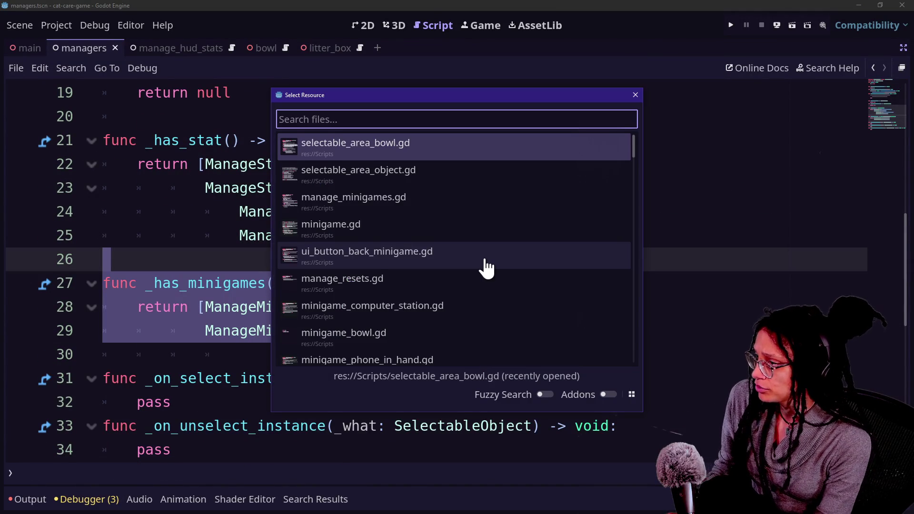
type("selectable_a")
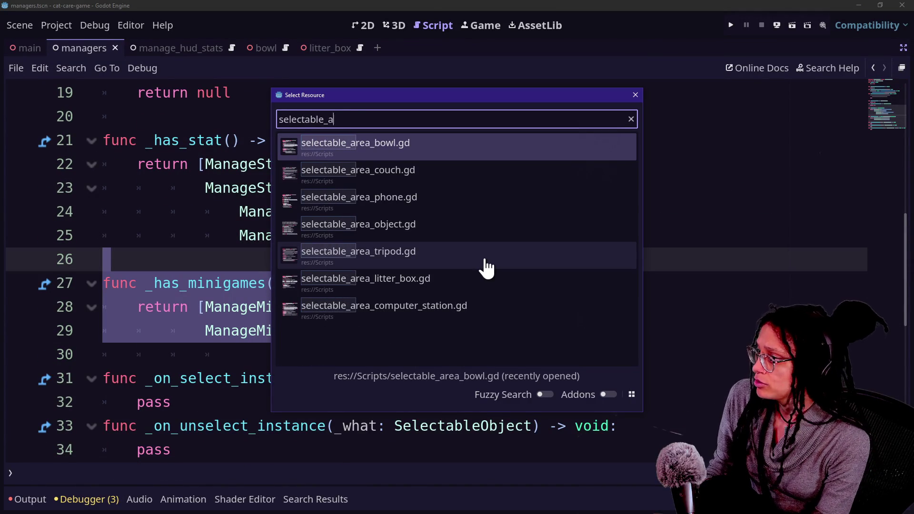
type("rea")
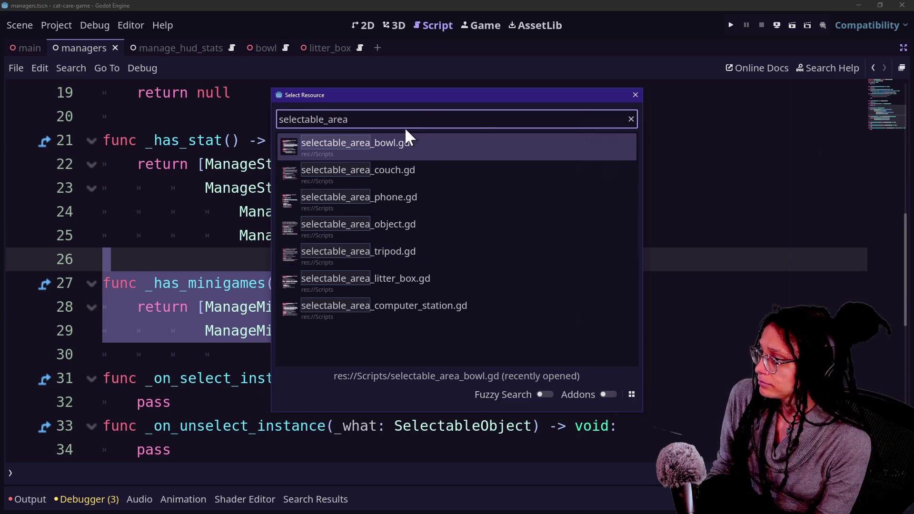
key("Escape")
left_click(405, 163, "shift")
key("ctrl+alt+o")
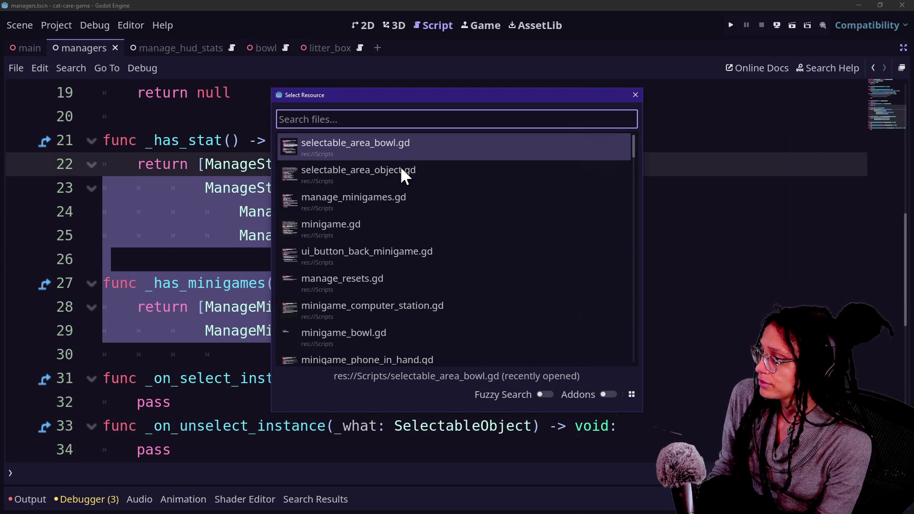
type("sel")
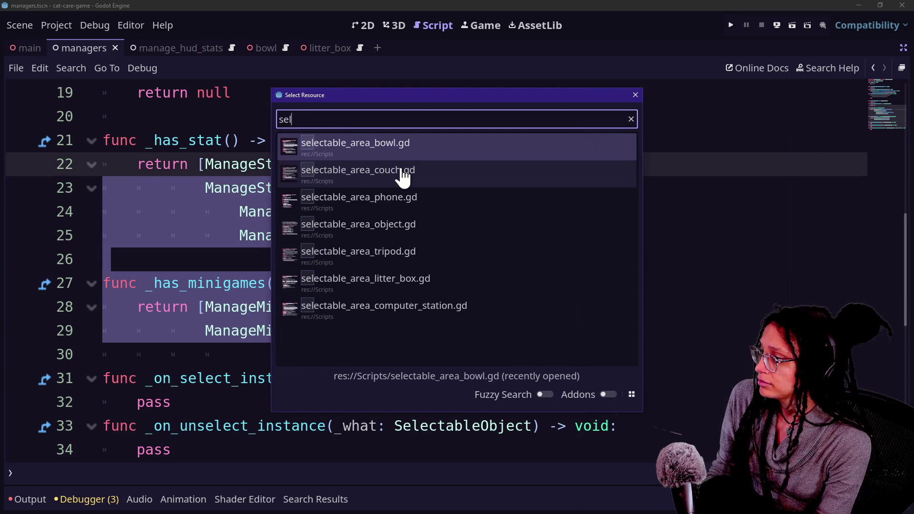
type("ectable_area")
key("ctrl+a")
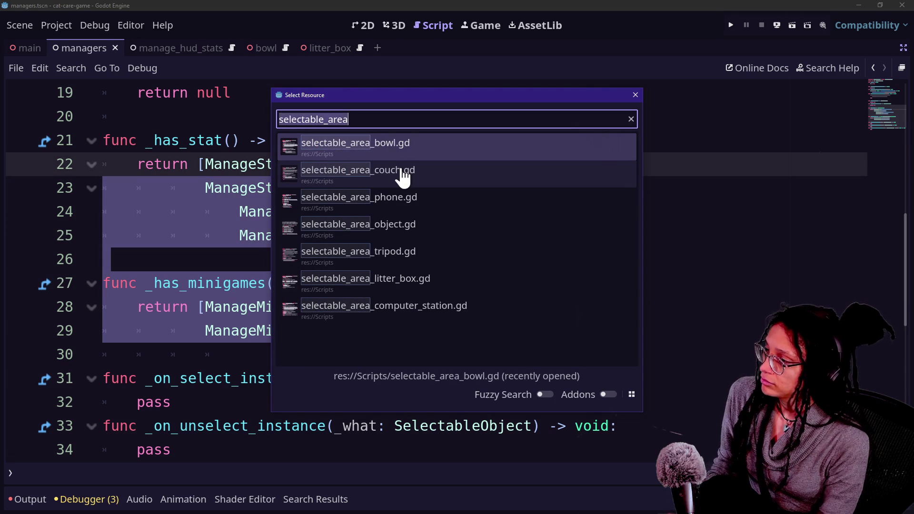
left_click(402, 177)
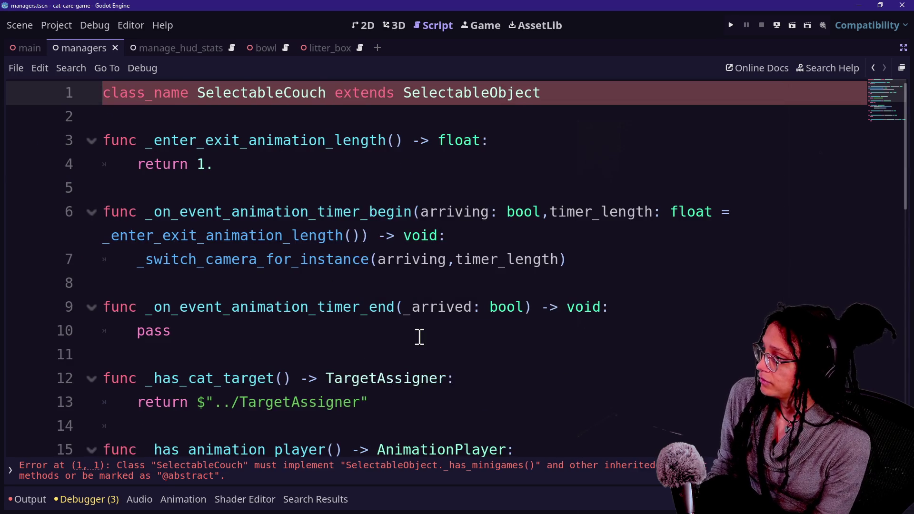
Declare func _has_minigames() -> Array[ManageMinigames.MINIGAMES] below _has_stat
scroll(419, 336, "down", 6)
scroll(516, 214, "up", 1)
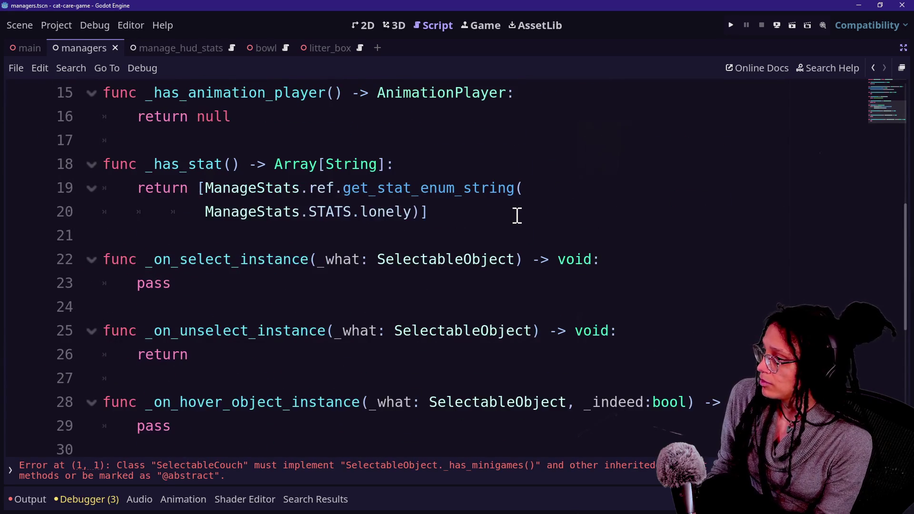
left_click(519, 217)
key("Return")
key("Return")
type("nc _has")
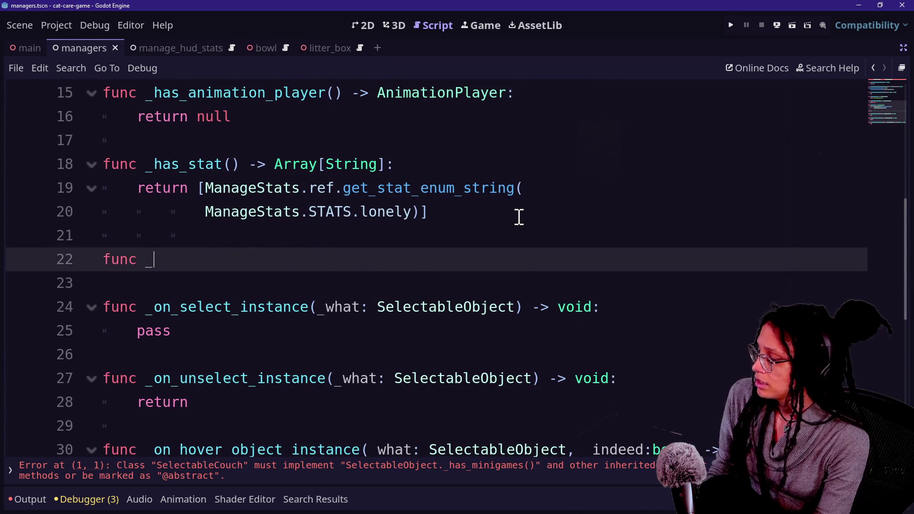
key("Return")
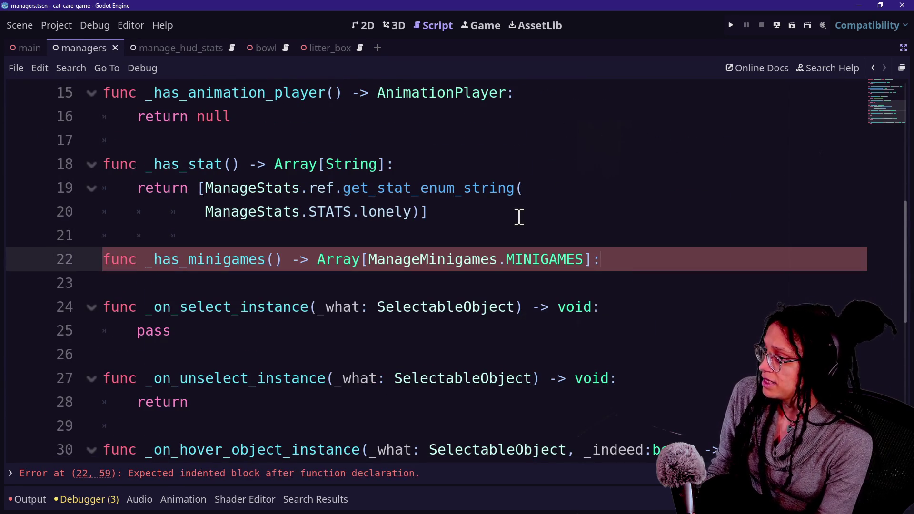
key("Return")
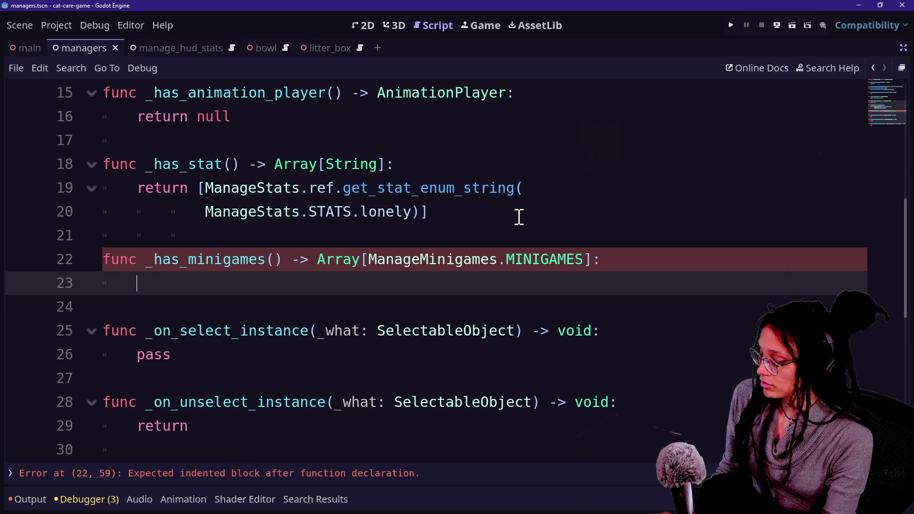
key("super+v")
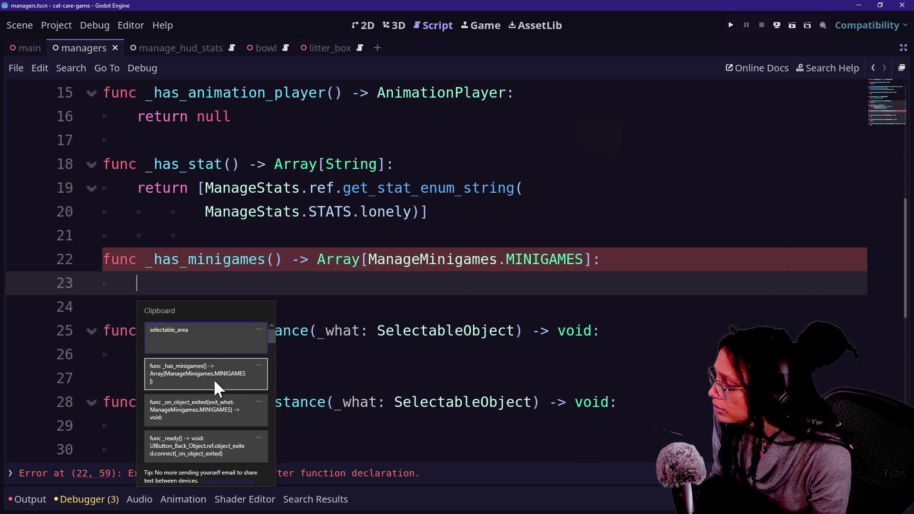
key("Escape")
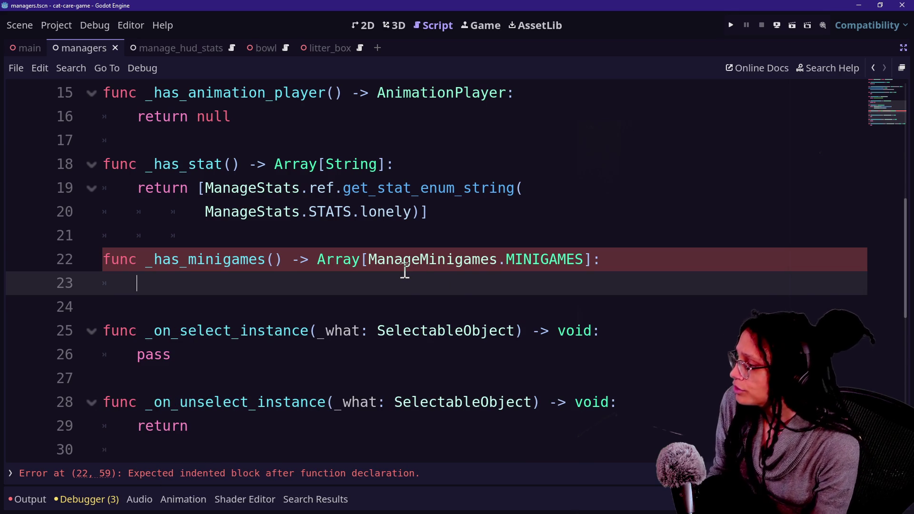
Make it return [ManageMinigames.MINIGAMES.COUCH] and save the couch script
type("return [")
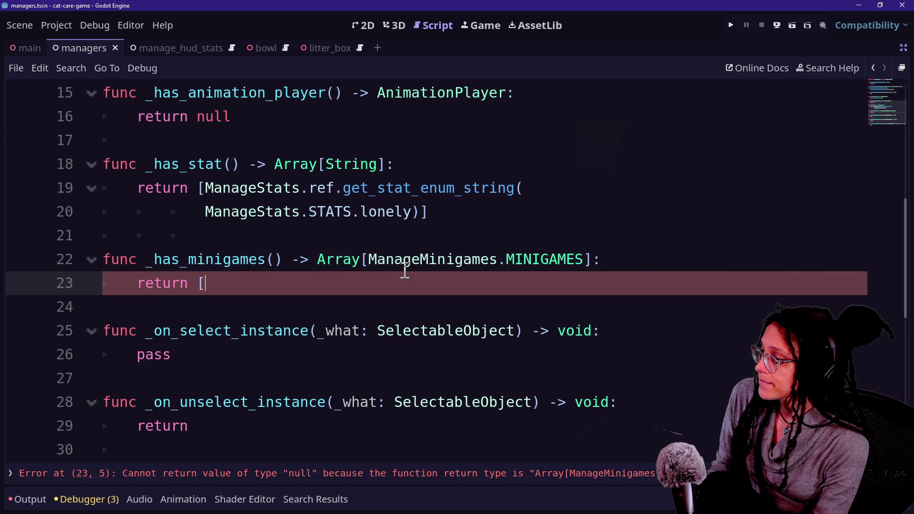
type("MANA")
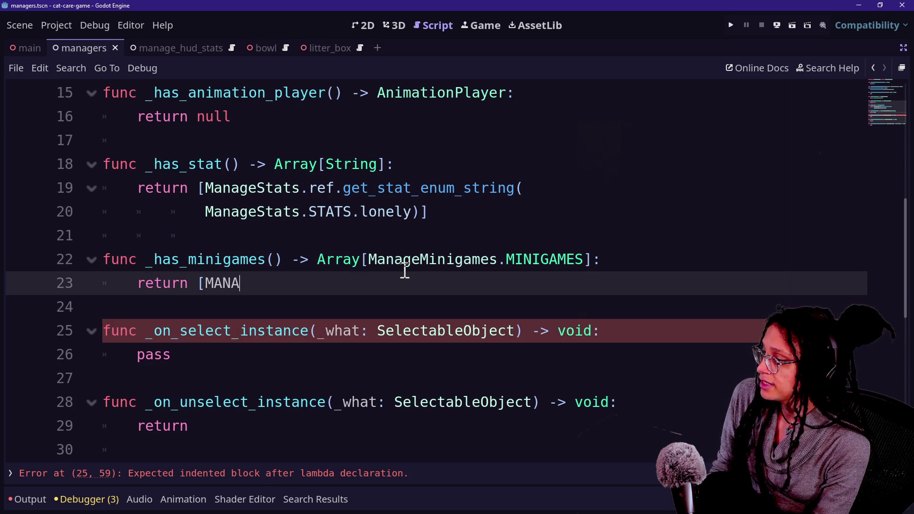
key("BackSpace")
key("BackSpace")
key("BackSpace")
type("anageM")
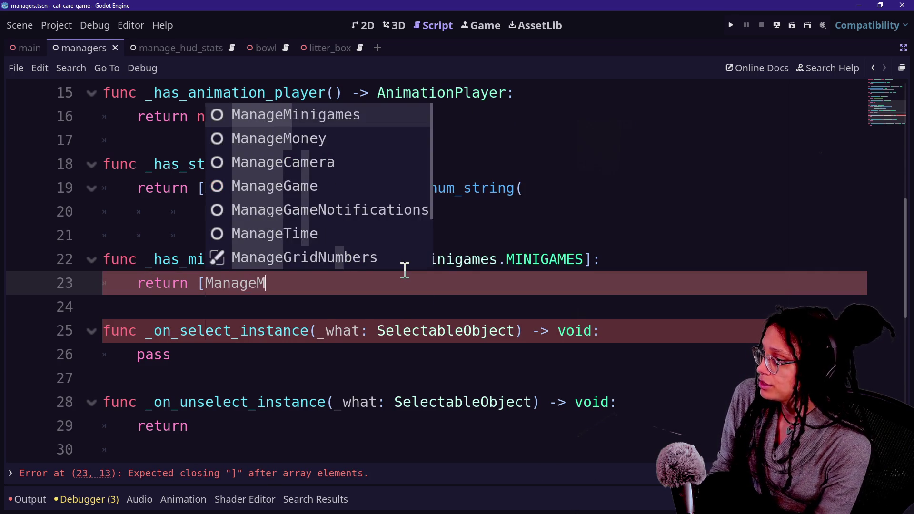
type("inigames.MINIGAMS")
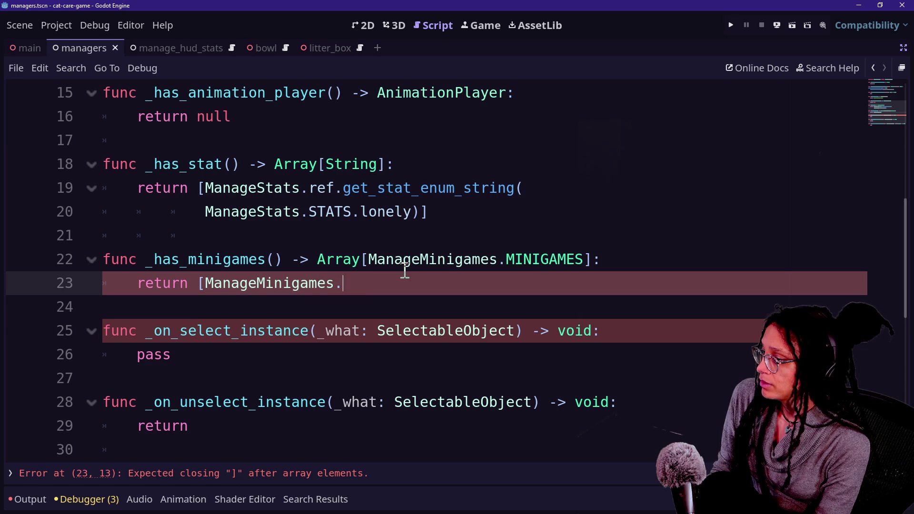
key("BackSpace")
type("ES.")
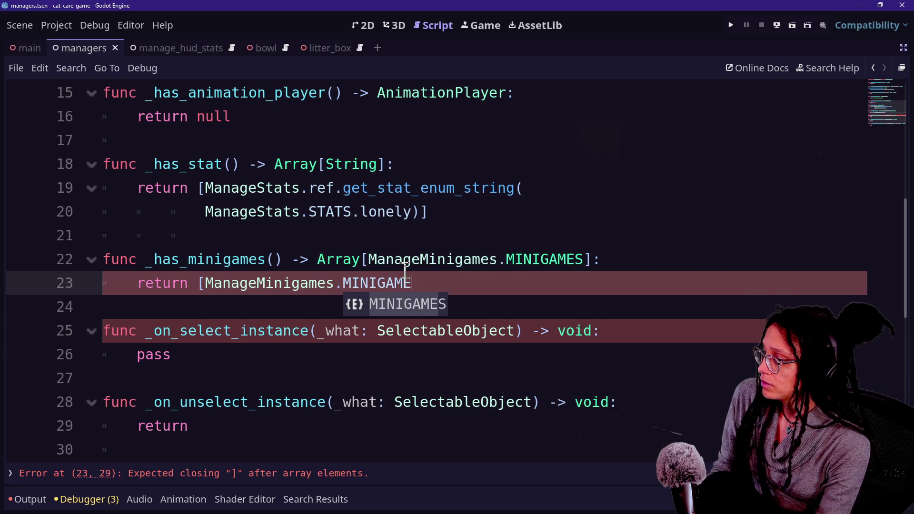
key("Return")
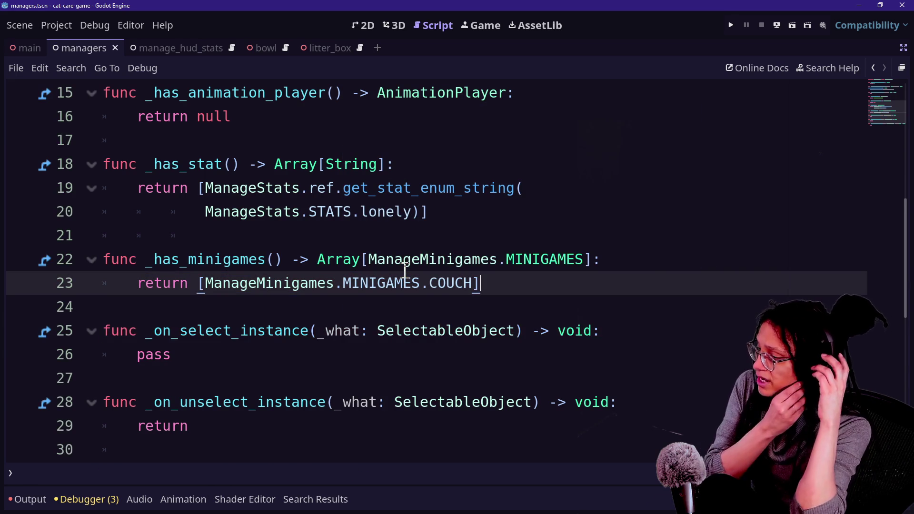
key("ctrl+s")
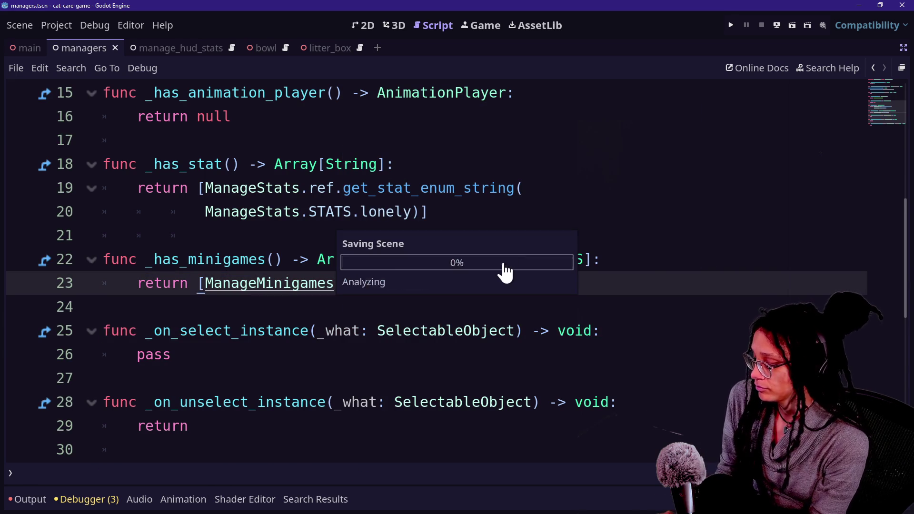
key("ctrl+alt+o")
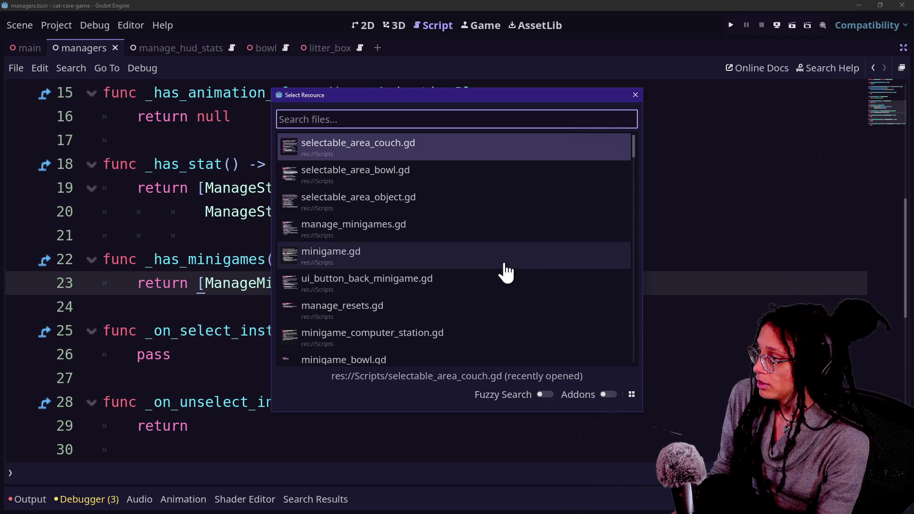
Open selectable_area_phone.gd and scroll to its _has_stat function
type("selectable_area")
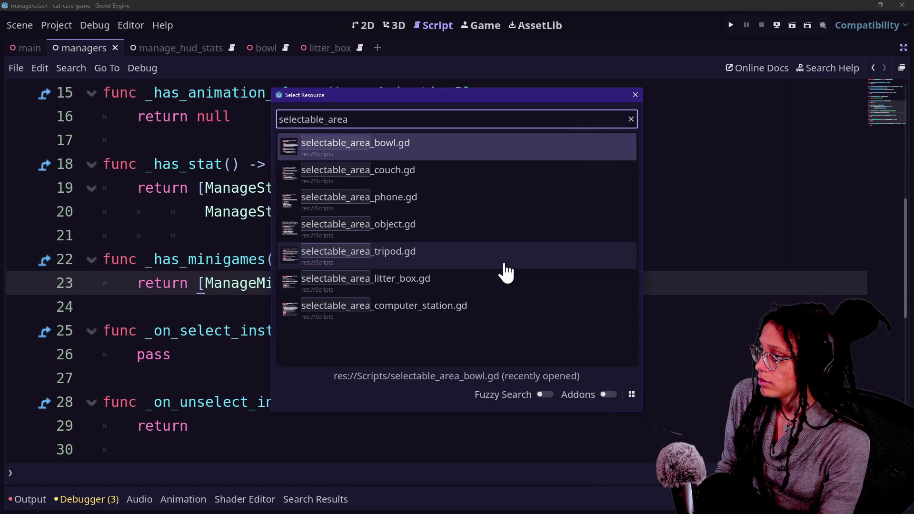
key("Down")
key("Down")
key("Return")
scroll(469, 321, "down", 11)
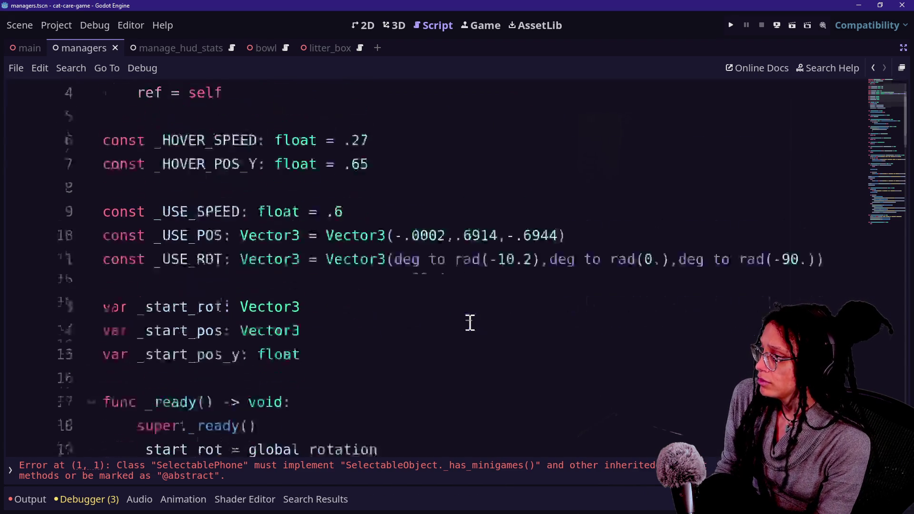
scroll(470, 322, "down", 1)
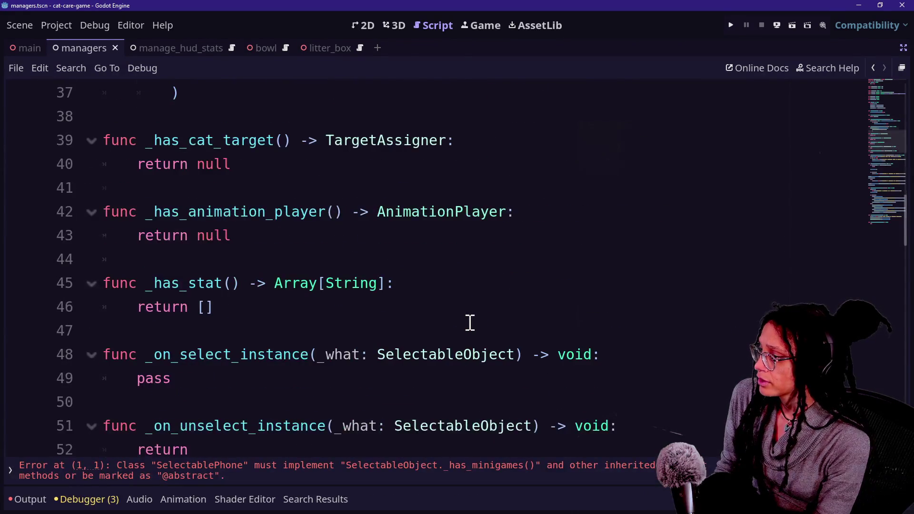
scroll(470, 322, "up", 12)
scroll(470, 323, "down", 7)
left_click_drag(468, 312, 470, 318)
scroll(470, 318, "down", 2)
scroll(471, 318, "down", 1)
left_click(472, 317)
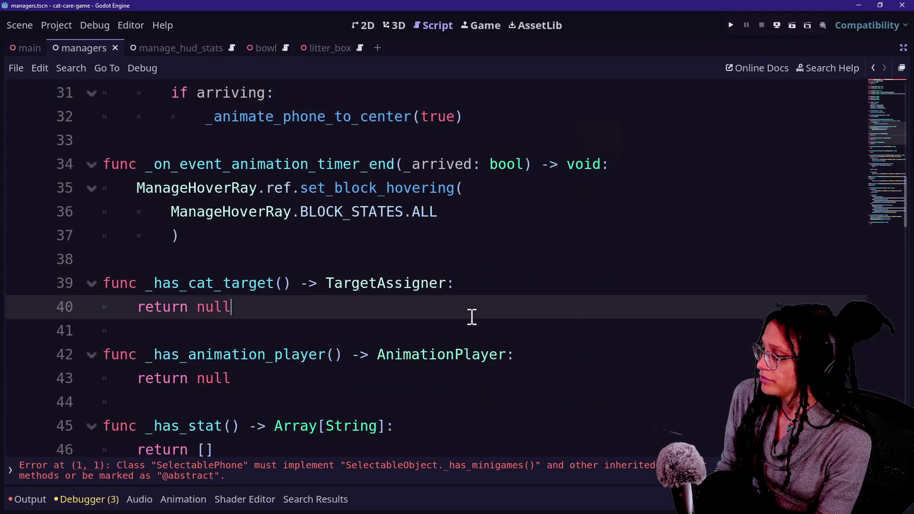
scroll(473, 315, "up", 2)
scroll(473, 315, "down", 4)
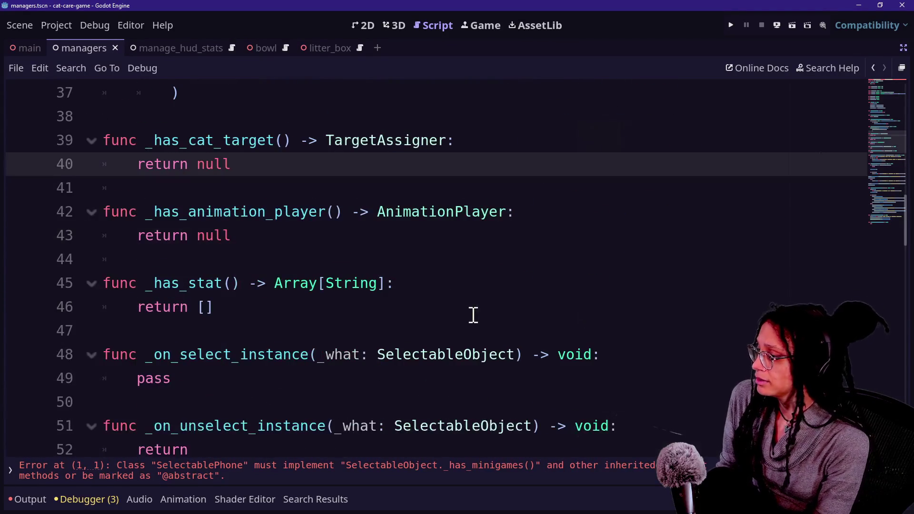
Declare _has_minigames after _has_stat and begin 'return [ManageMinigames.MINIGAMES.'
left_click(474, 316)
key("Return")
key("Return")
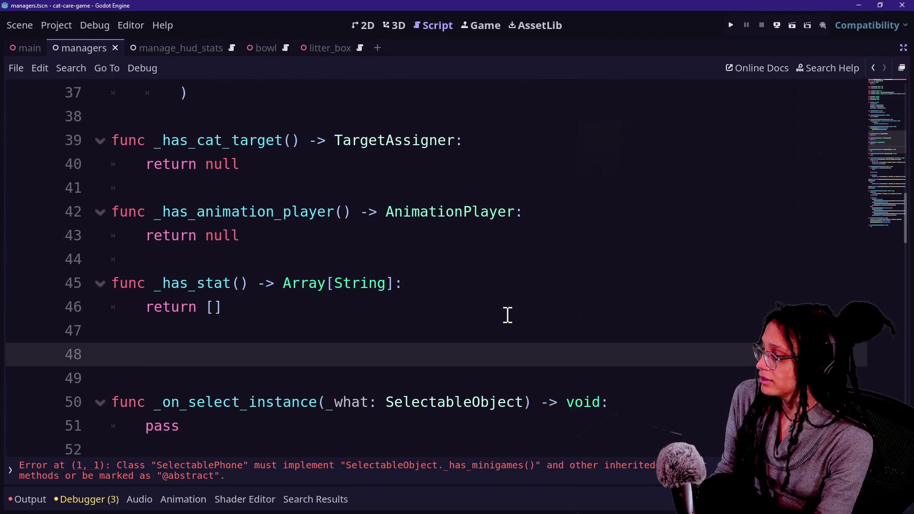
type("fc")
key("BackSpace")
type("unc _hart")
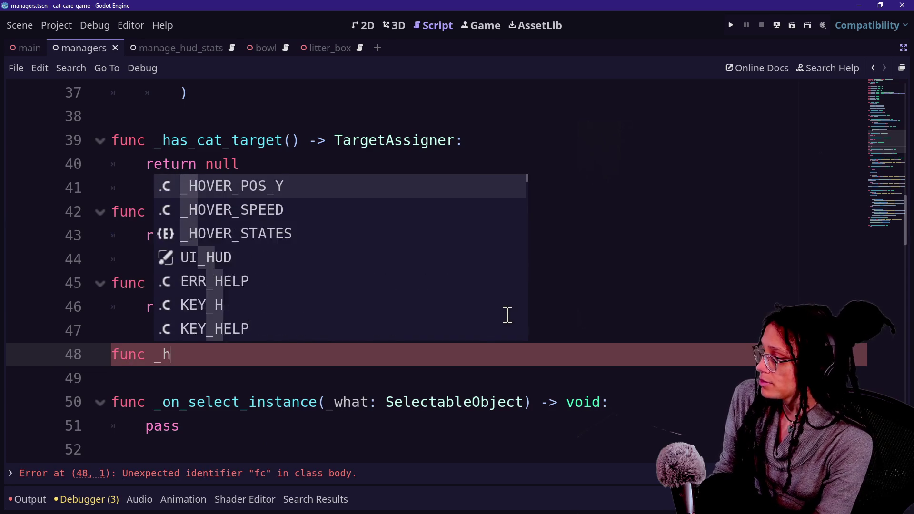
key("BackSpace")
type("s")
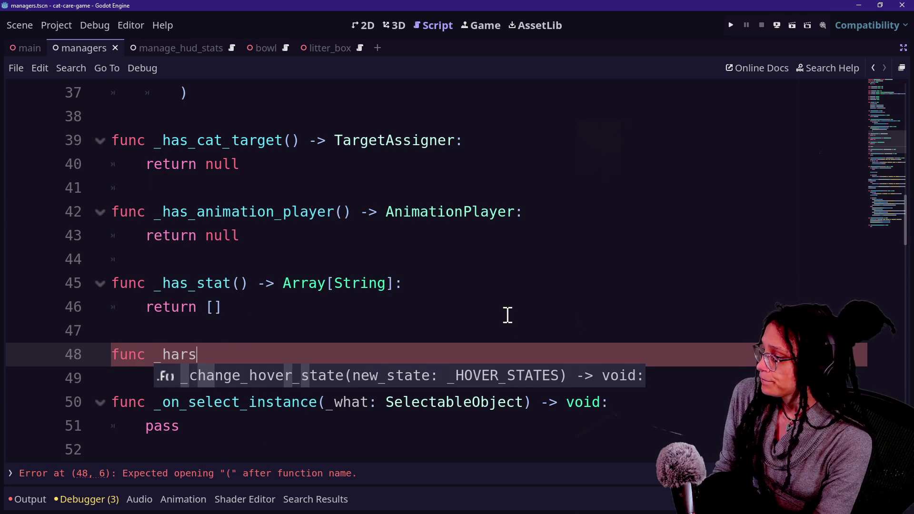
key("BackSpace")
key("BackSpace")
type("s")
key("Down")
key("Return")
key("Return")
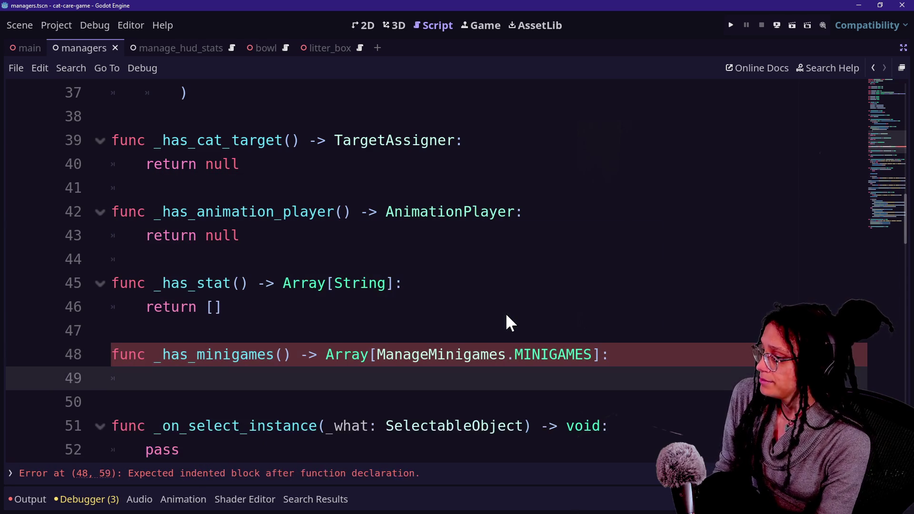
type("return [")
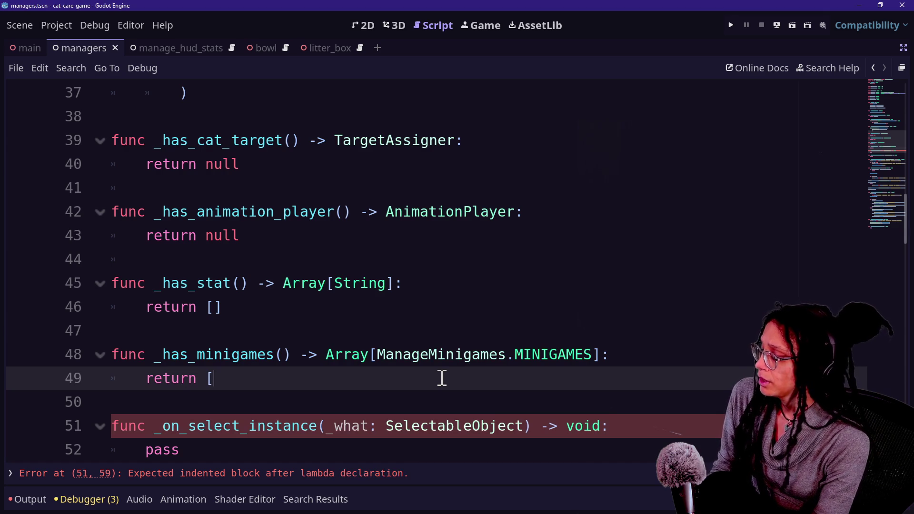
type("ManageMinigame")
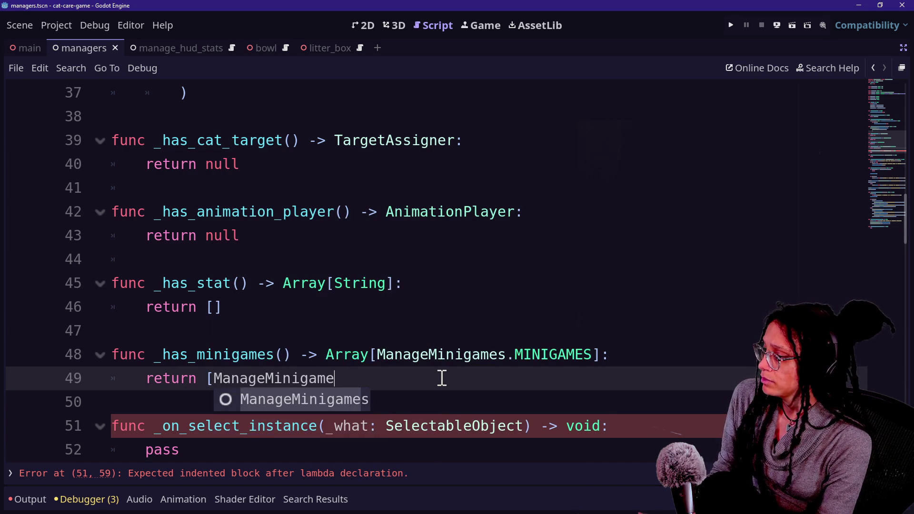
type("s.MINIGAMES.")
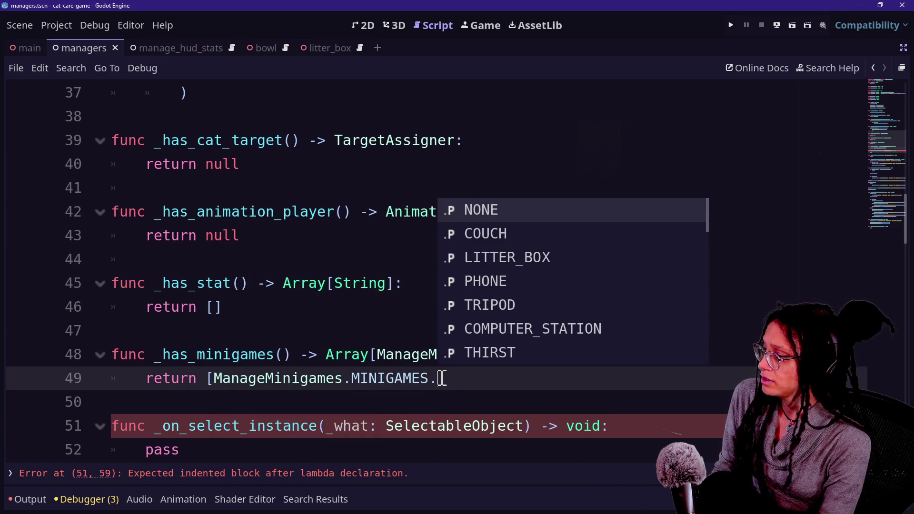